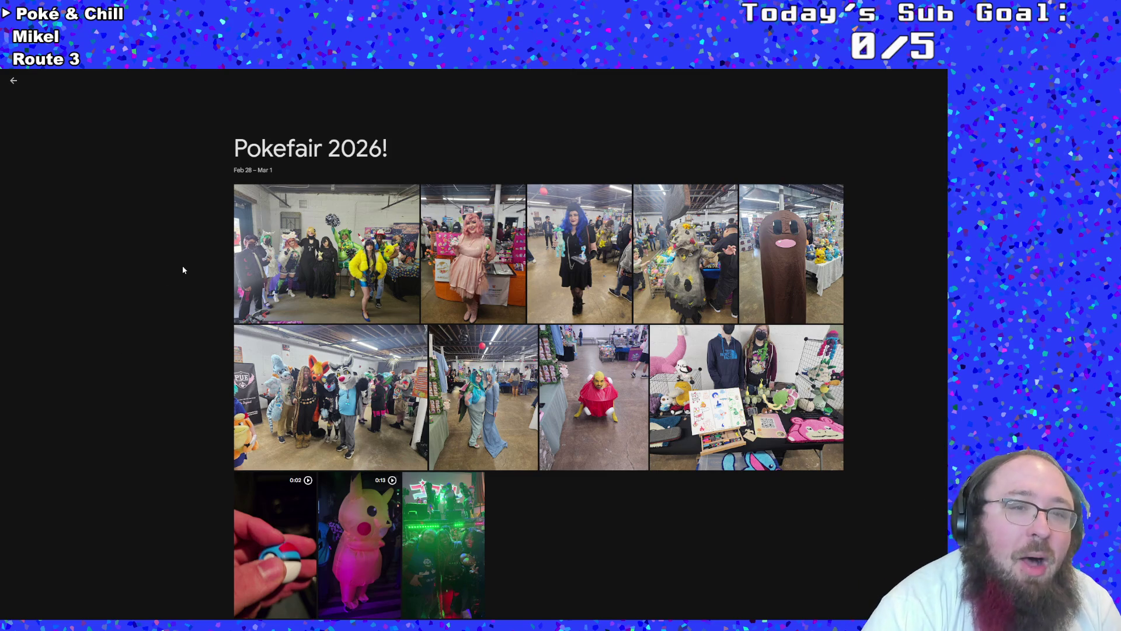
Open the cosplay group shot from the Pokefair 2026! album, then advance to the next photo
click(277, 261)
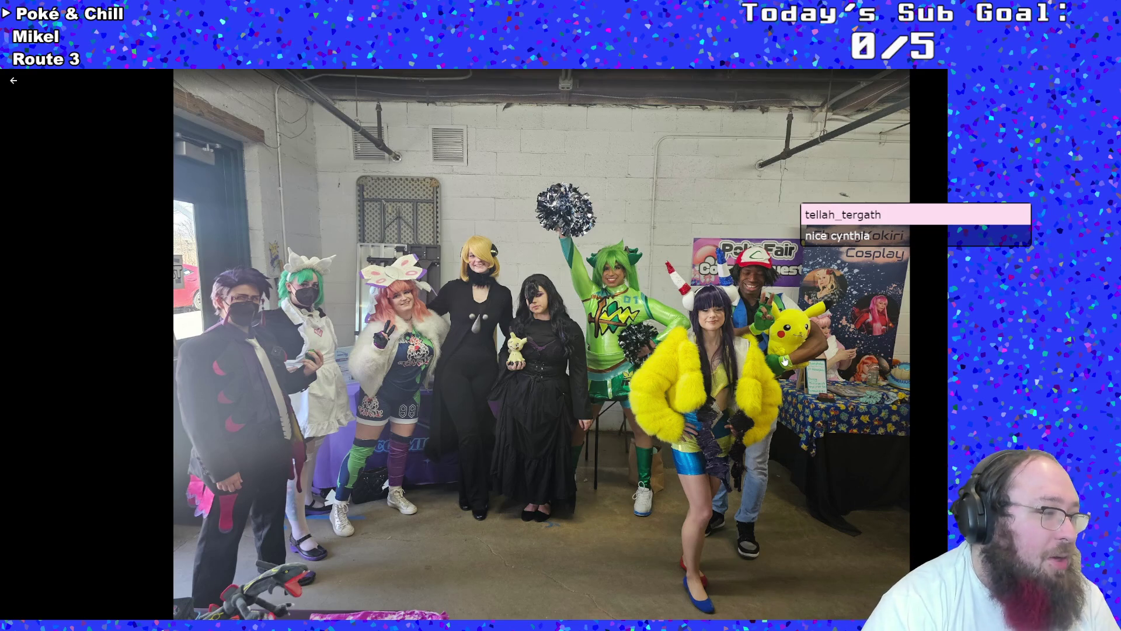
key(Right)
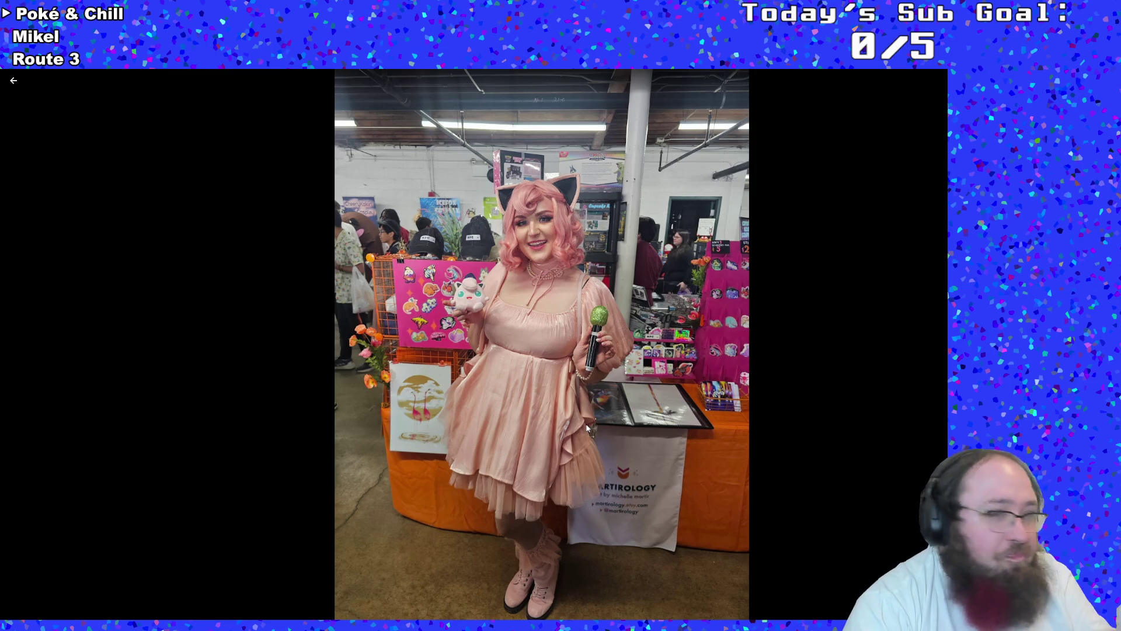
Advance five photos through the album to the two blue-haired cosplayers in the vendor hall
key(Right)
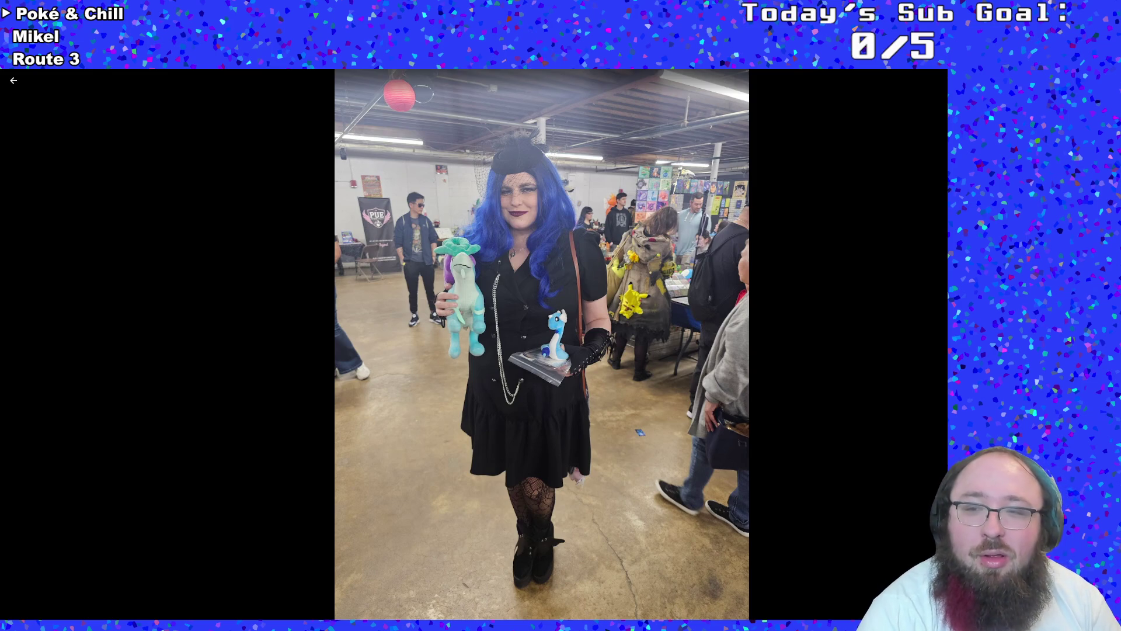
key(Right)
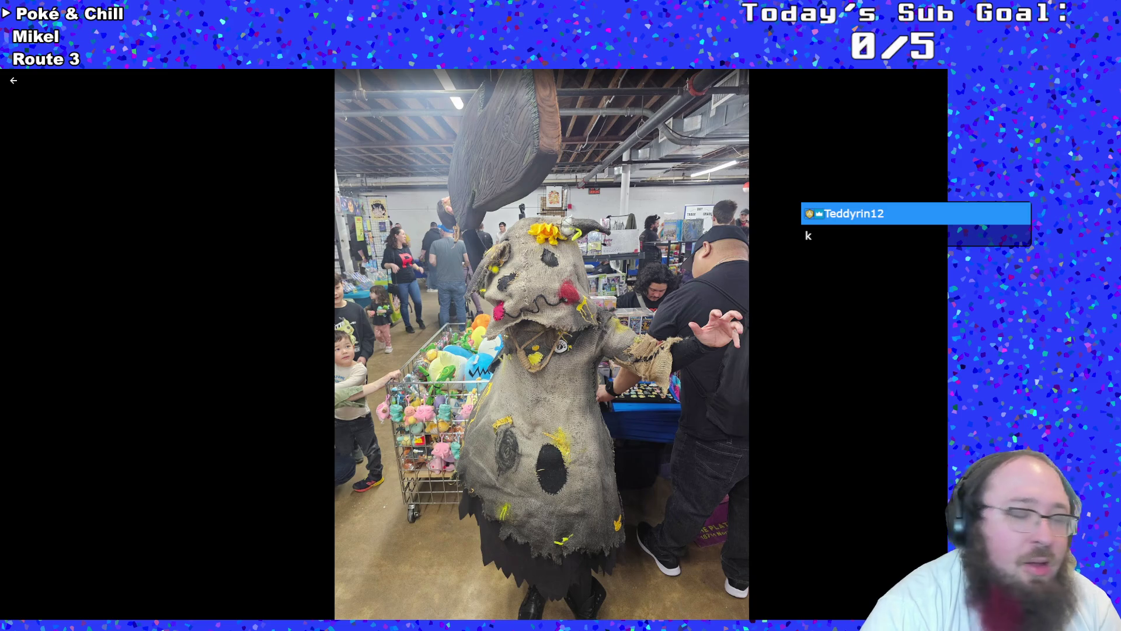
key(Right)
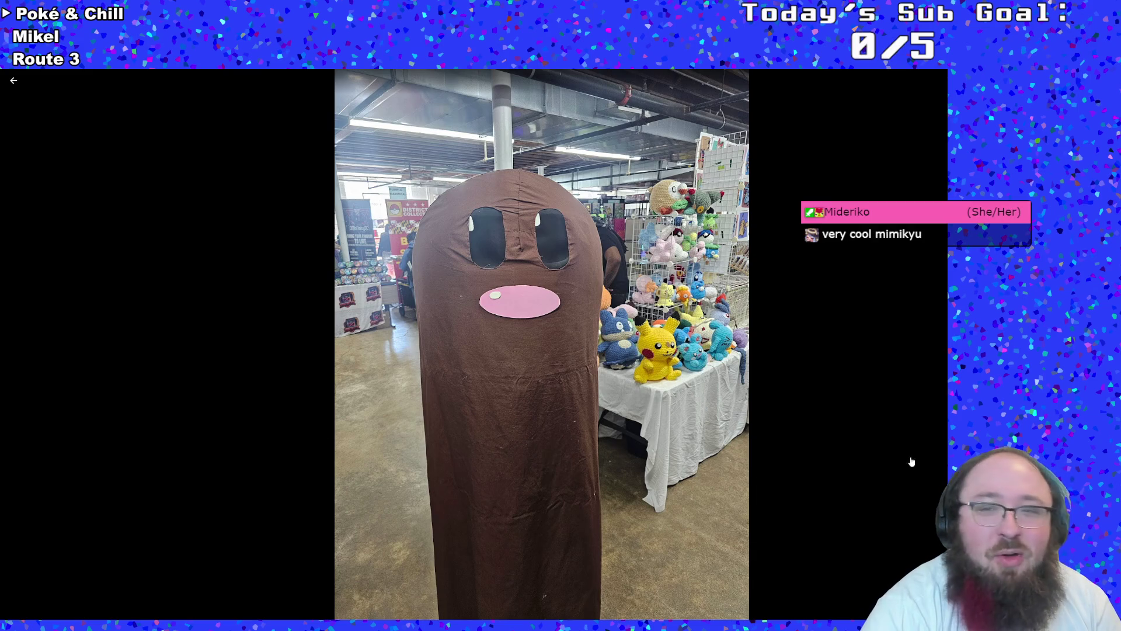
key(Right)
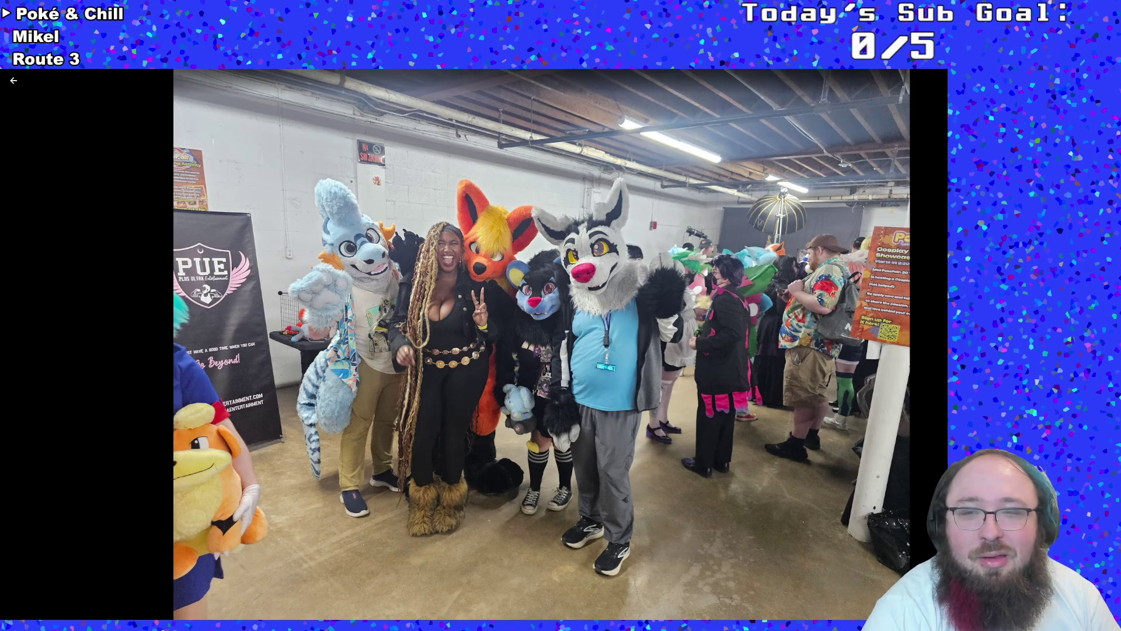
key(Right)
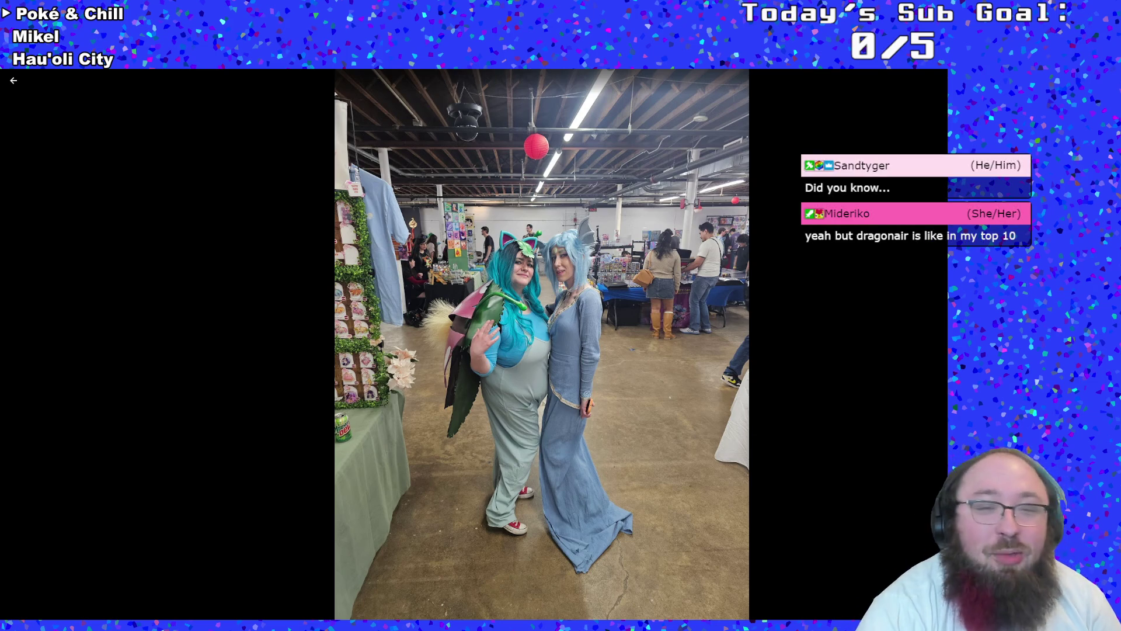
Advance to the next album photo, the crocheted Pokémon plush vendor table
key(Right)
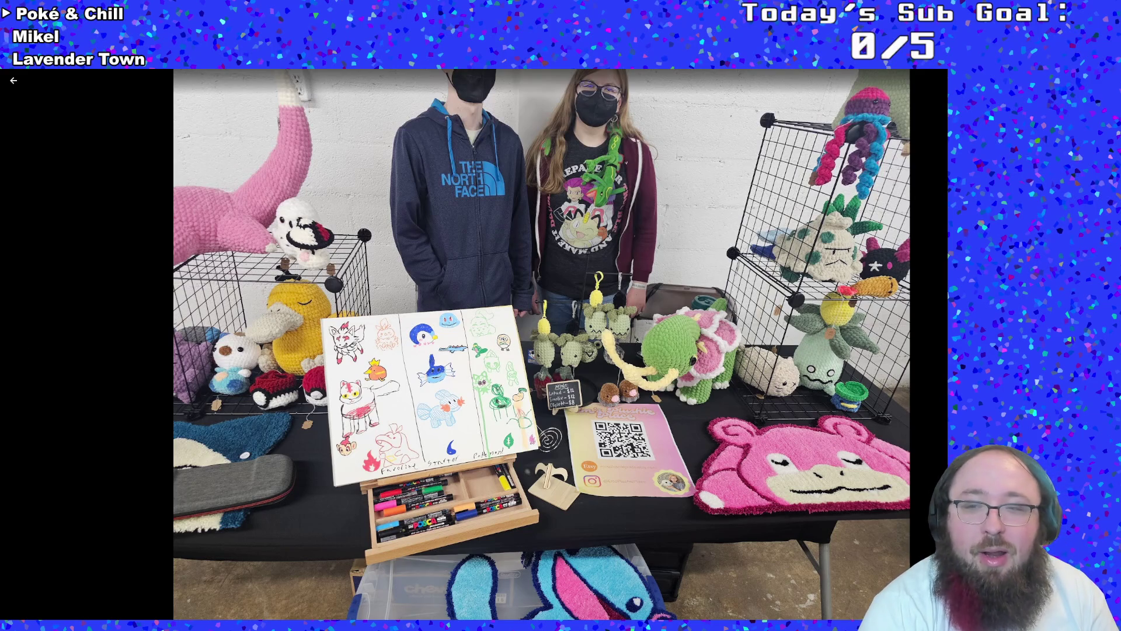
Advance to the next album item, the Great Ball video clip
key(Right)
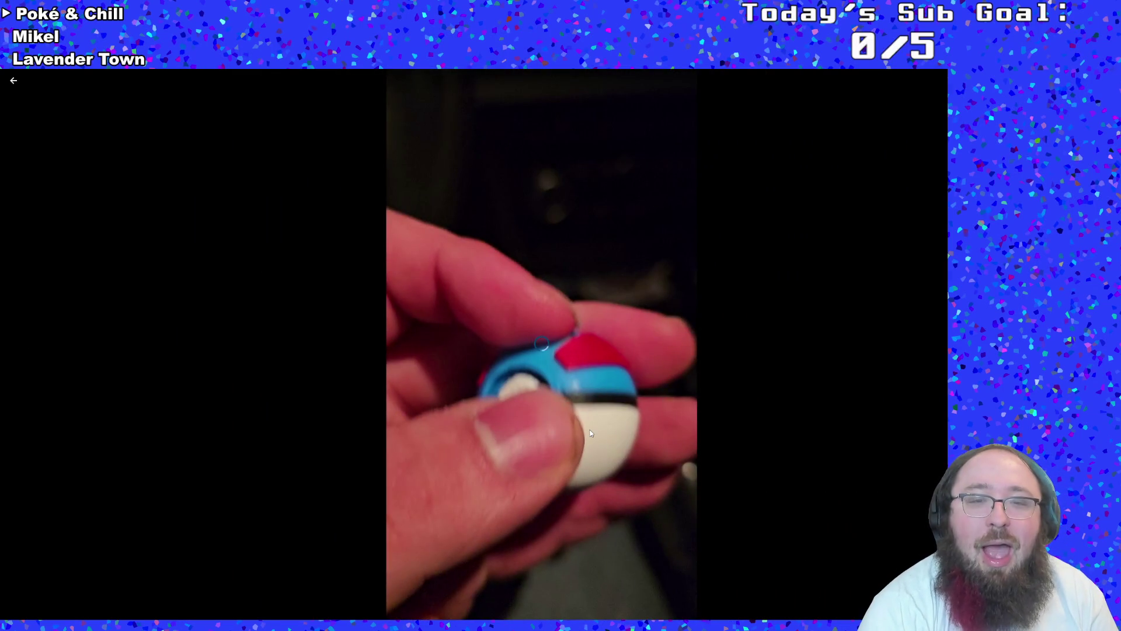
Pause and replay the Great Ball clip, then scroll on to the Pikachu costume item
click(590, 433)
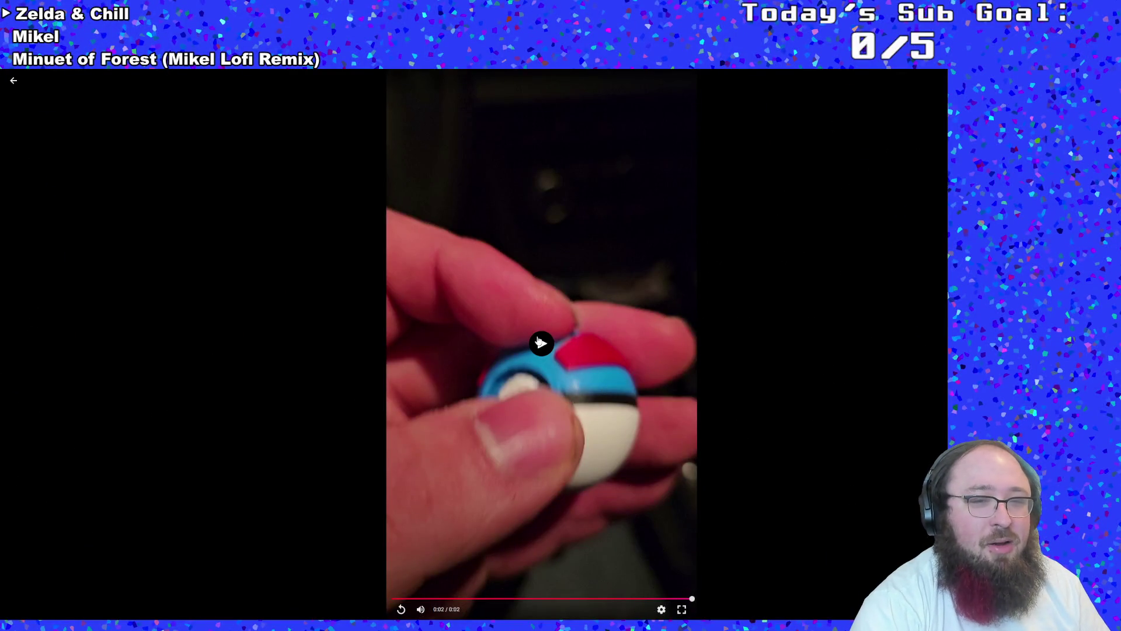
click(547, 351)
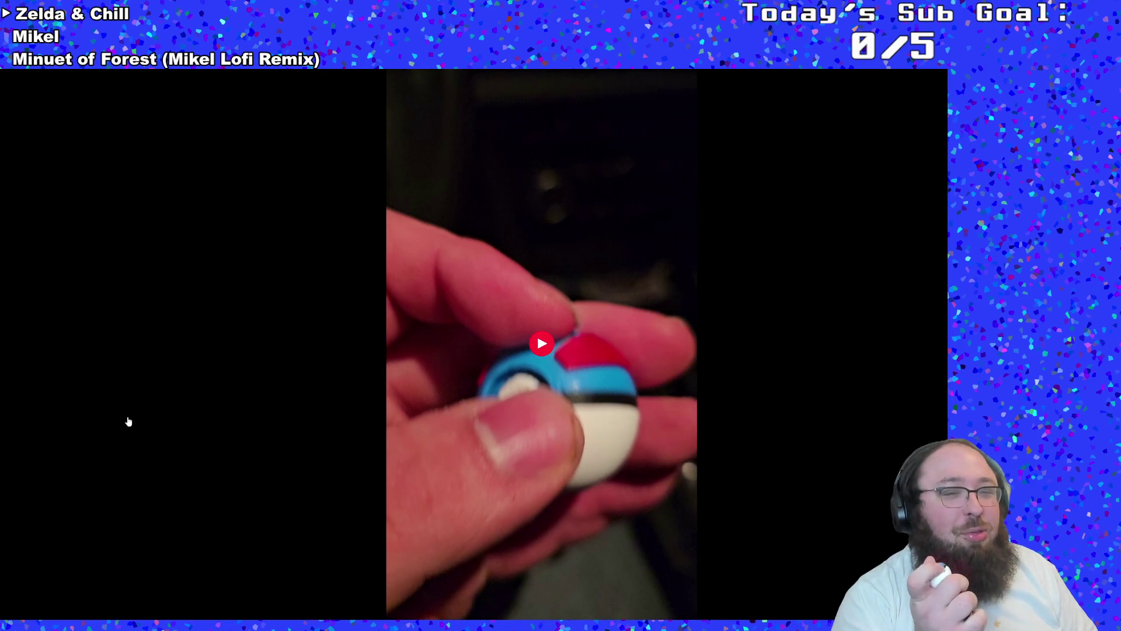
mouse_move(130, 422)
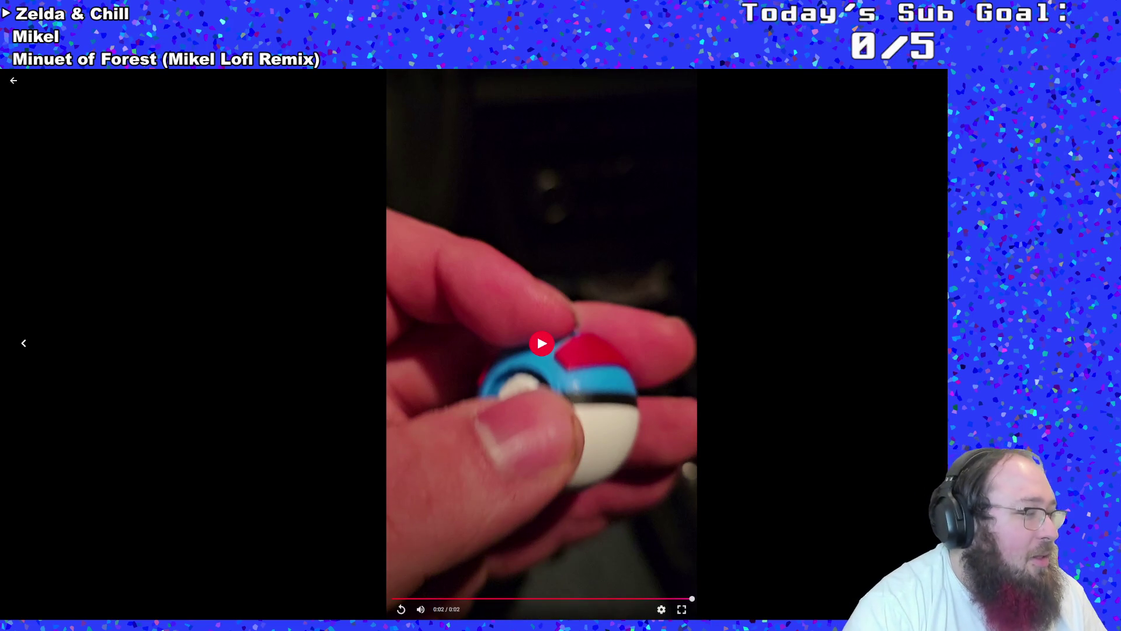
scroll(848, 443, down, 1)
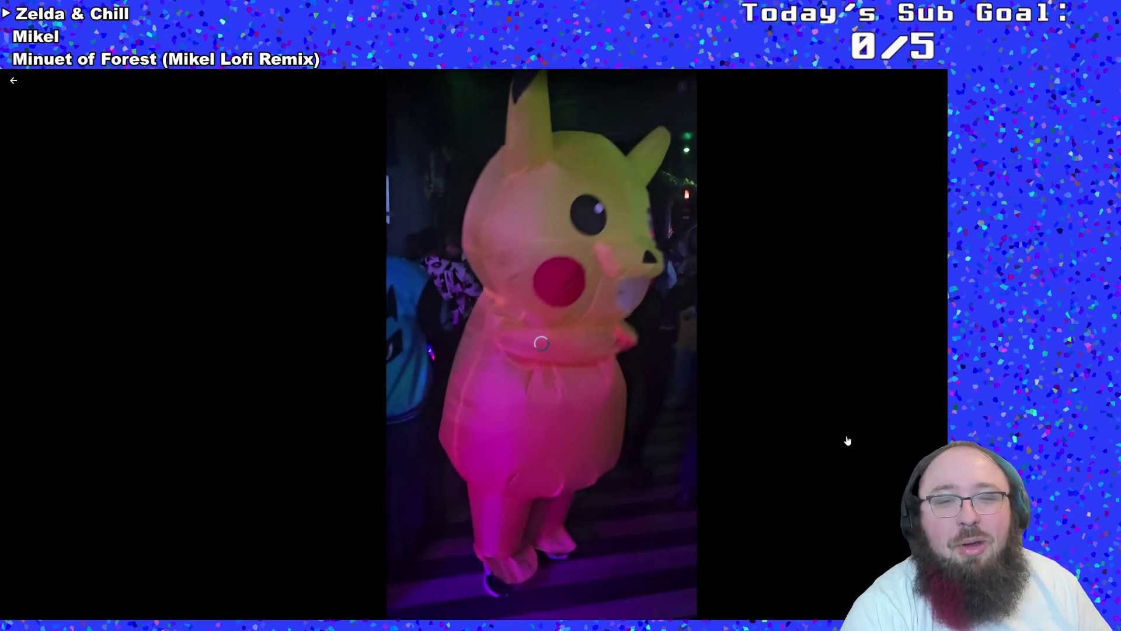
Pause and resume the Pikachu costume video, then return to the Pokefair 2026! album grid
click(455, 433)
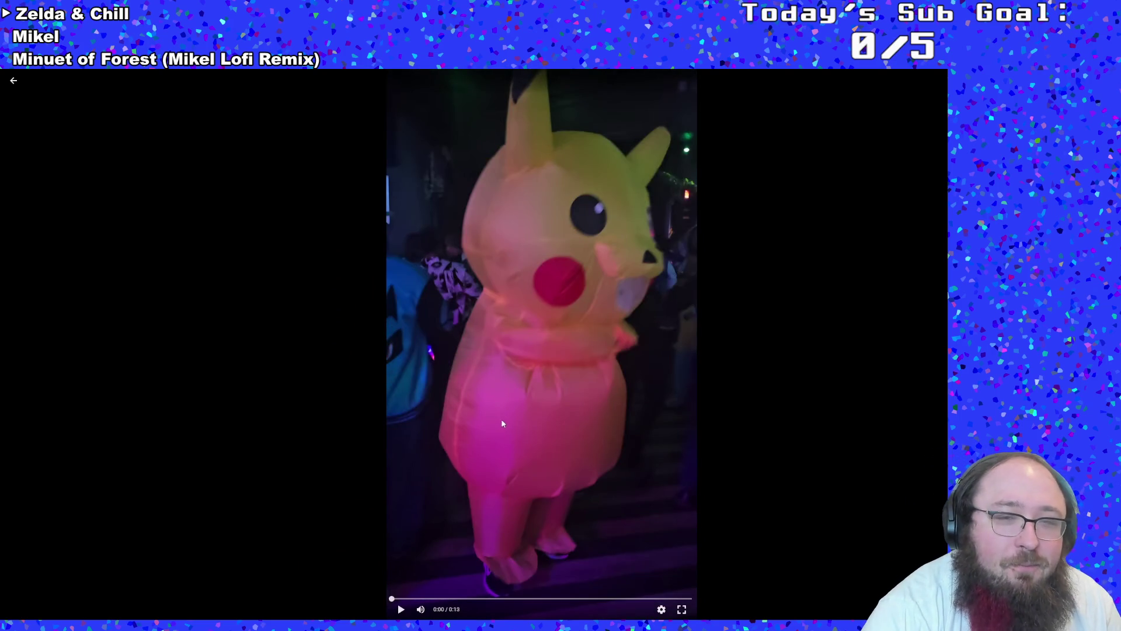
click(491, 458)
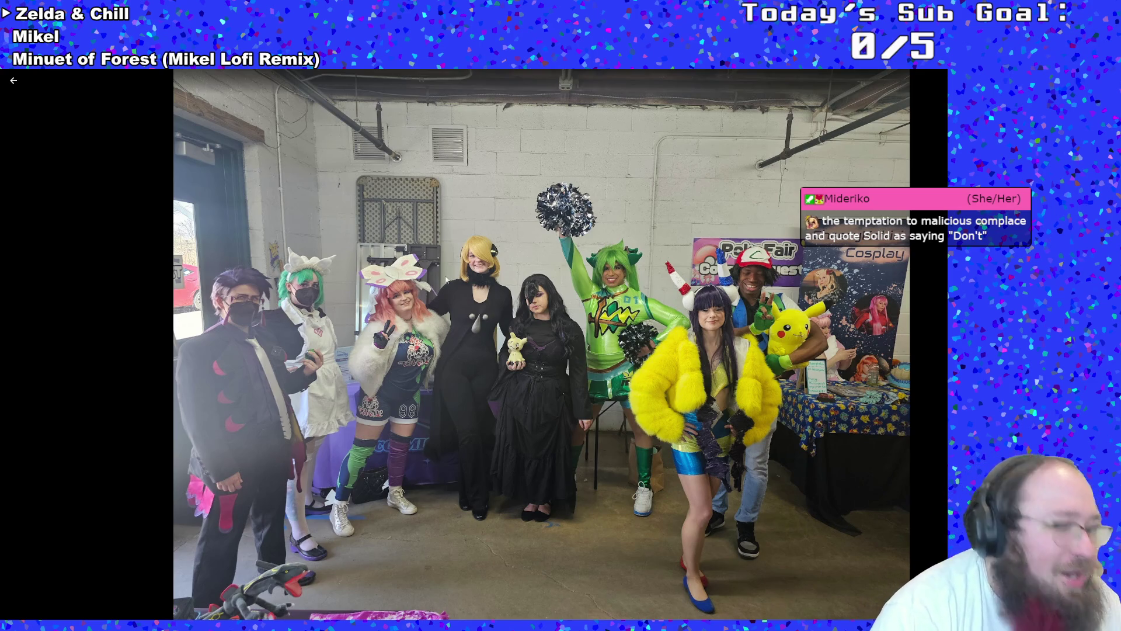
click(13, 80)
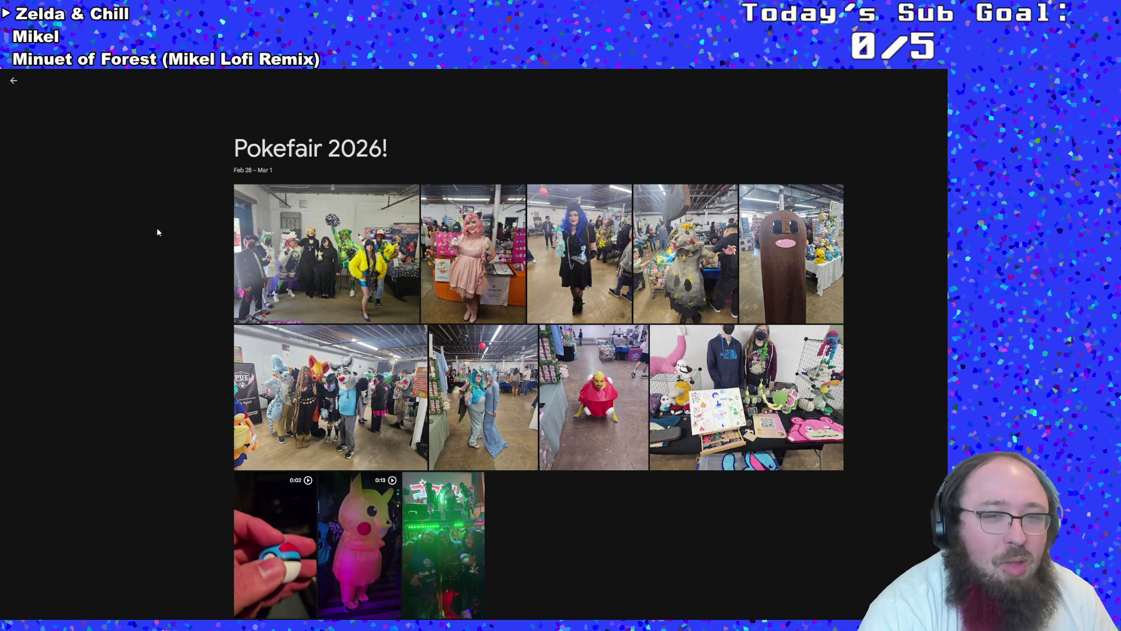
scroll(540, 522, down, 1)
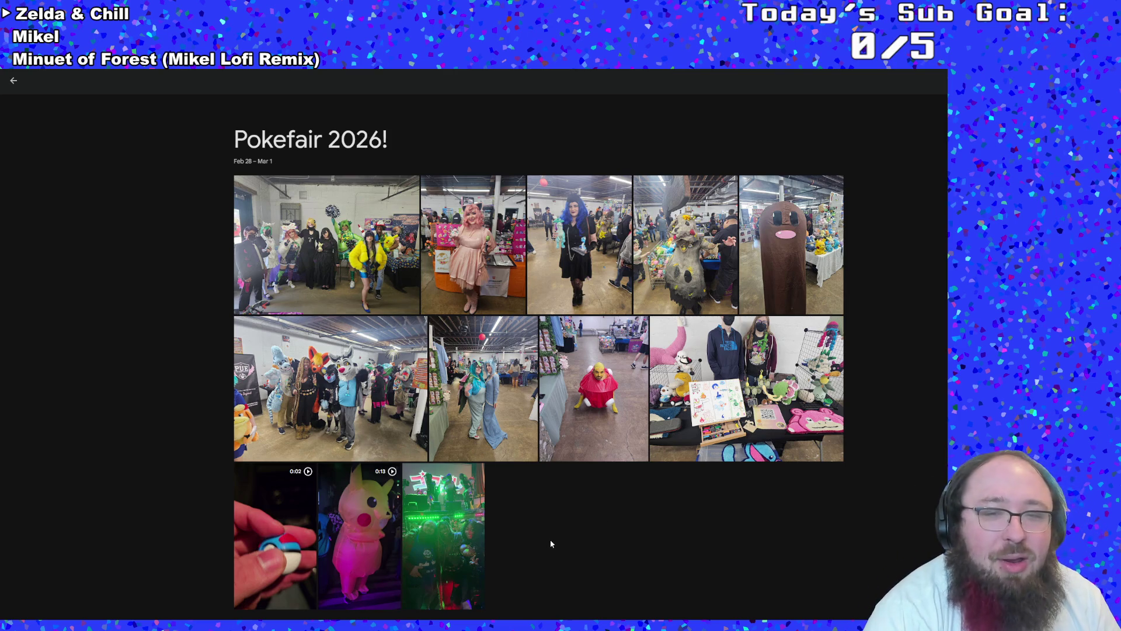
click(788, 283)
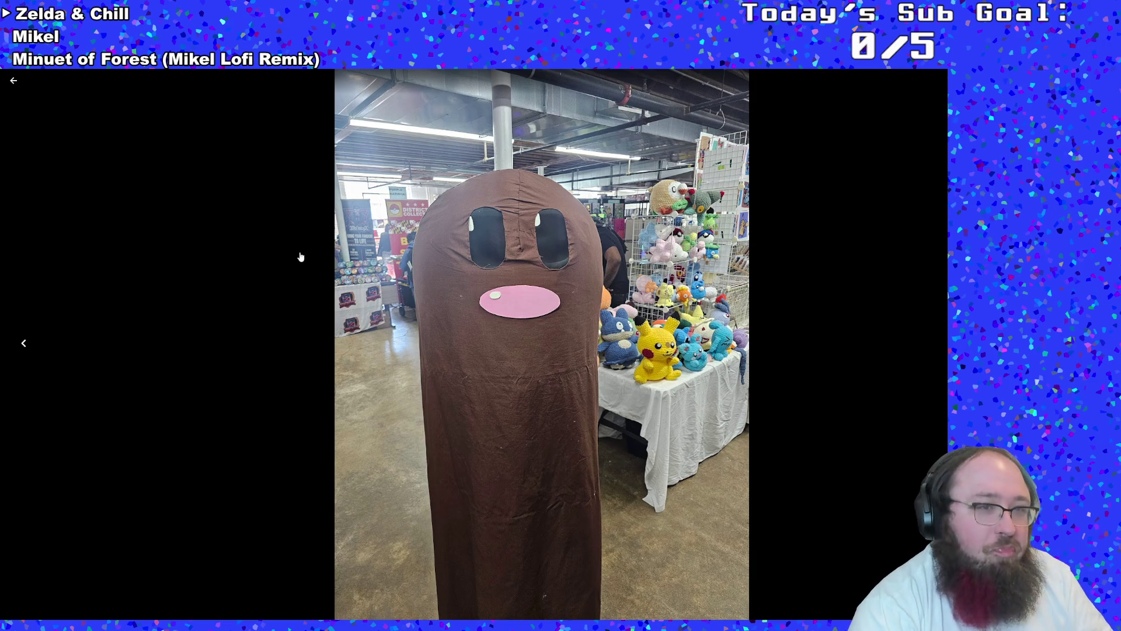
click(233, 259)
click(284, 285)
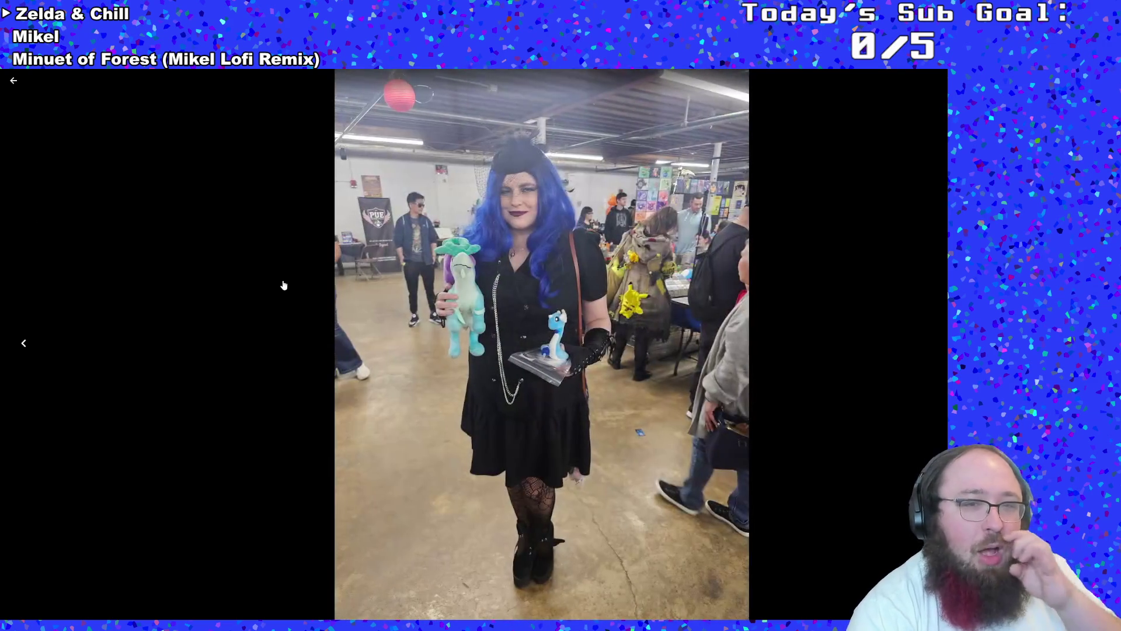
click(14, 81)
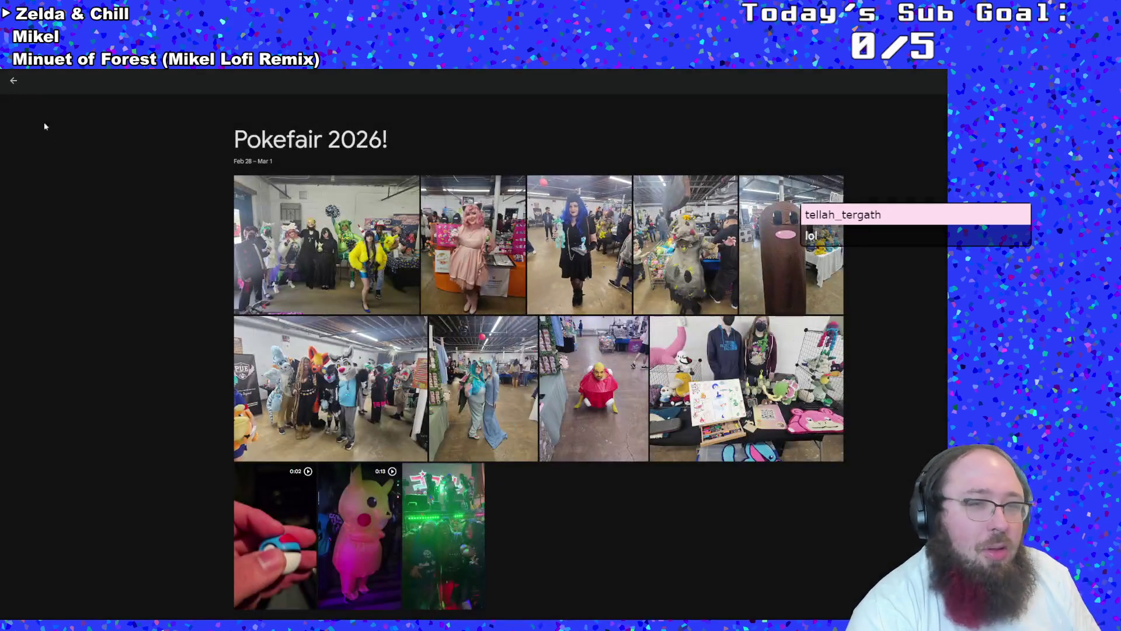
click(480, 253)
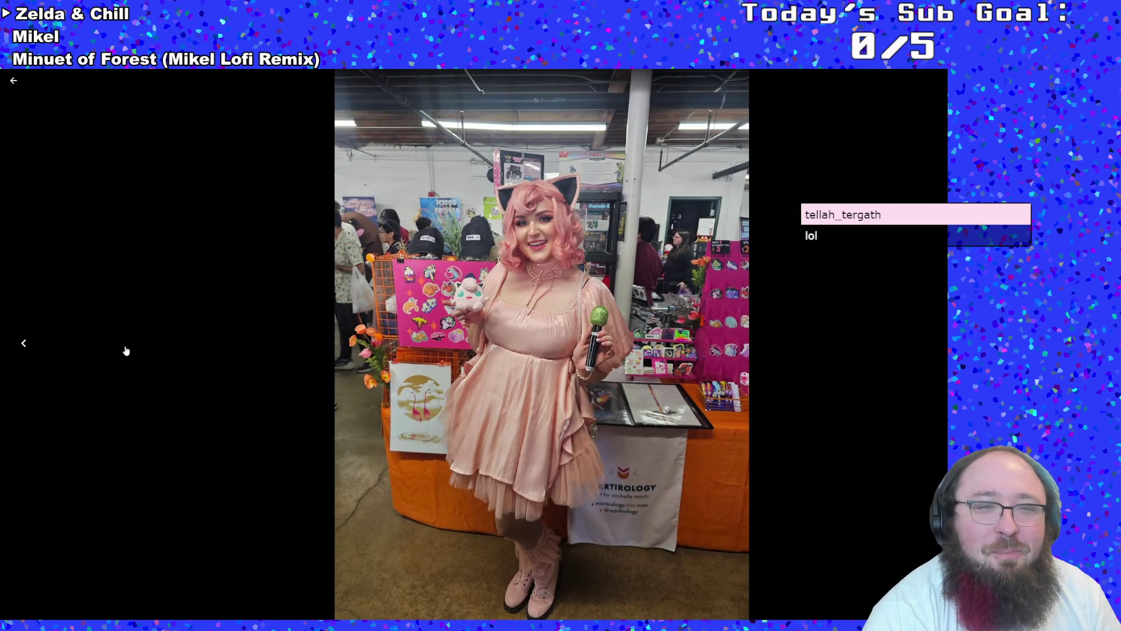
click(30, 330)
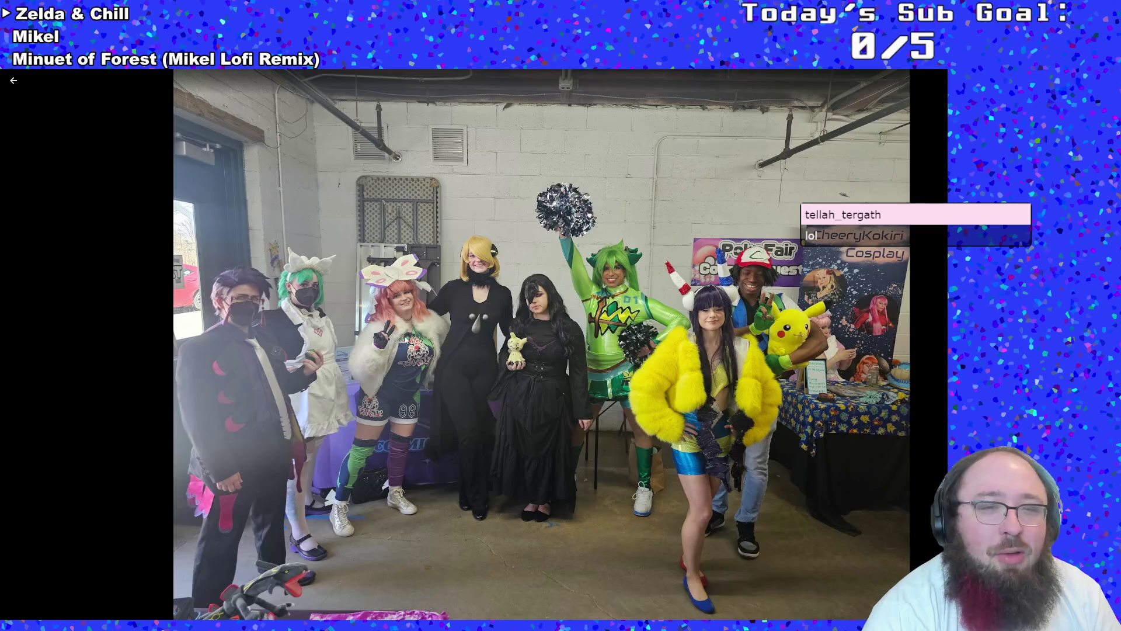
Close the group photo back to the album and bring the Steam library home page forward
click(14, 81)
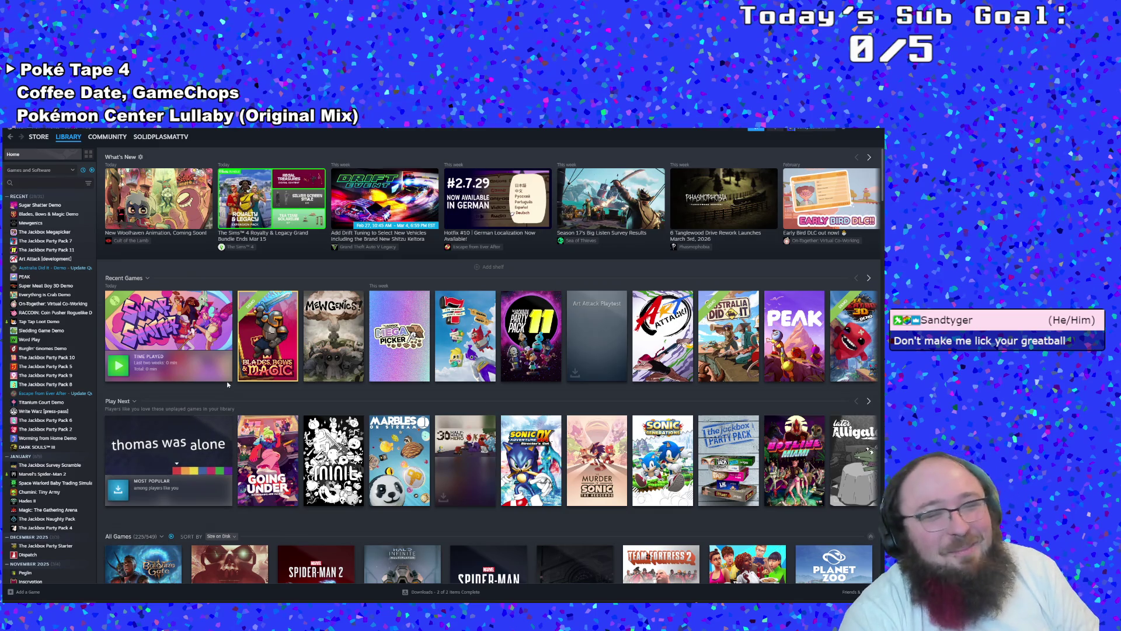
mouse_move(211, 362)
mouse_down()
mouse_move(229, 379)
mouse_move(186, 309)
mouse_up()
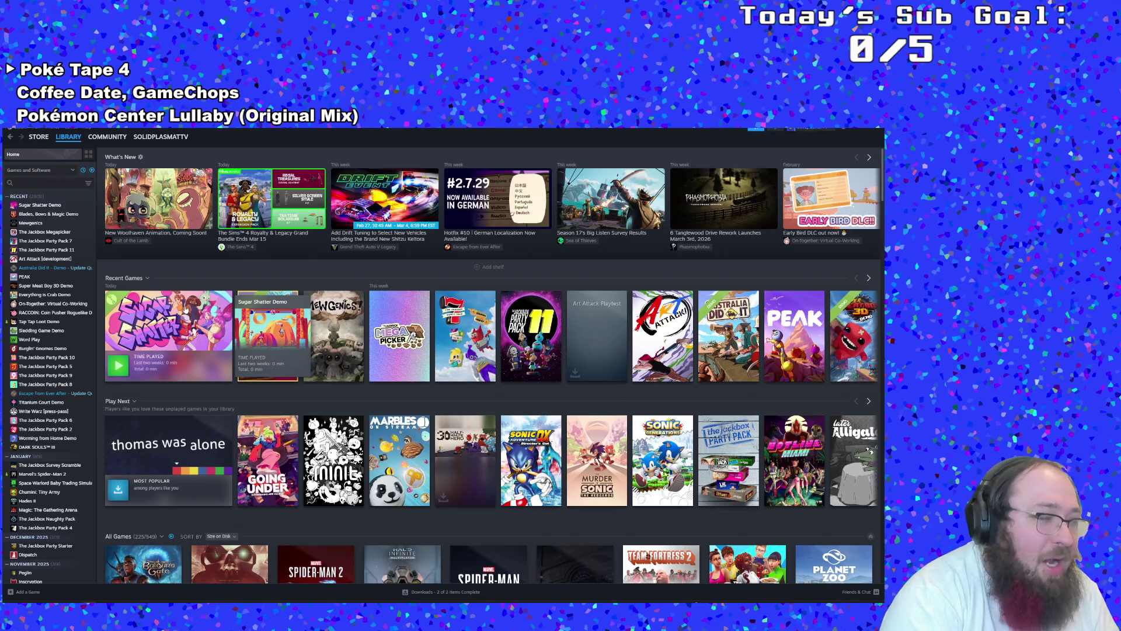
mouse_move(276, 334)
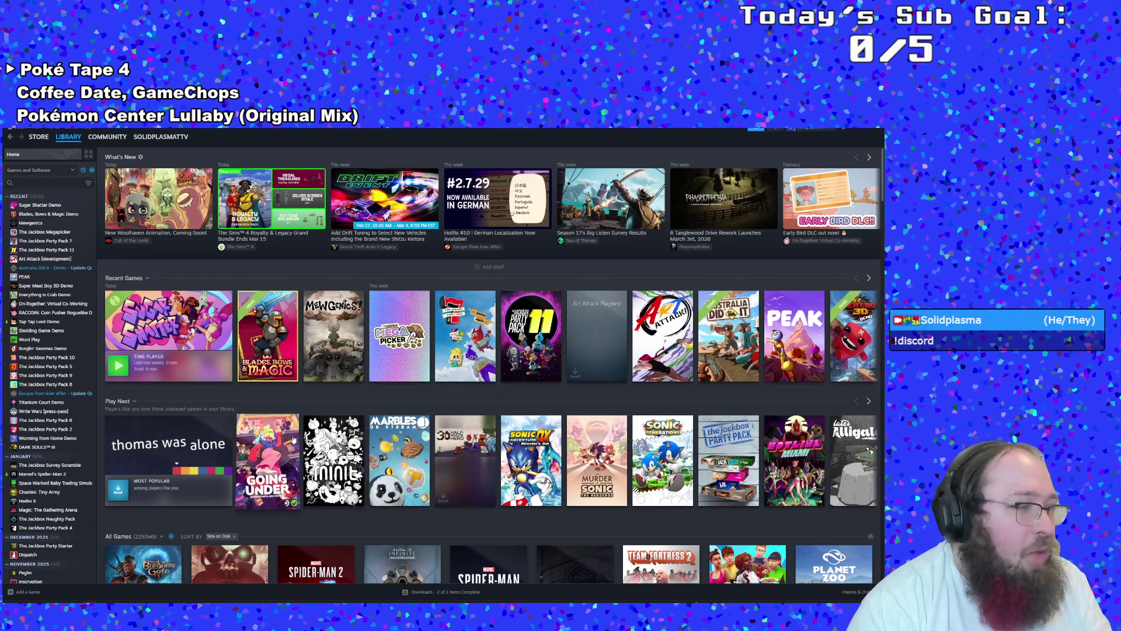
mouse_move(293, 439)
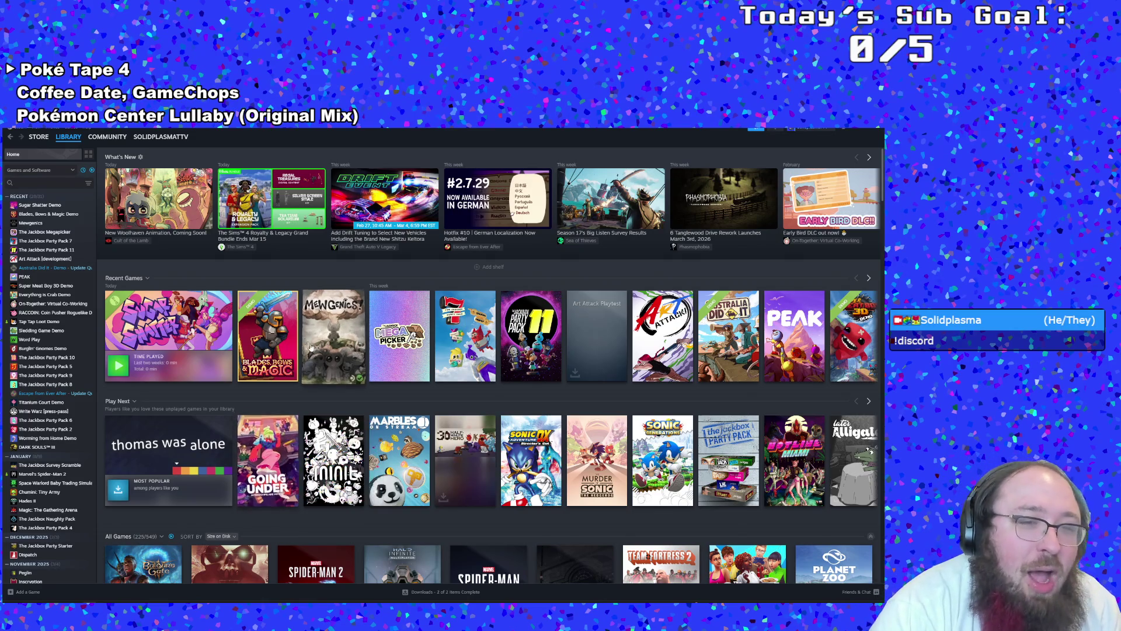
mouse_move(325, 340)
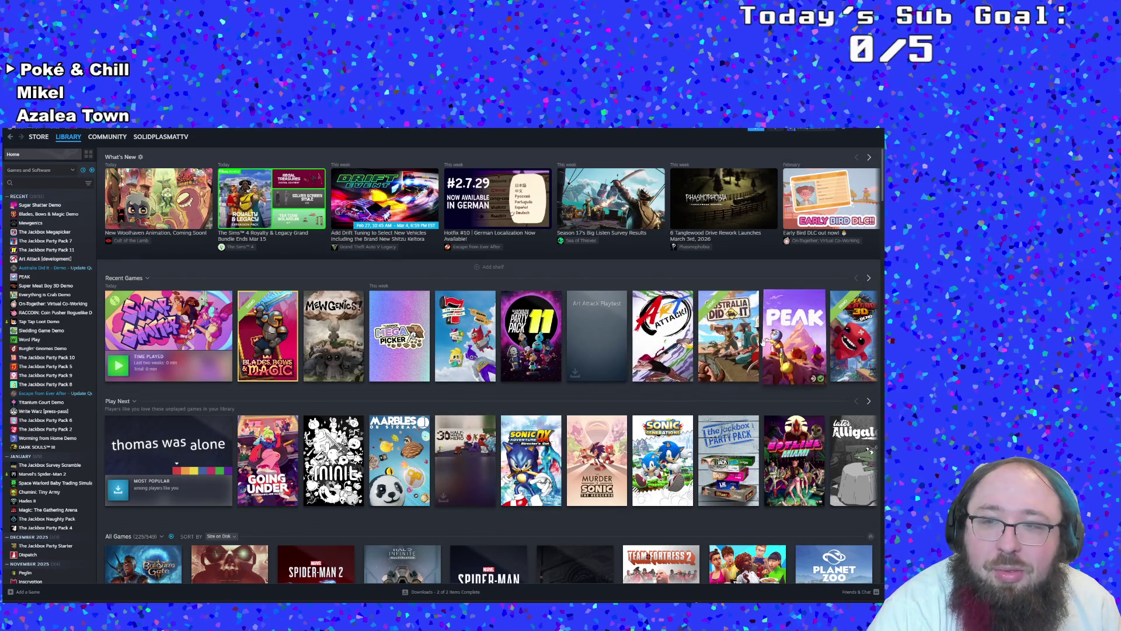
click(870, 279)
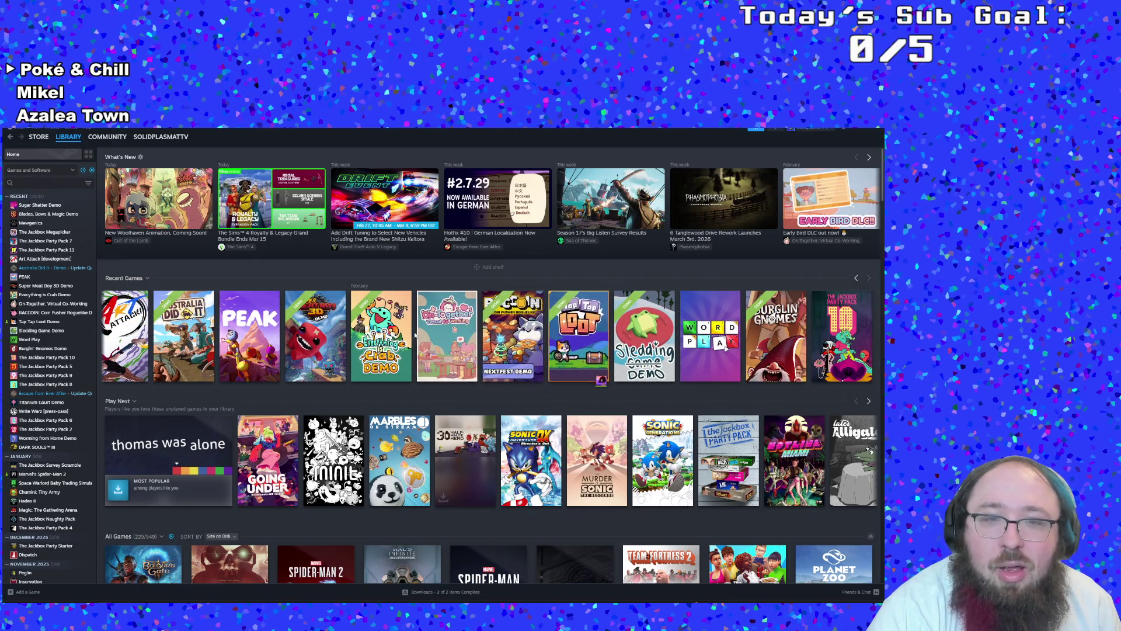
click(441, 335)
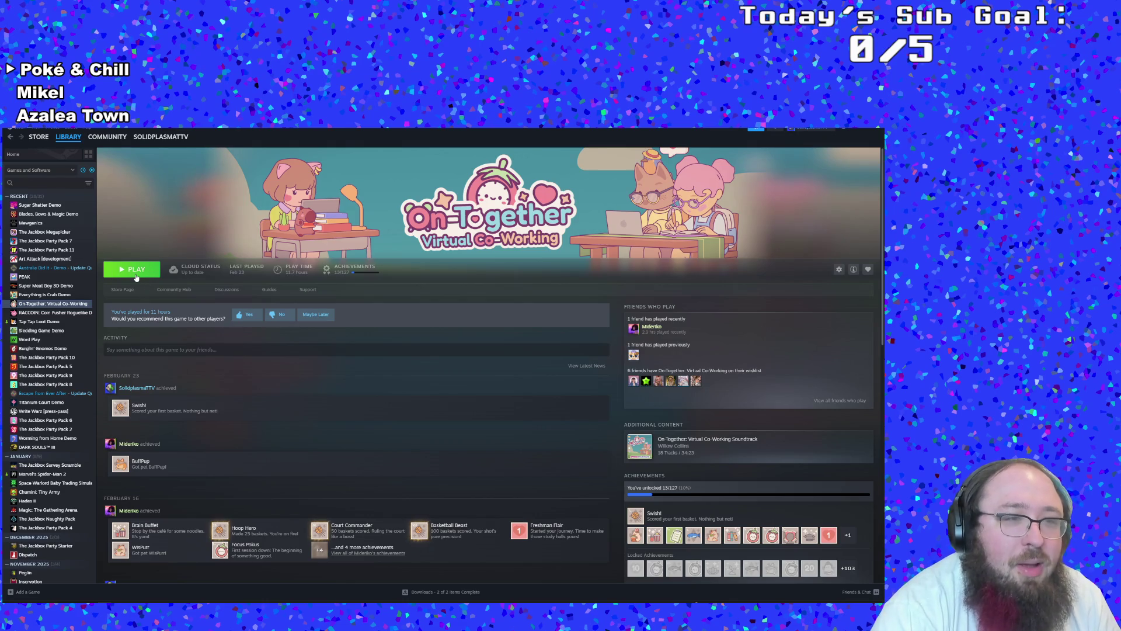
Launch On-Together: Virtual Co-Working, pass the title screen and open My Character
click(136, 270)
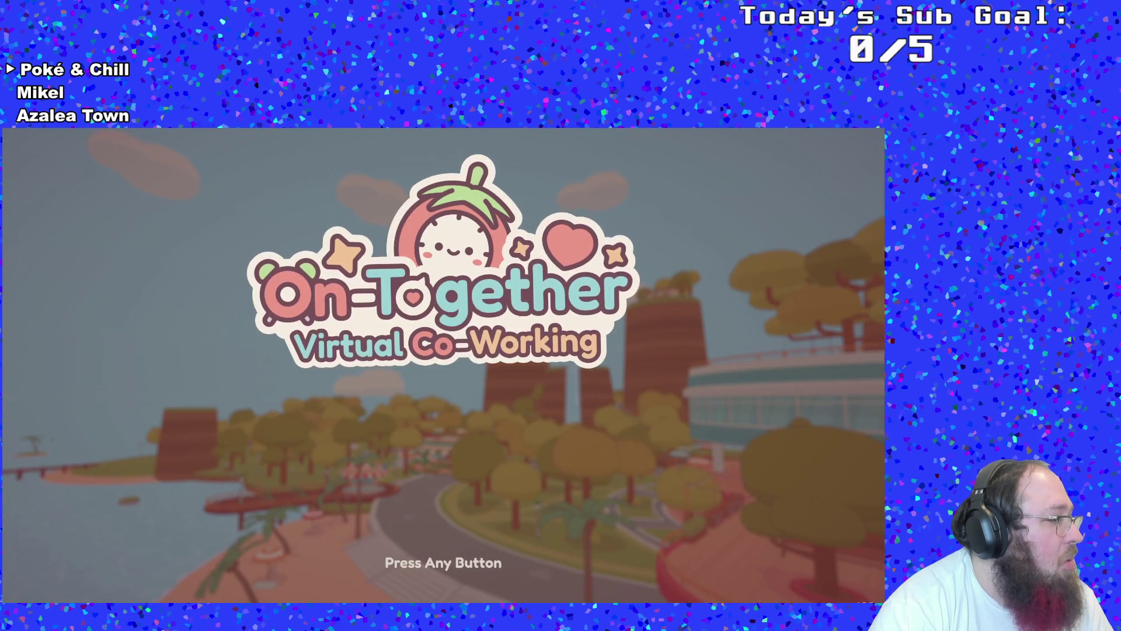
click(374, 468)
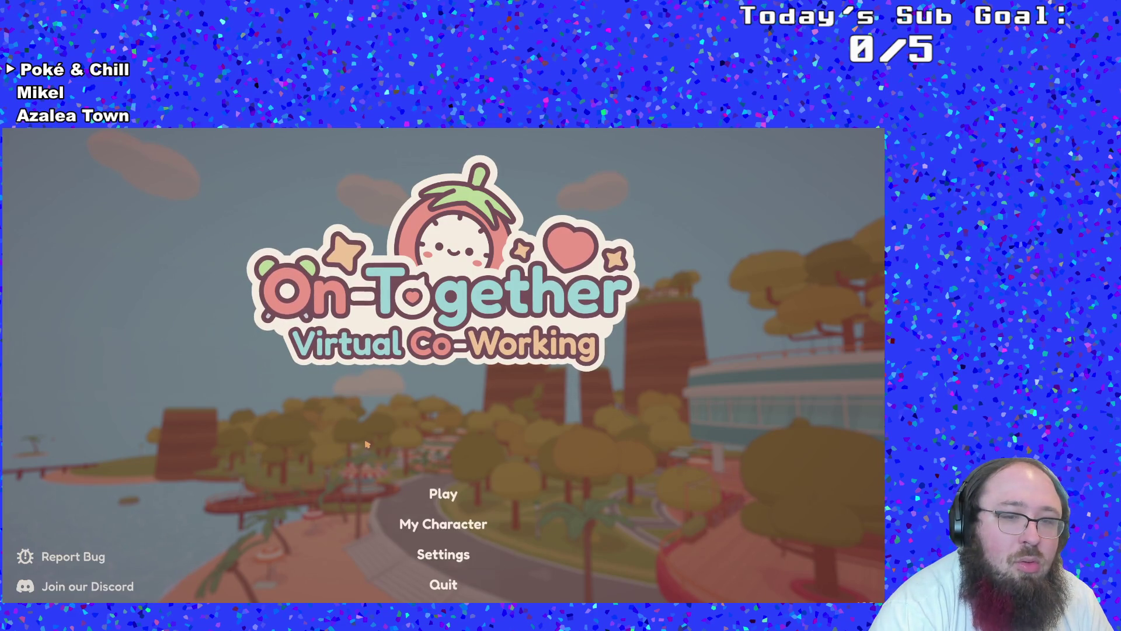
click(432, 523)
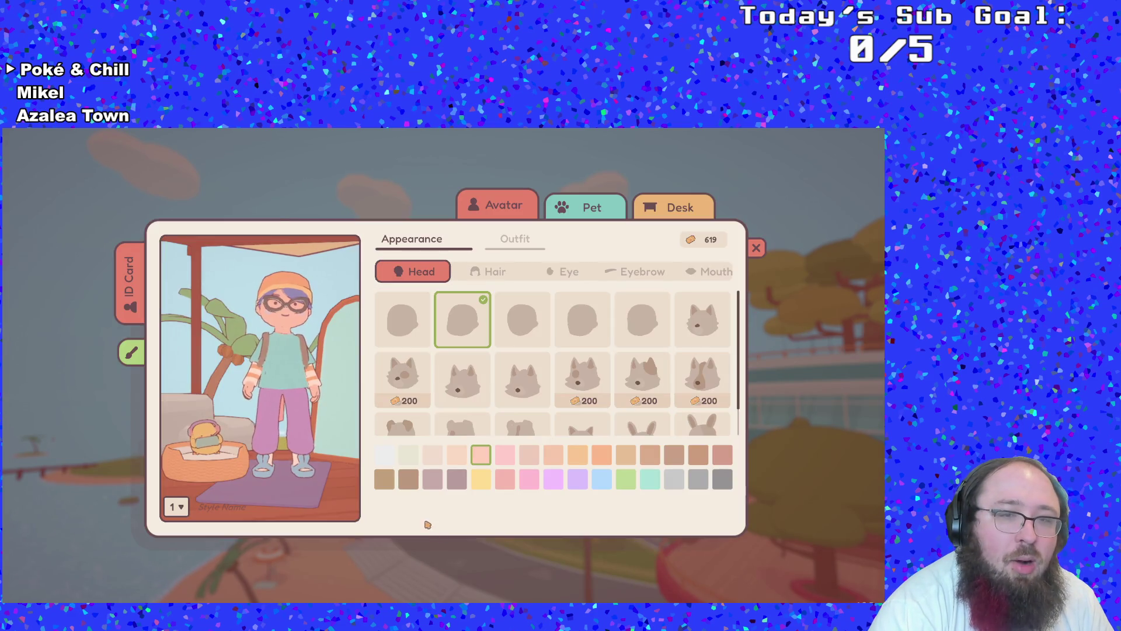
Scroll the Head options, then close My Character without changes to reach the main menu
scroll(520, 413, down, 1)
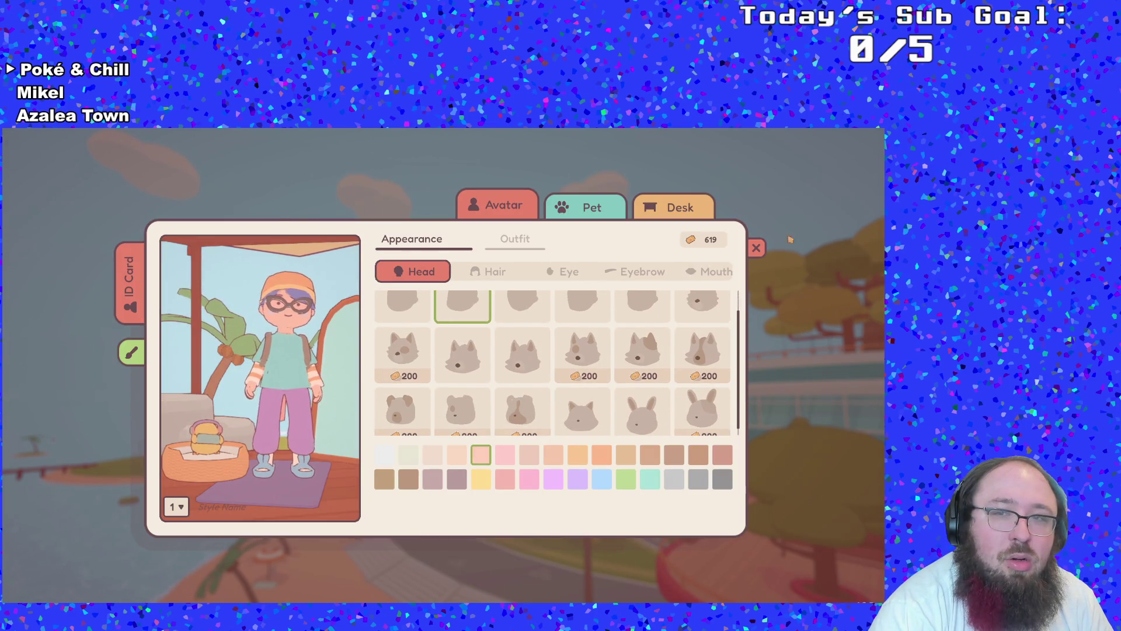
click(763, 251)
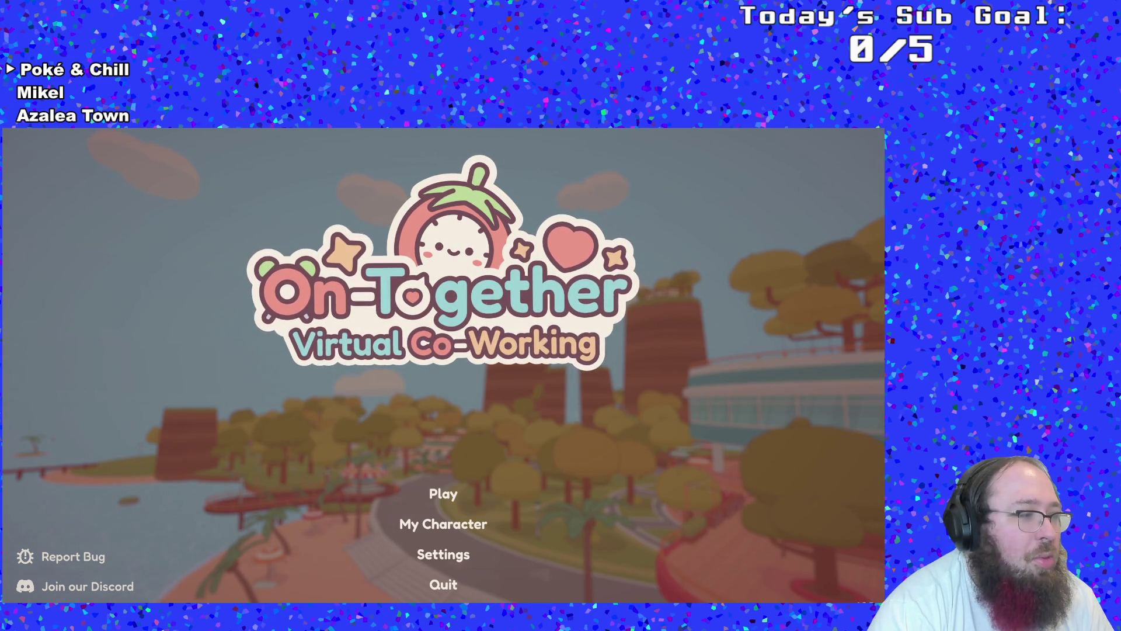
Host a session named for the user's Coworking Twitch Stream, tagged 18+ and Chatter, with Request To Join on
click(446, 500)
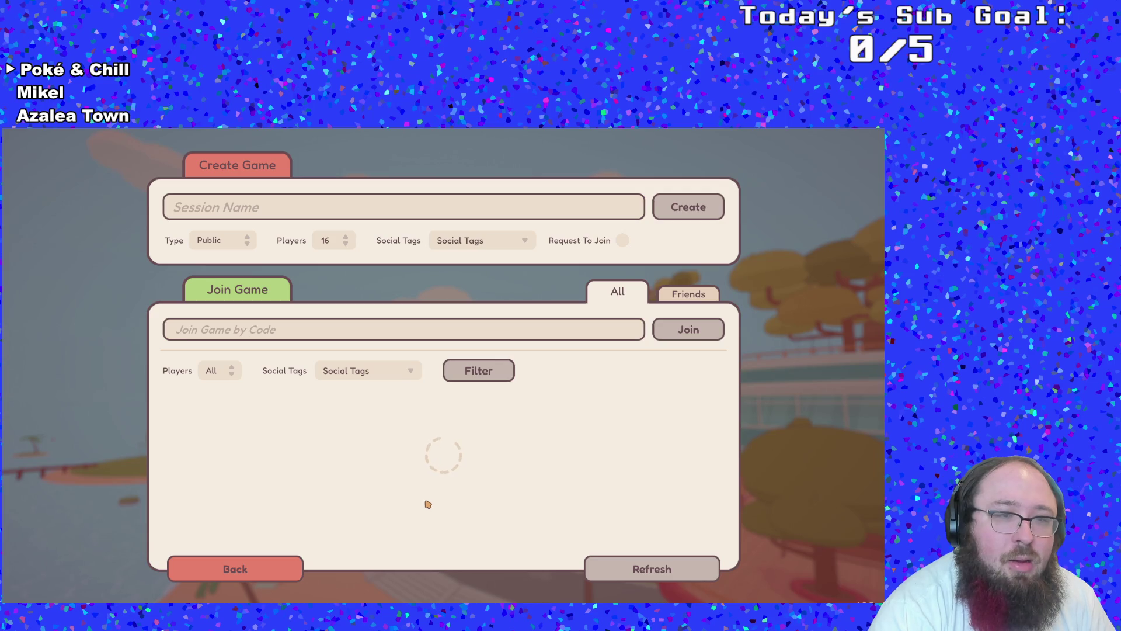
click(289, 212)
text(Solidplasma's Coworking Twitch )
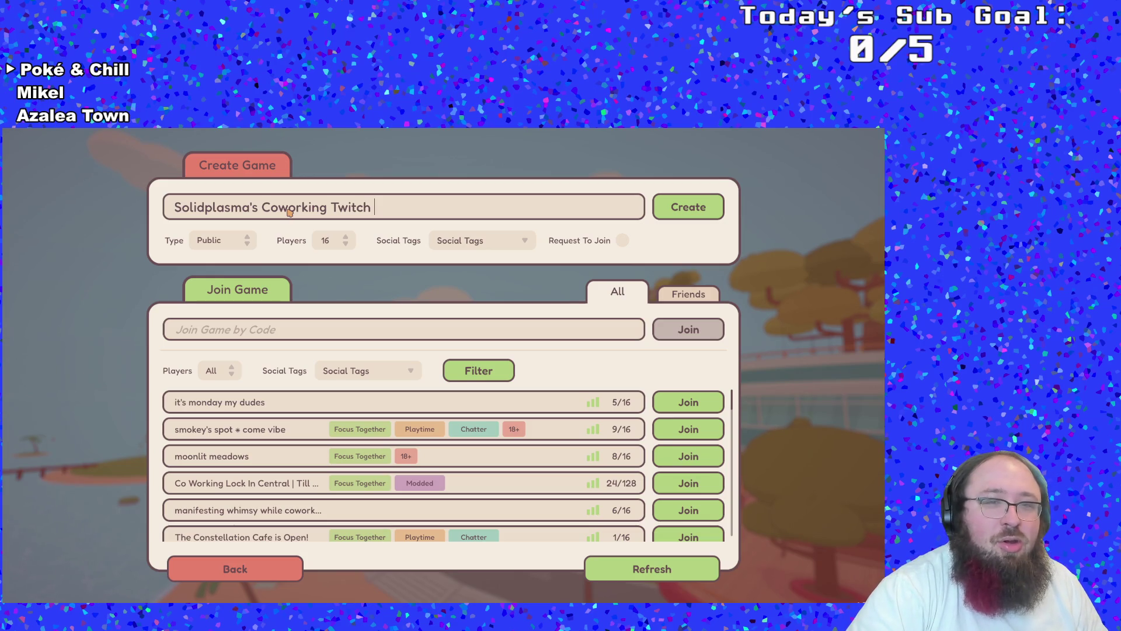
text(Stream)
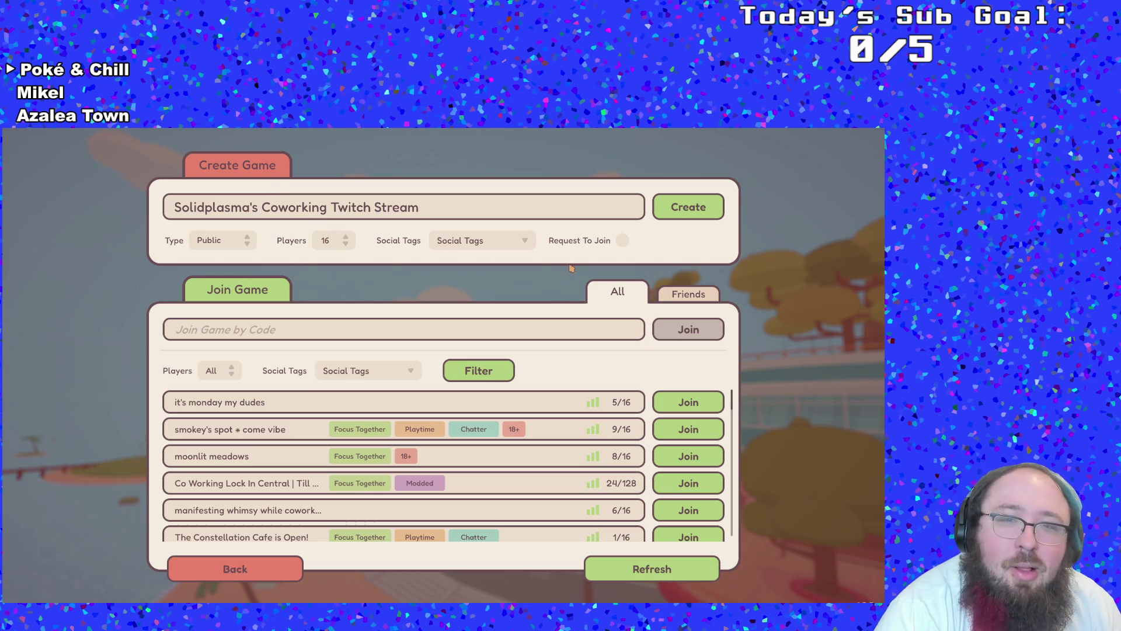
click(534, 244)
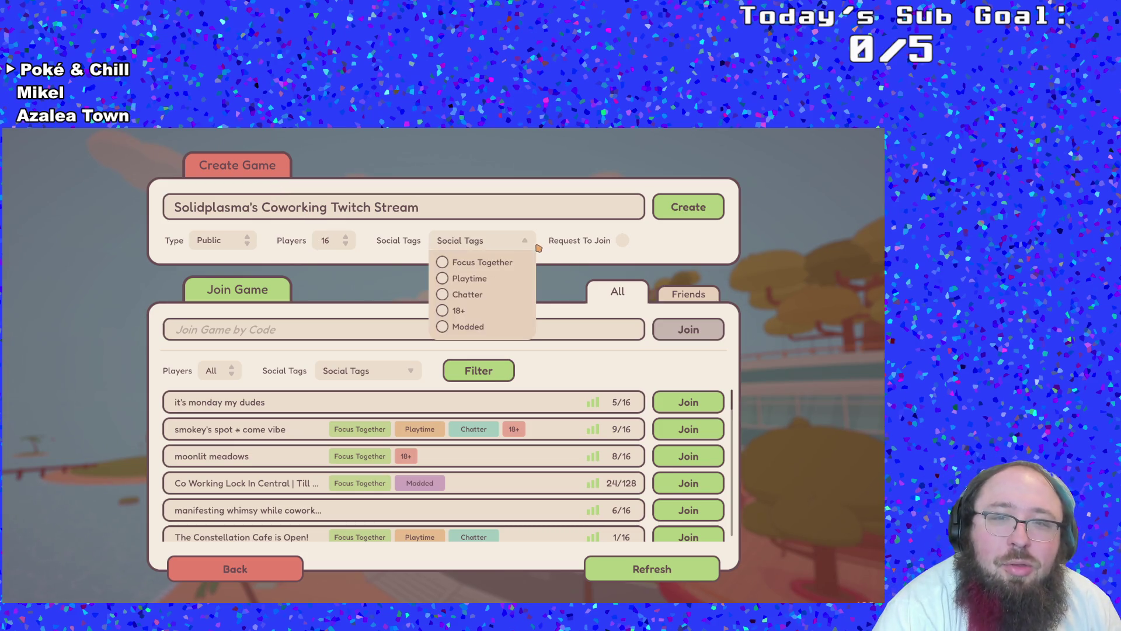
click(443, 311)
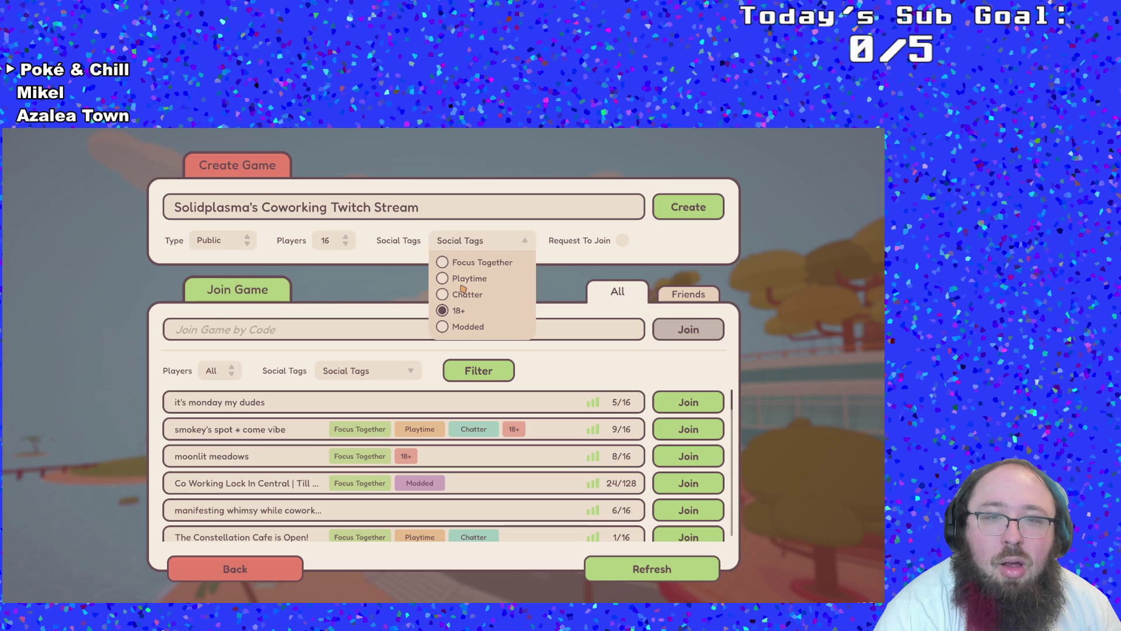
click(619, 240)
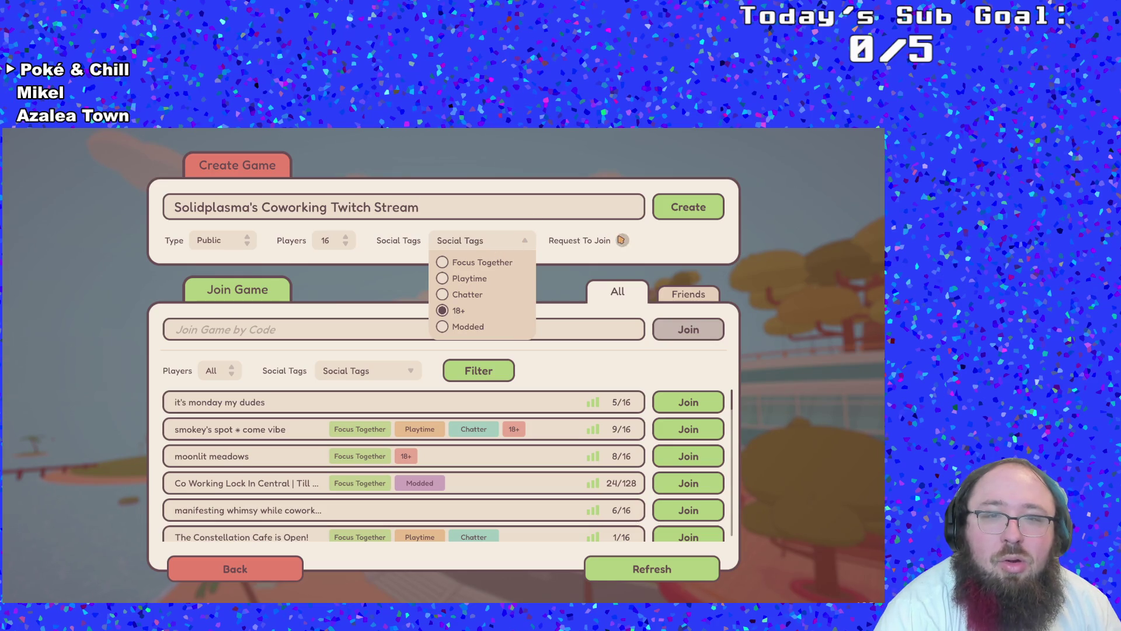
click(443, 294)
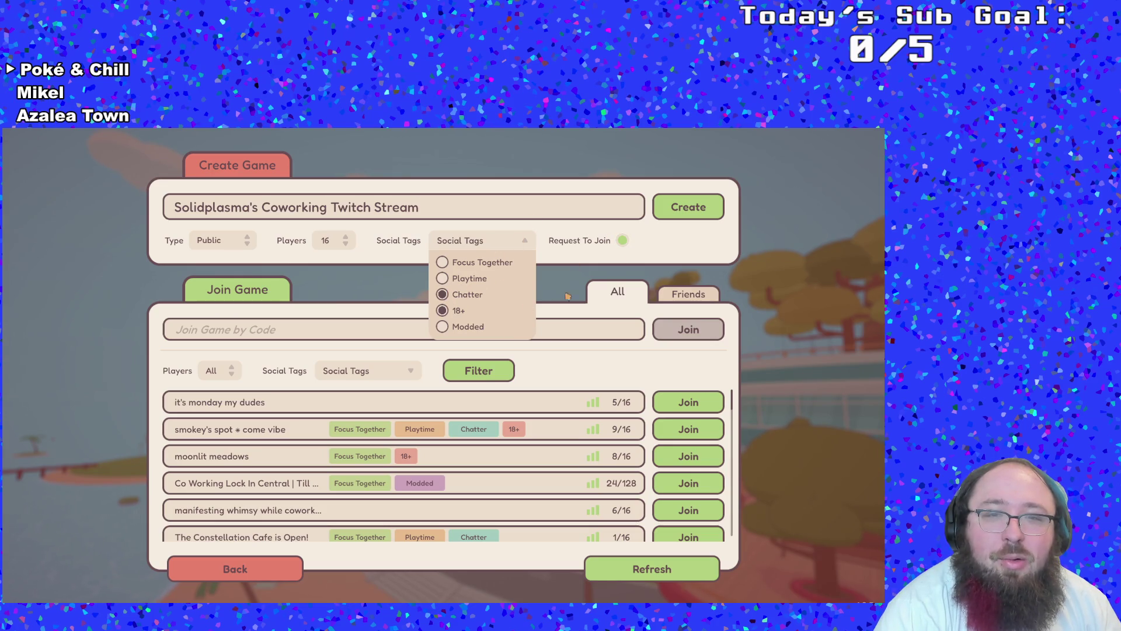
click(686, 215)
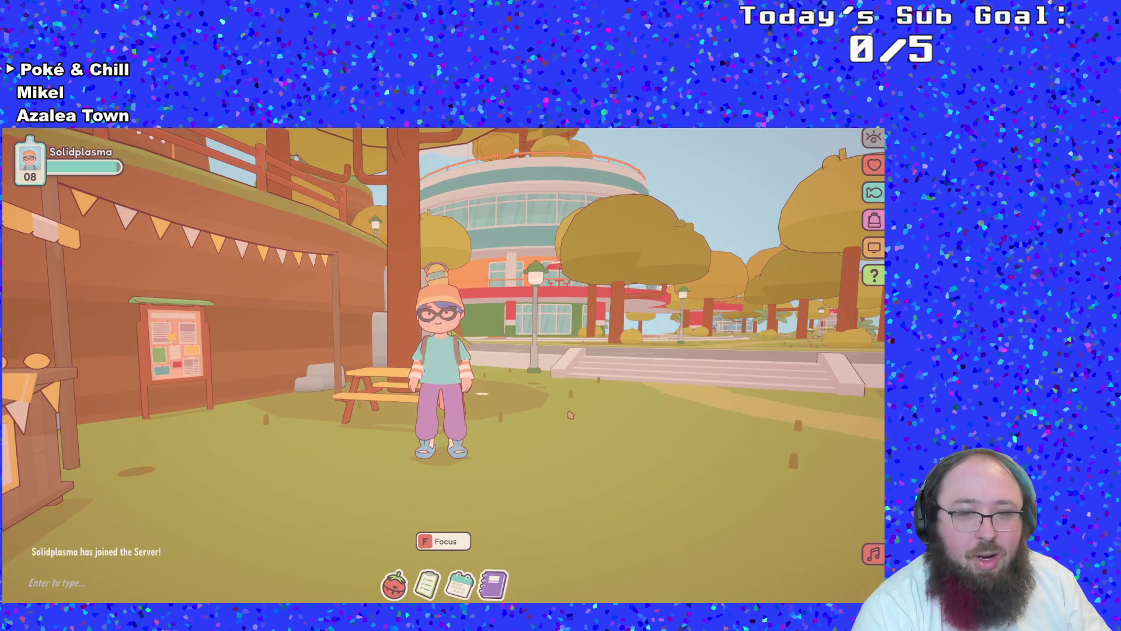
Float on a balloon over the round building's roof and glide down onto the terrace
key(w)
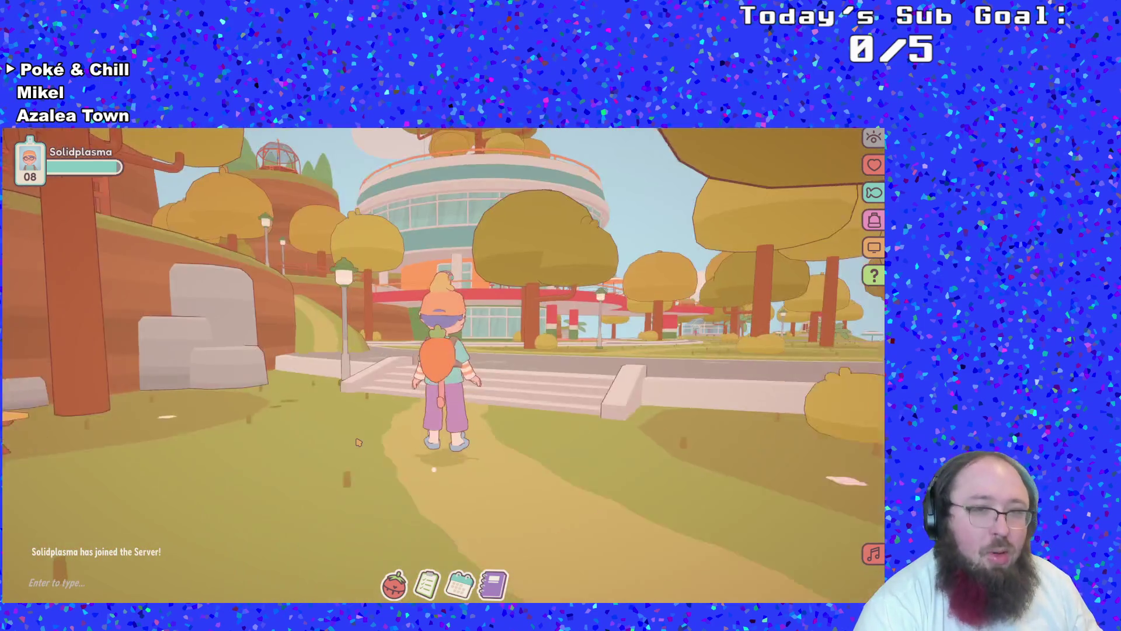
key(space)
key(w)
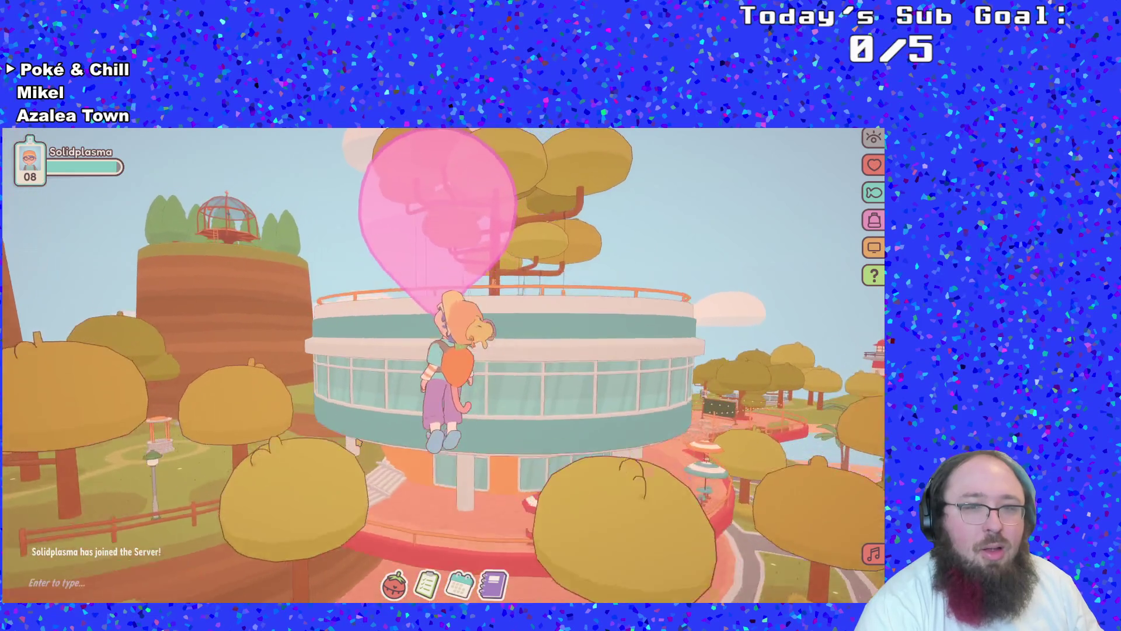
key(s)
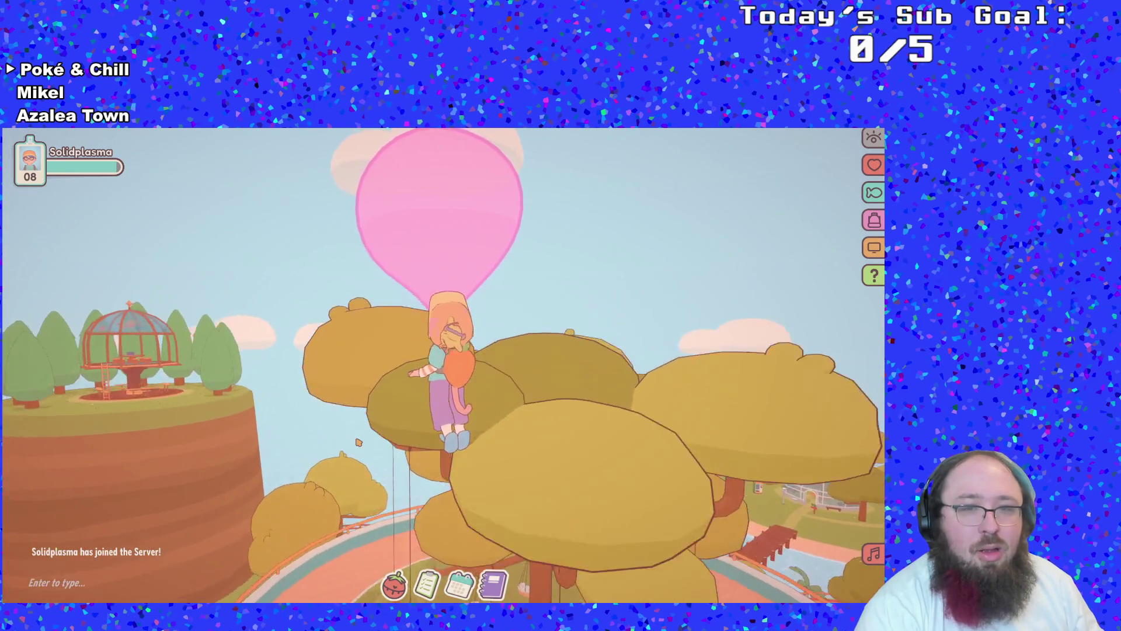
key(w)
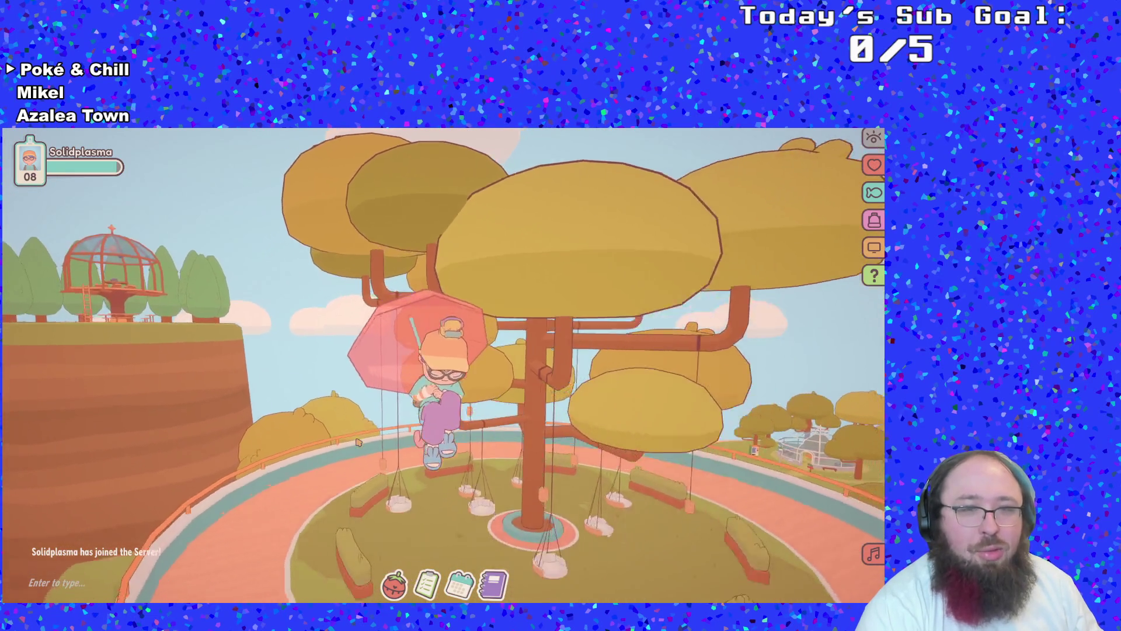
key(a)
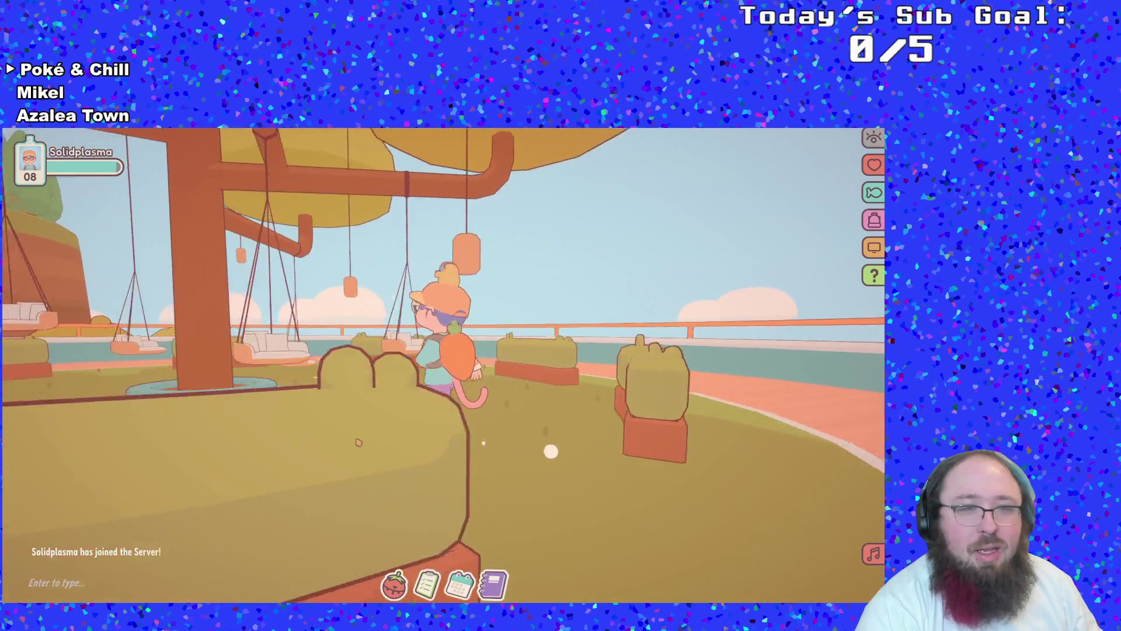
Dismiss the focus activity choices, walk the curved path past the wall, and open the Task Planner
key(e)
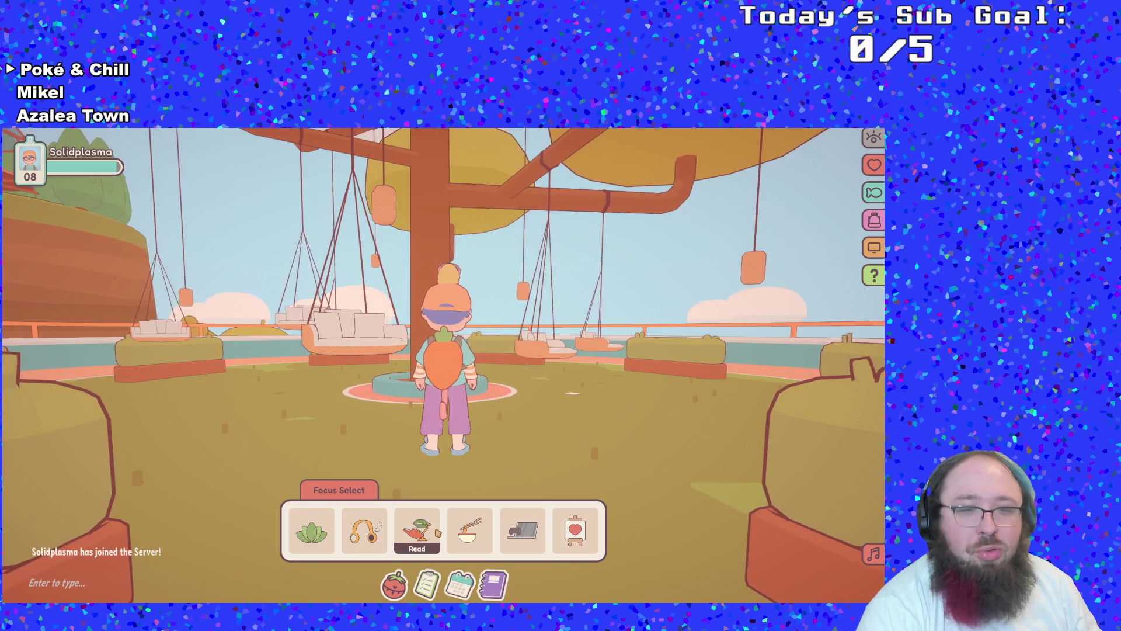
key(w)
key(a)
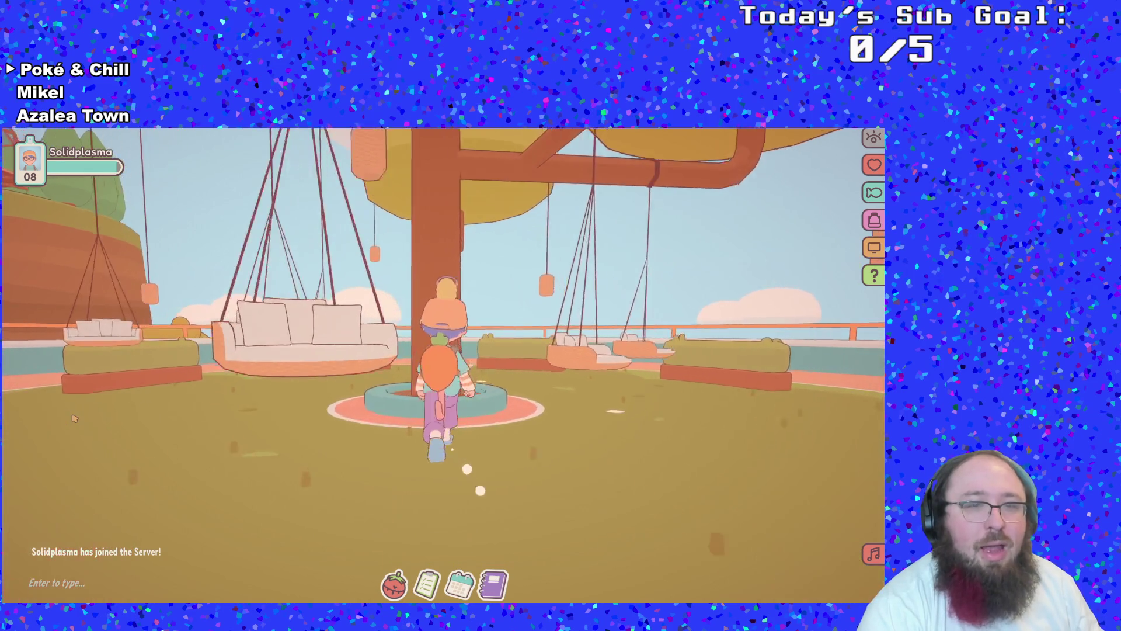
key(s)
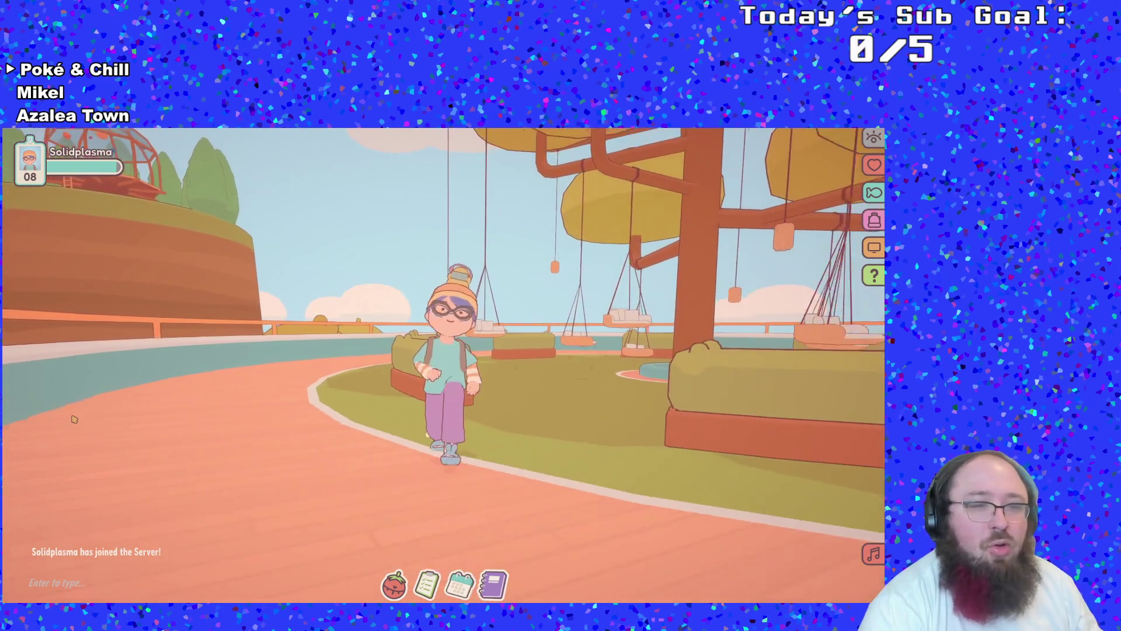
key(d)
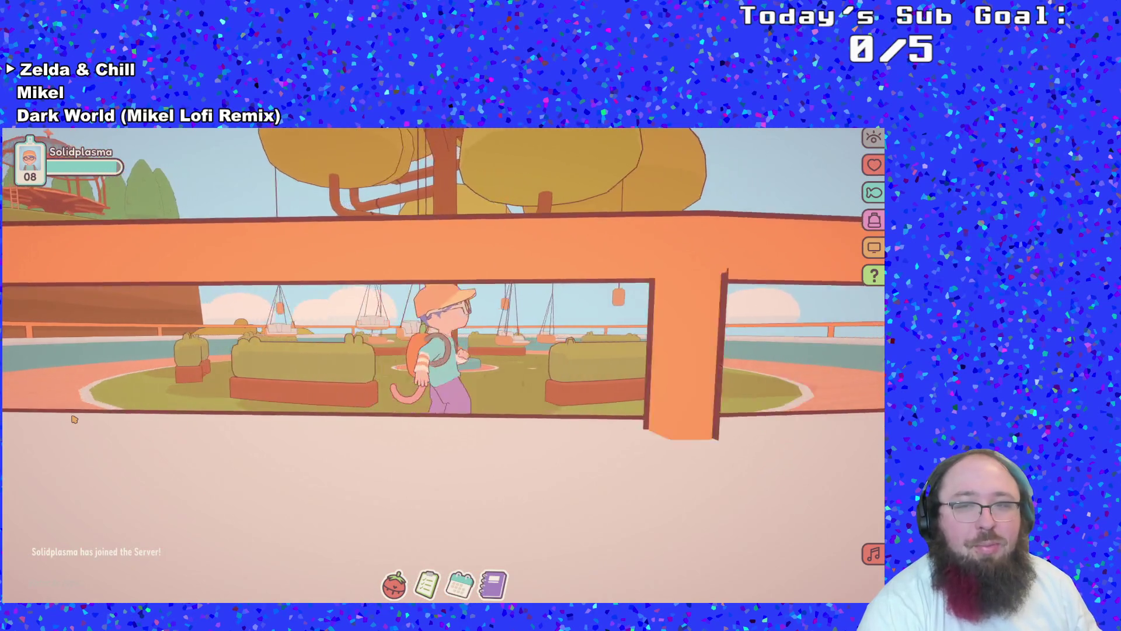
key(w)
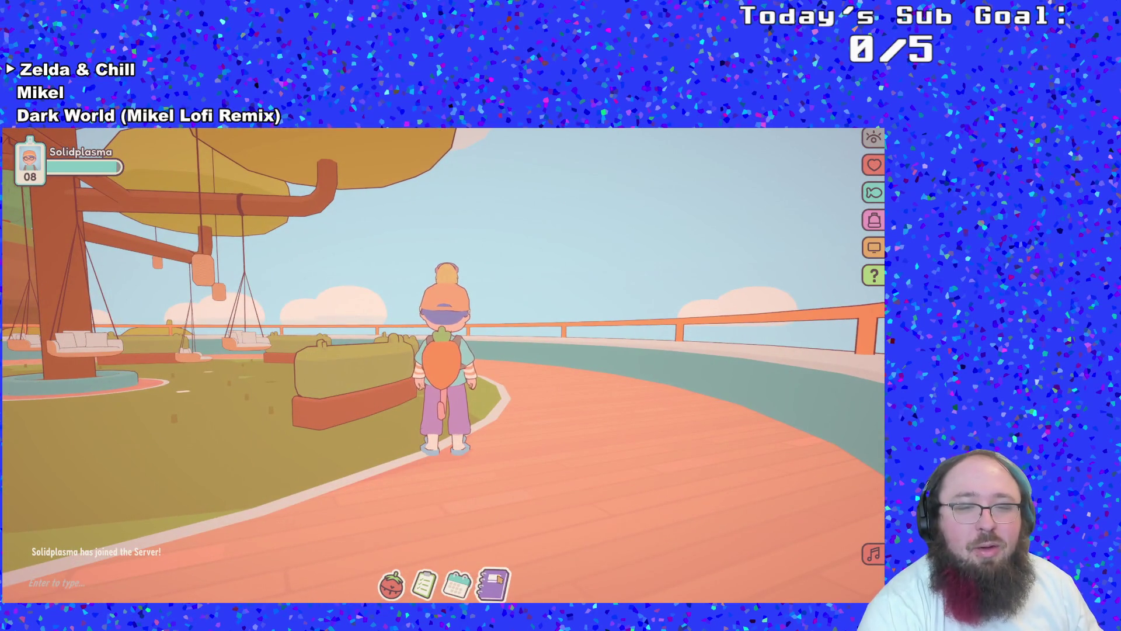
click(460, 584)
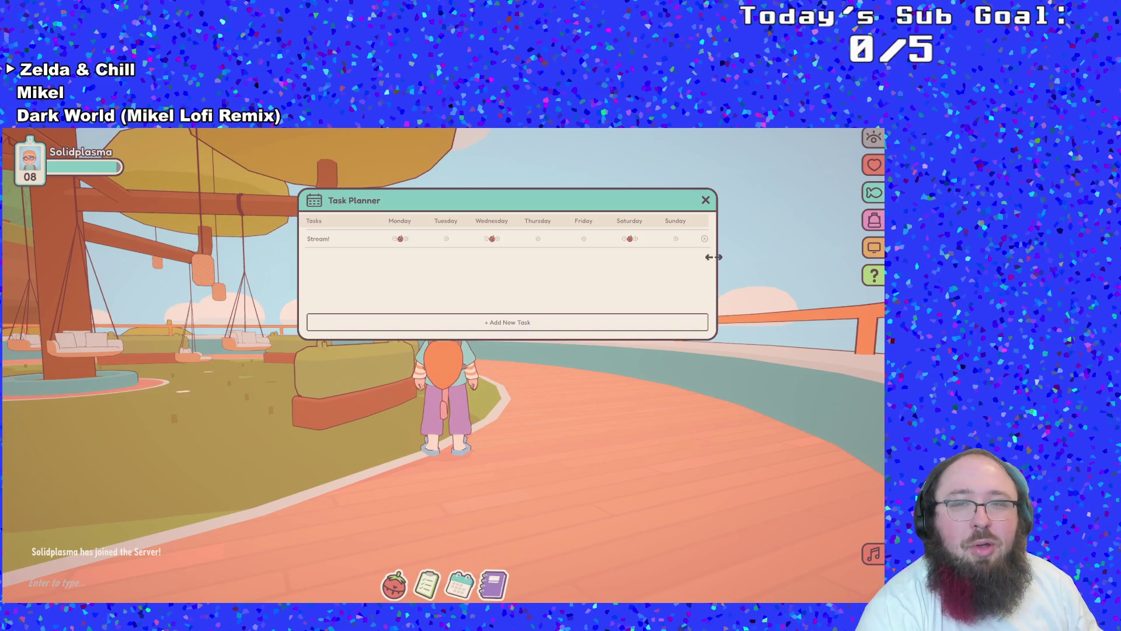
Close the Task Planner, equip the fishing rod, and check the backpack's contents
click(705, 200)
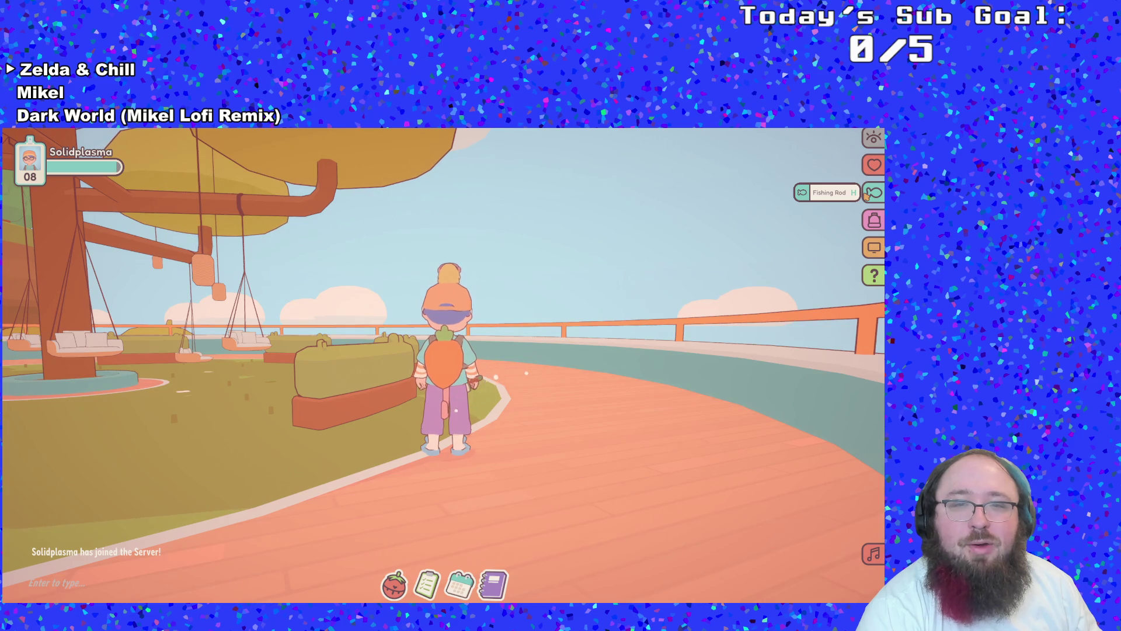
click(870, 194)
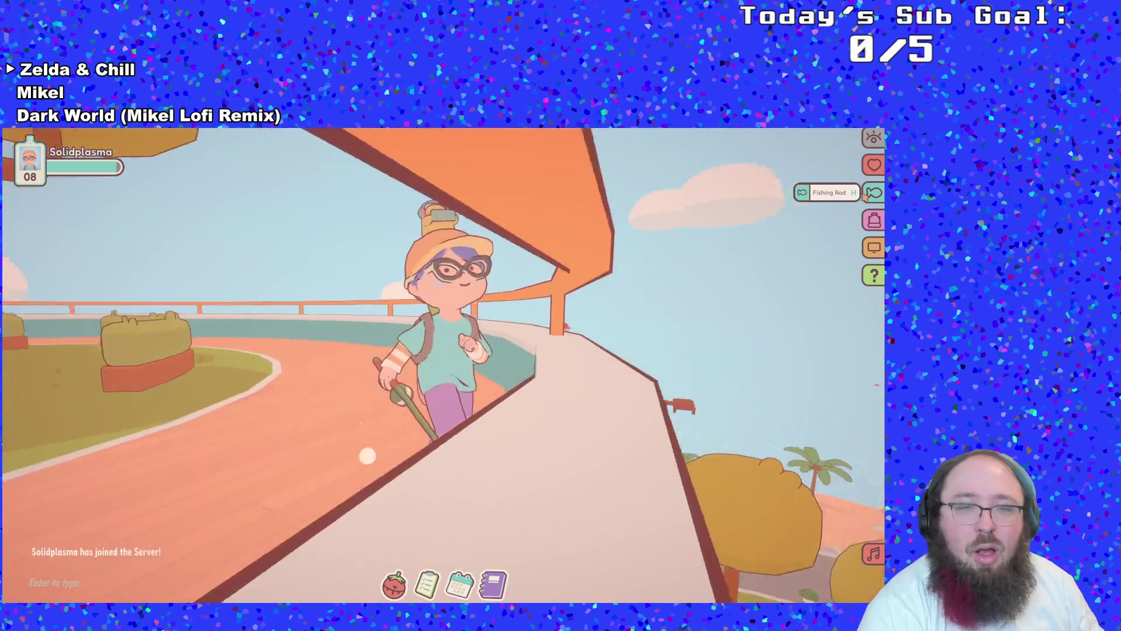
key(w)
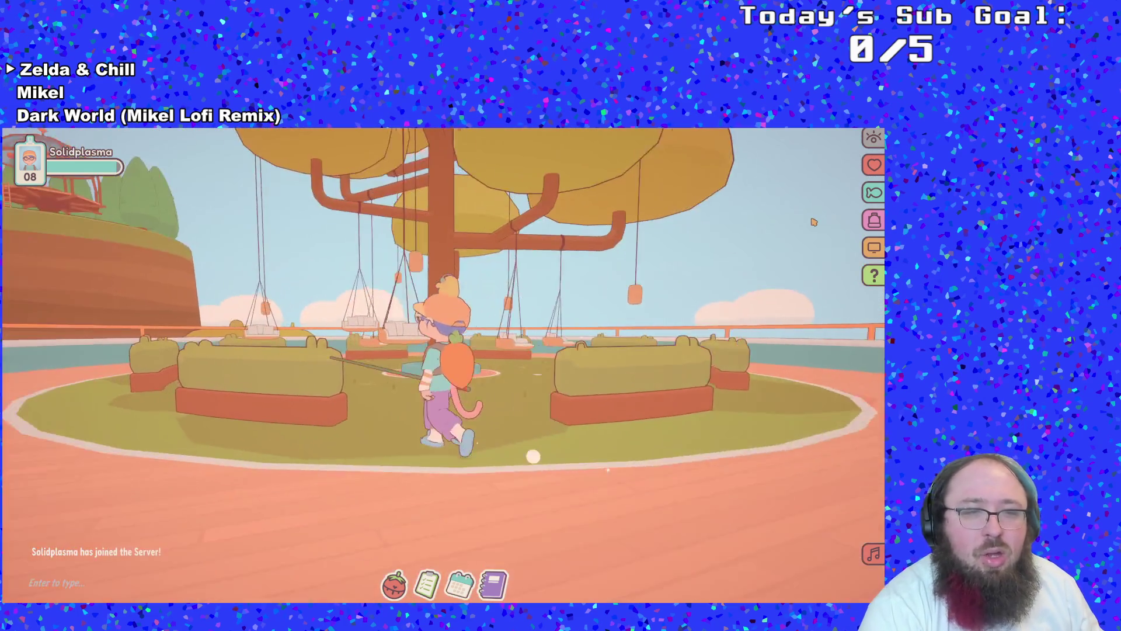
key(Escape)
key(Escape)
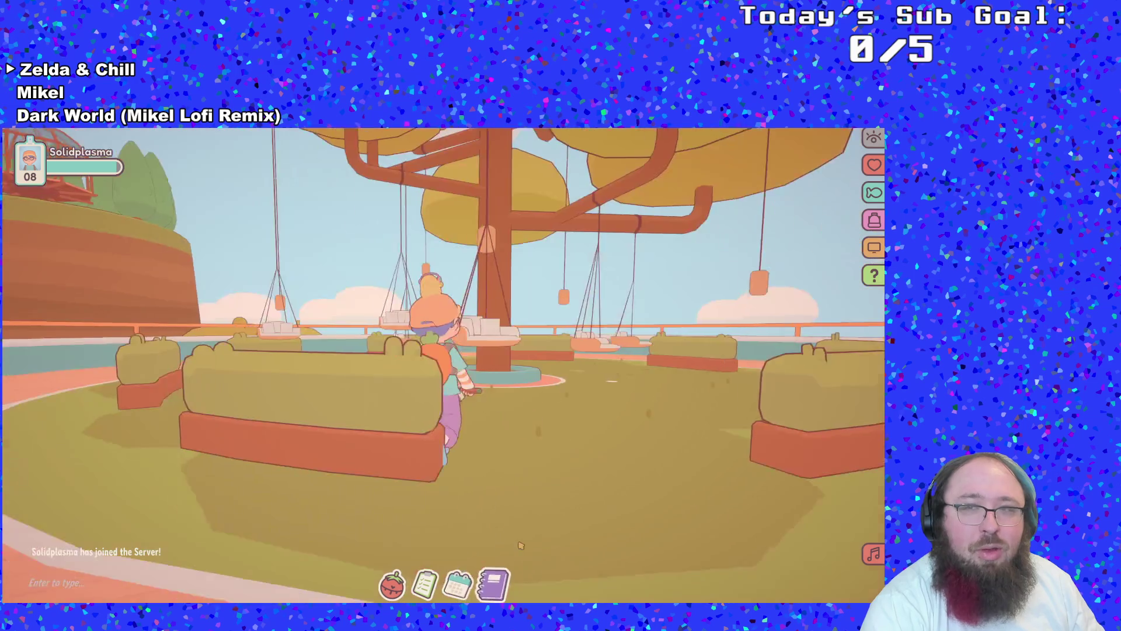
key(w)
click(874, 220)
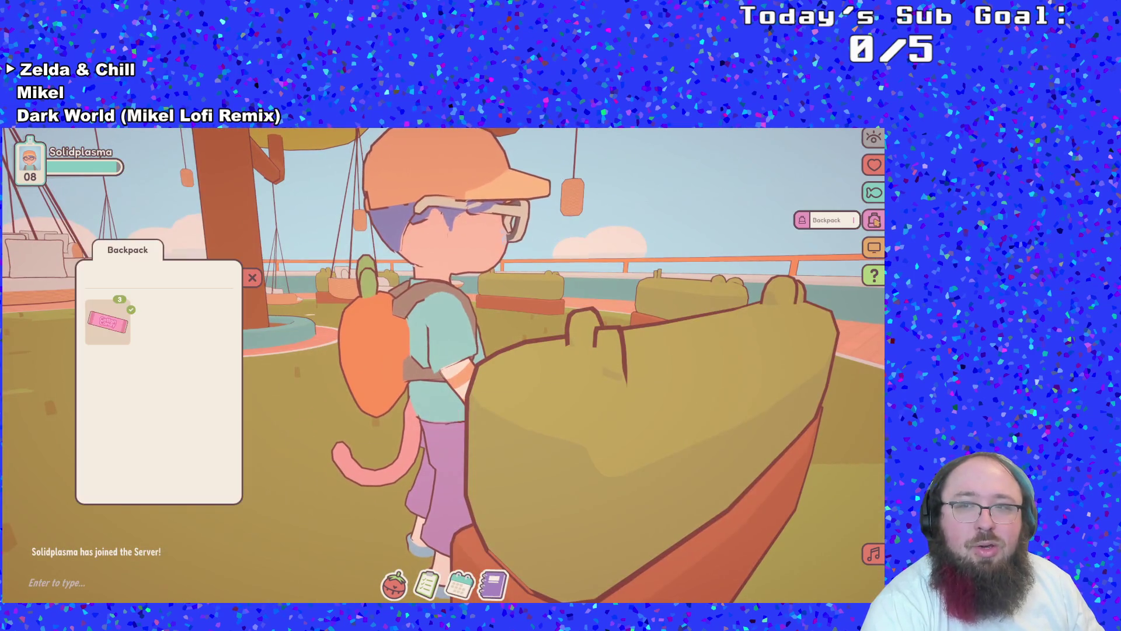
key(Escape)
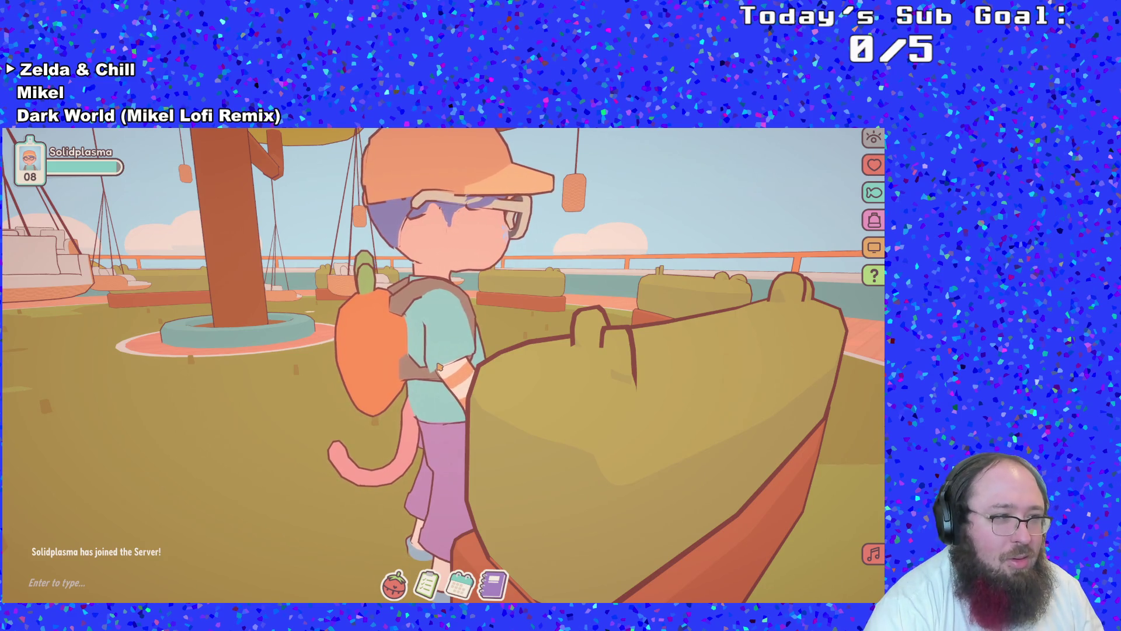
Walk around the tree, leap over the railing, glide into the sea and rise on a balloon
key(w)
key(w)
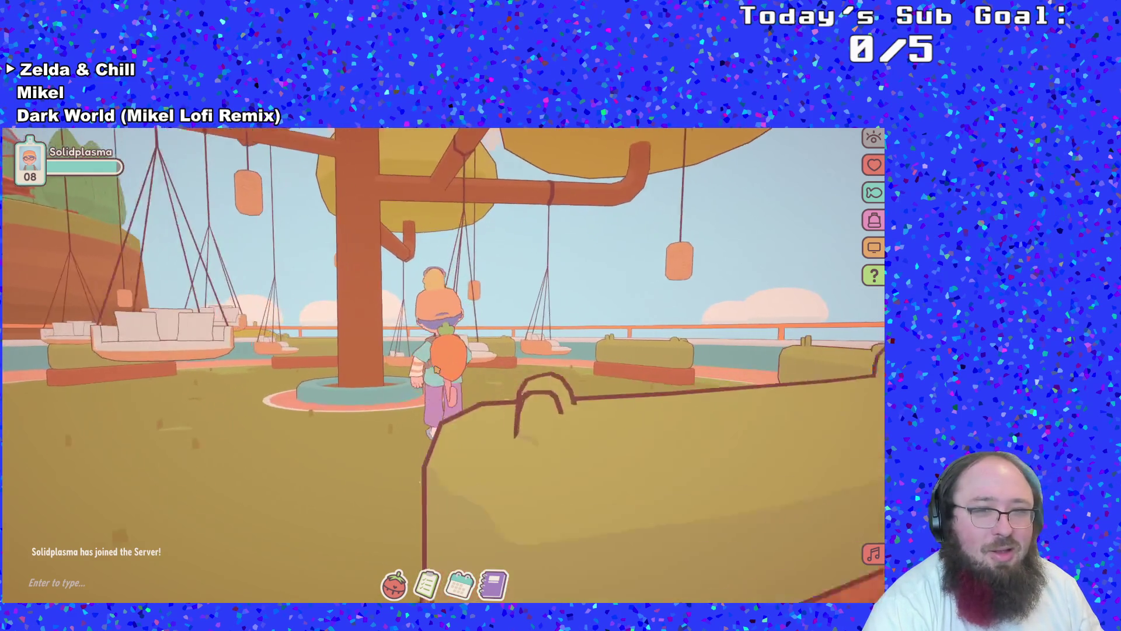
key(w)
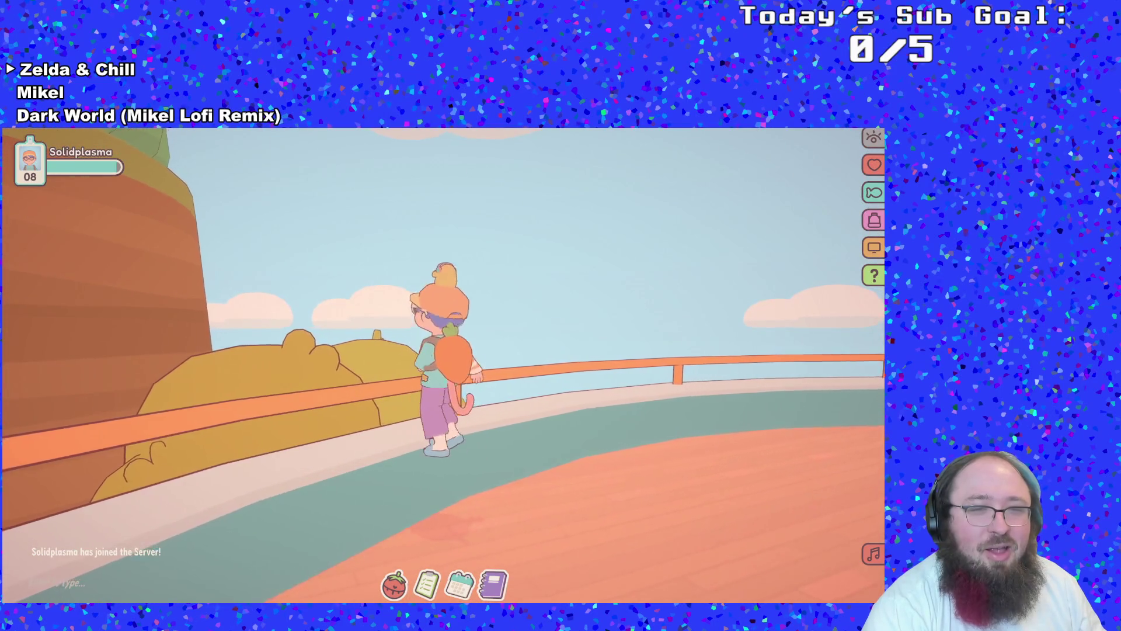
key(space)
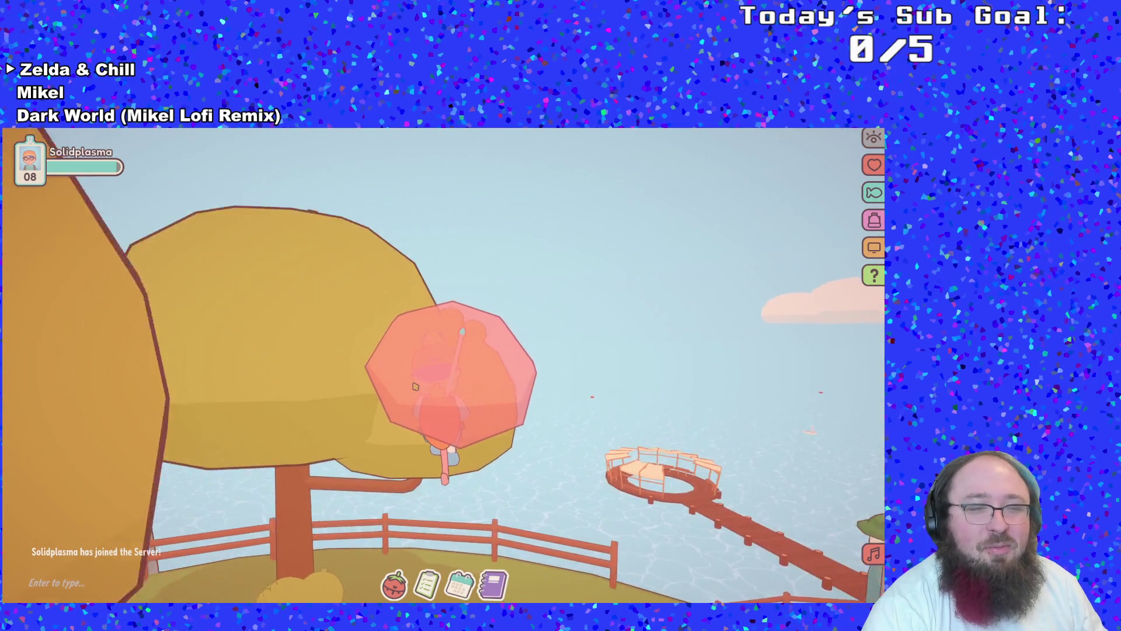
key(w)
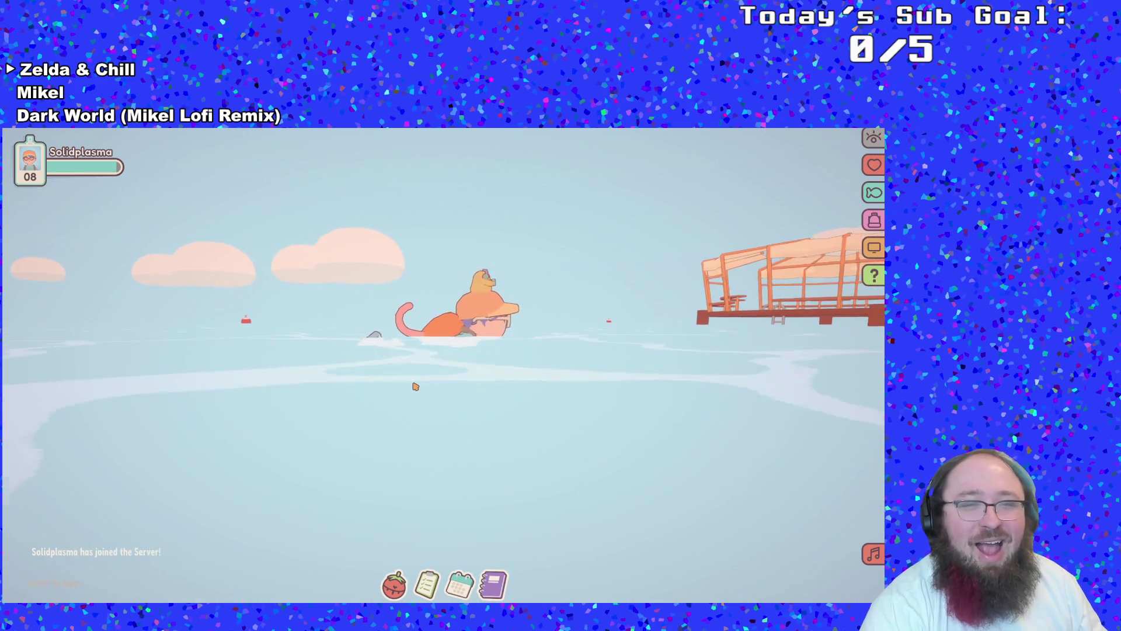
key(space)
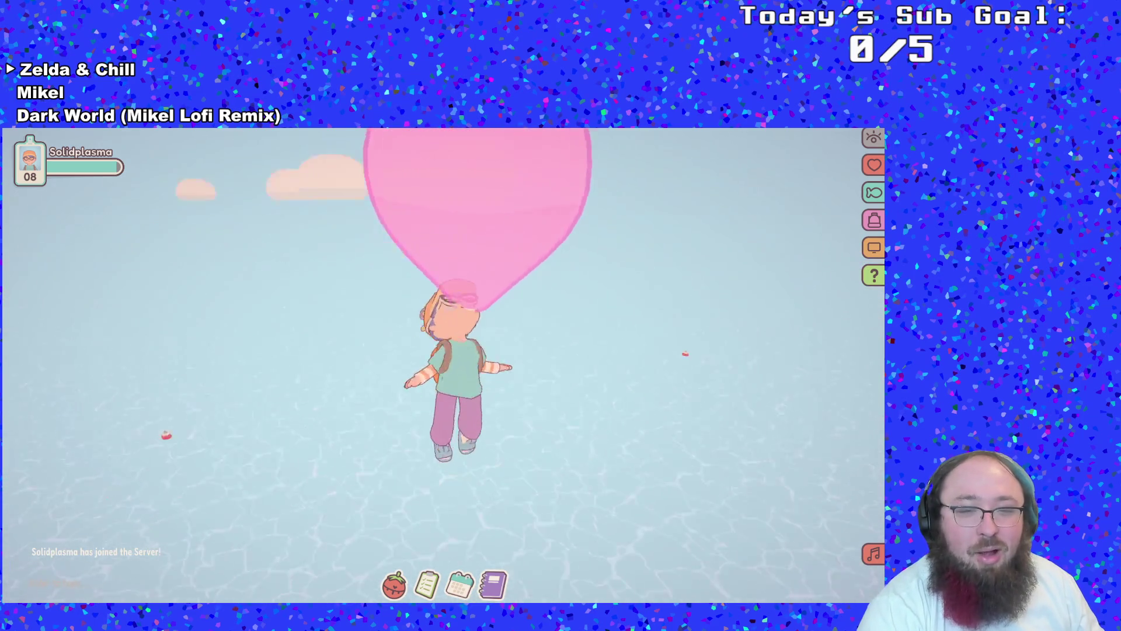
Float back onto the island's edge and walk along the street onto the grass toward the tree
key(w)
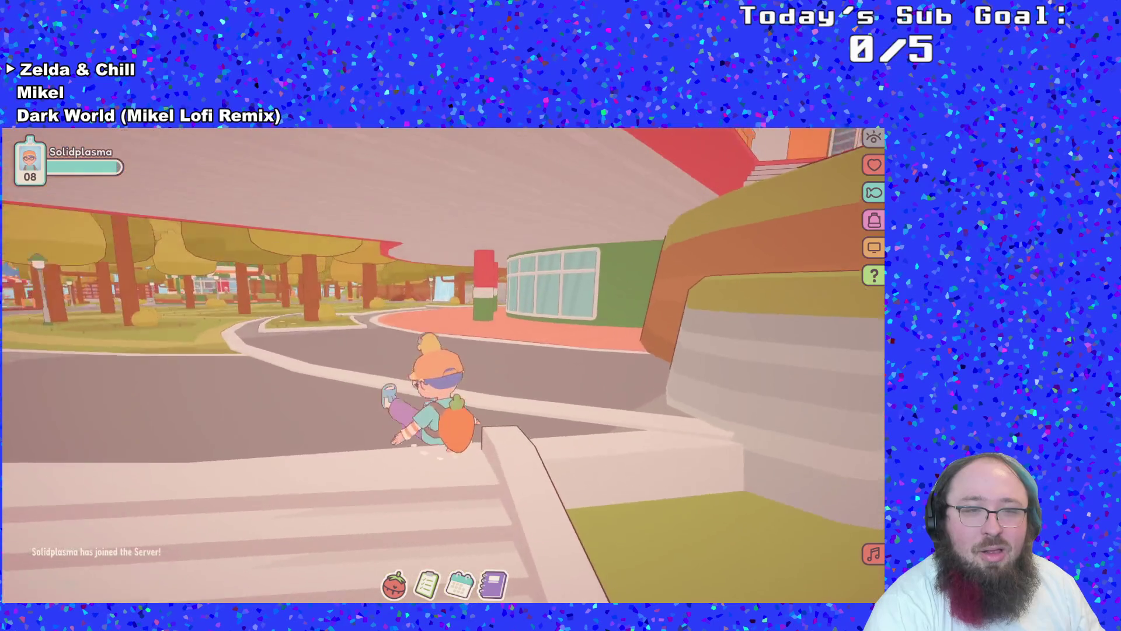
key(w)
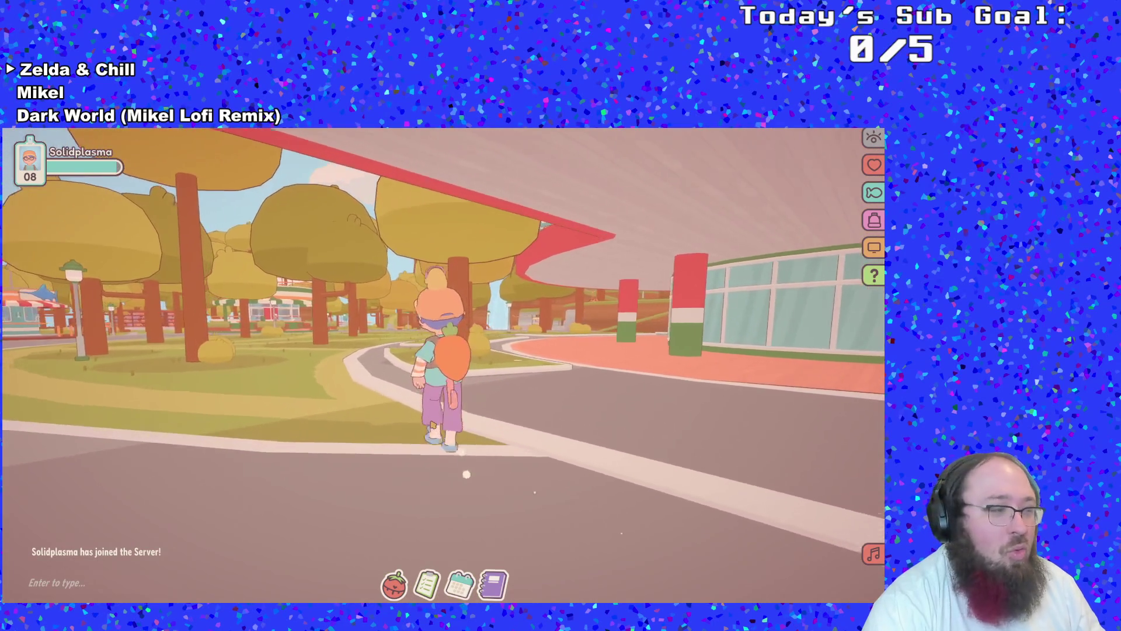
key(w)
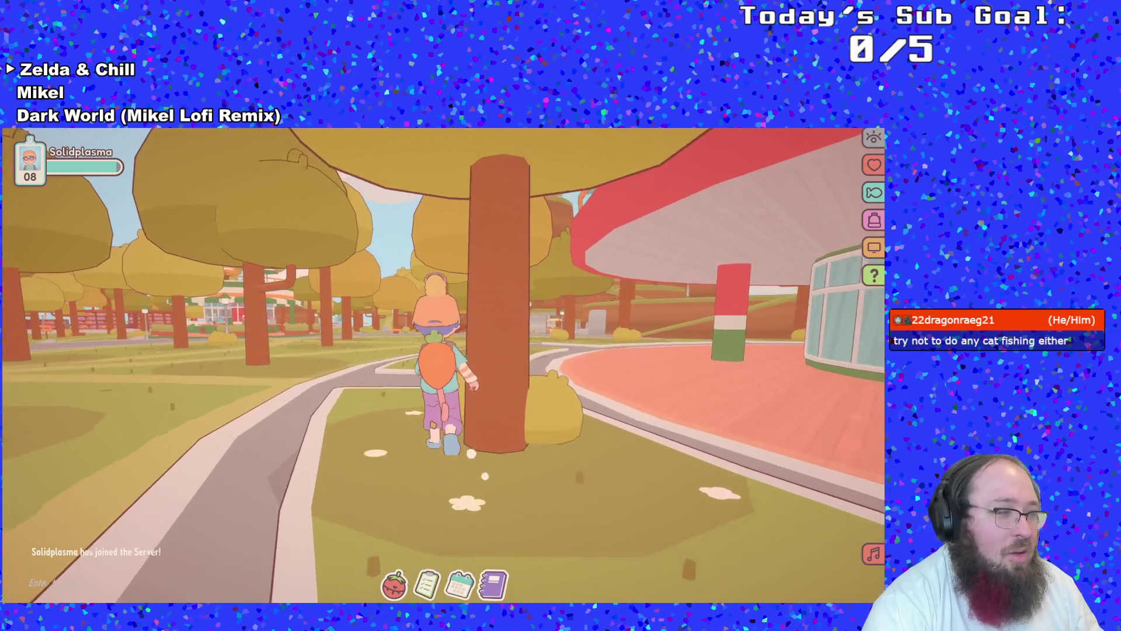
key(w)
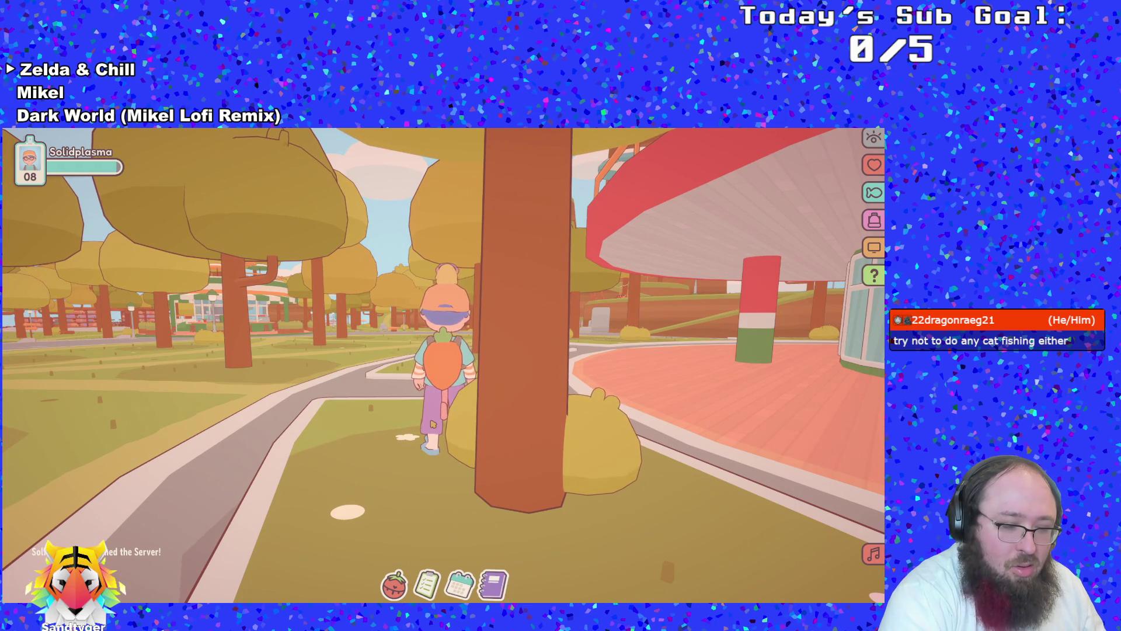
Walk across the grass past the café and cross the road to the red bridge
key(w)
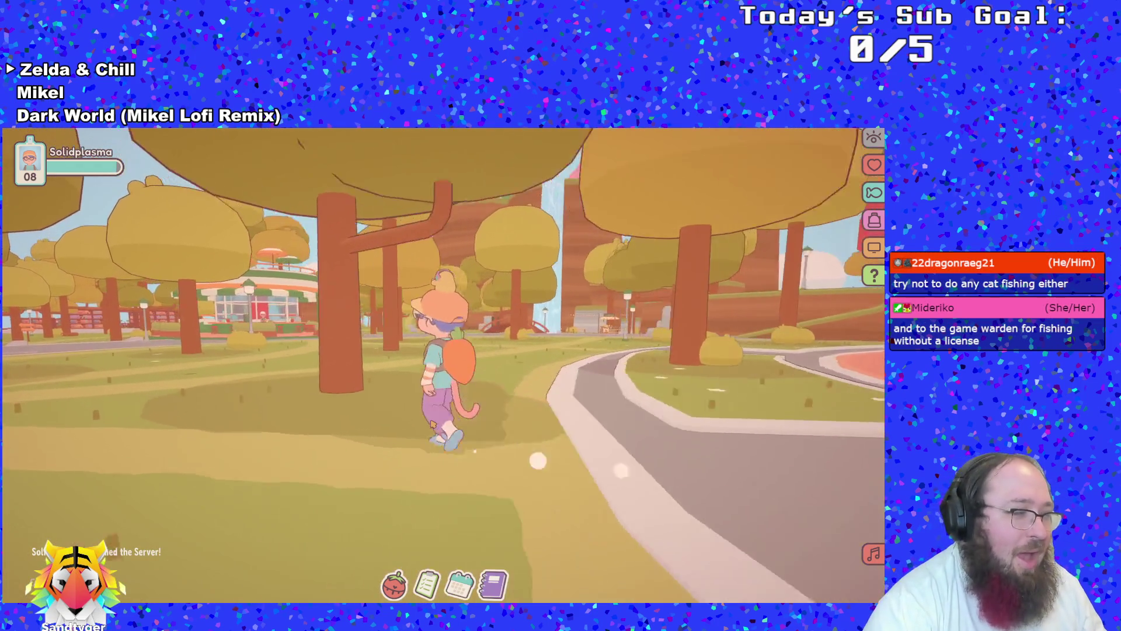
key(w)
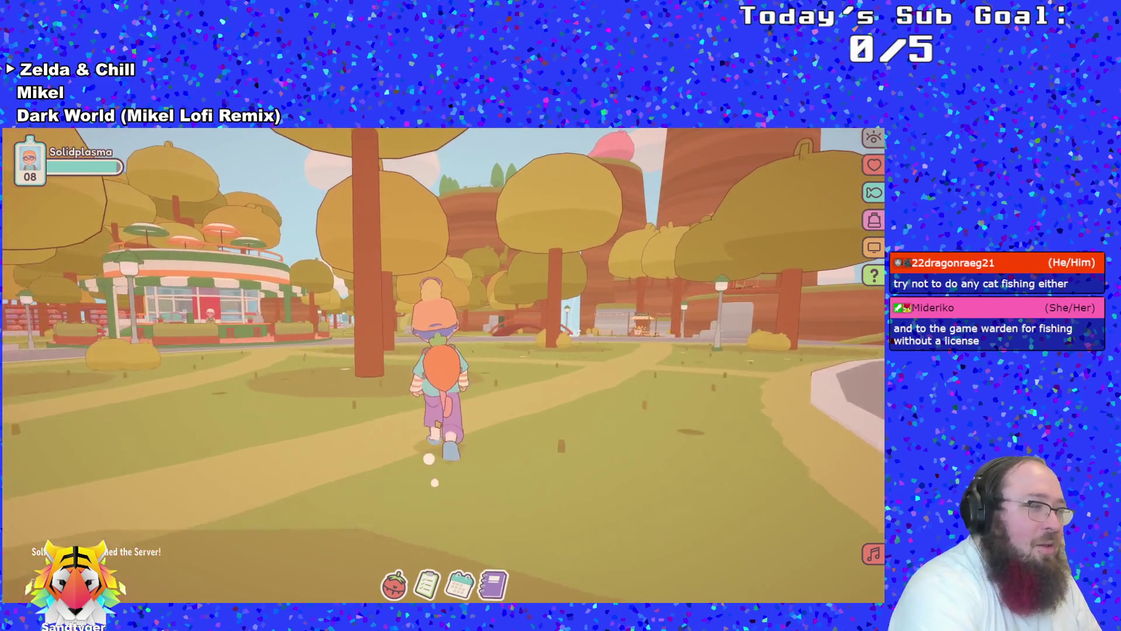
key(w)
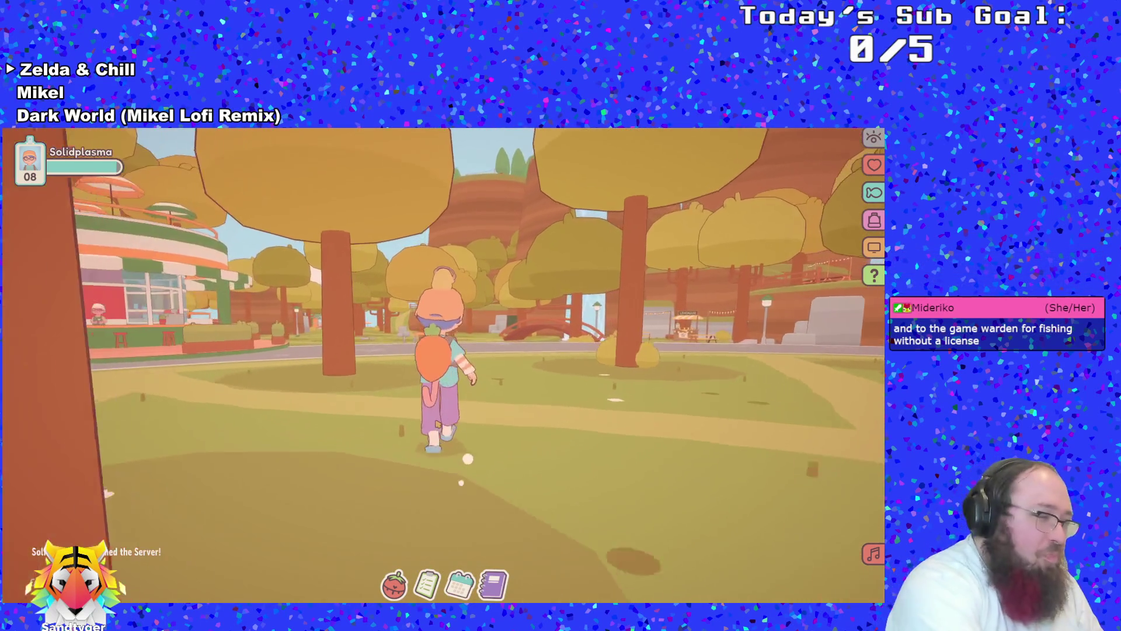
key(w)
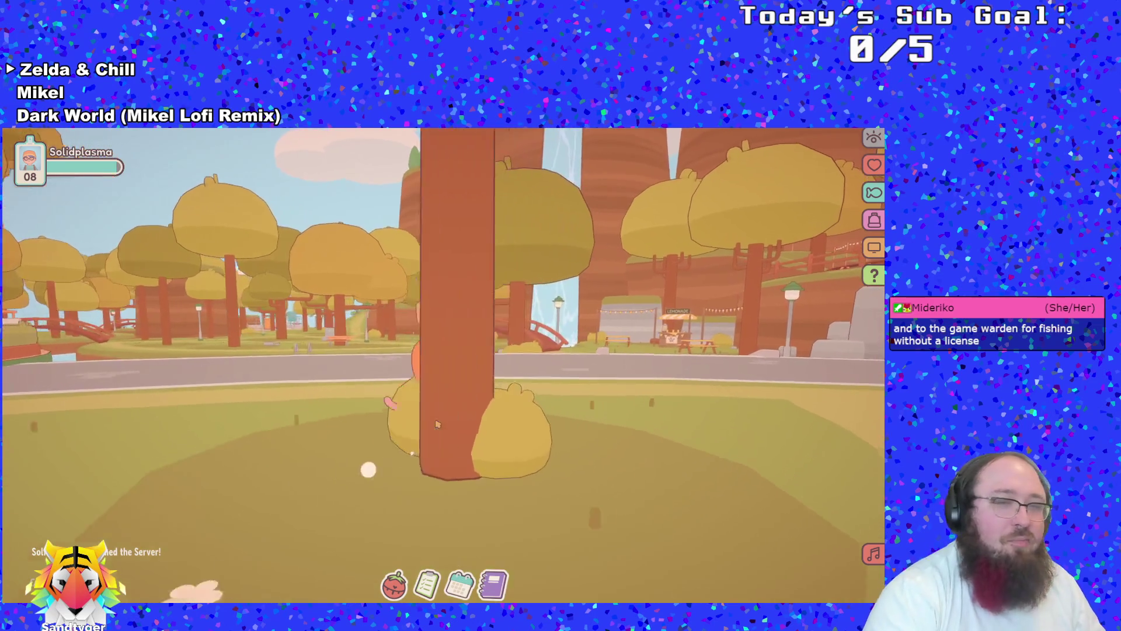
key(w)
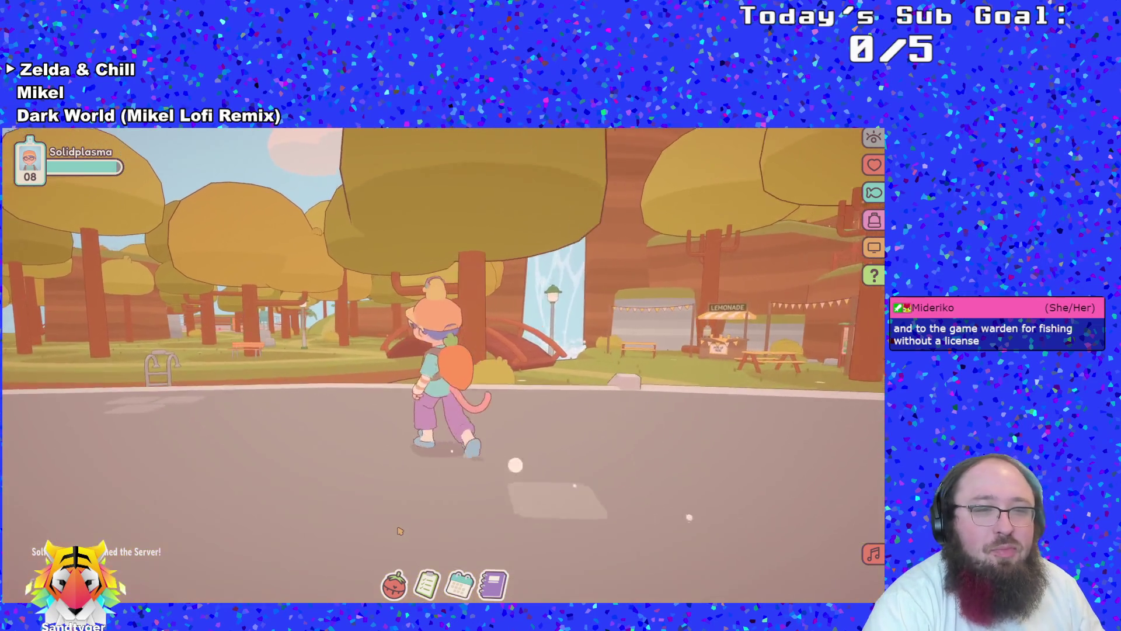
key(w)
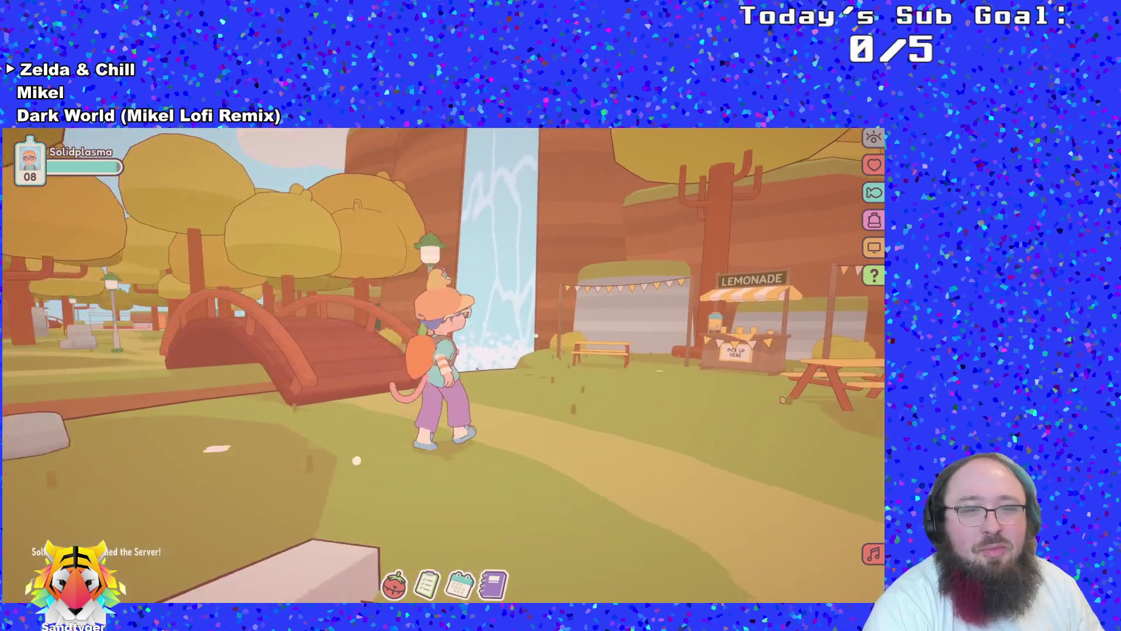
key(w)
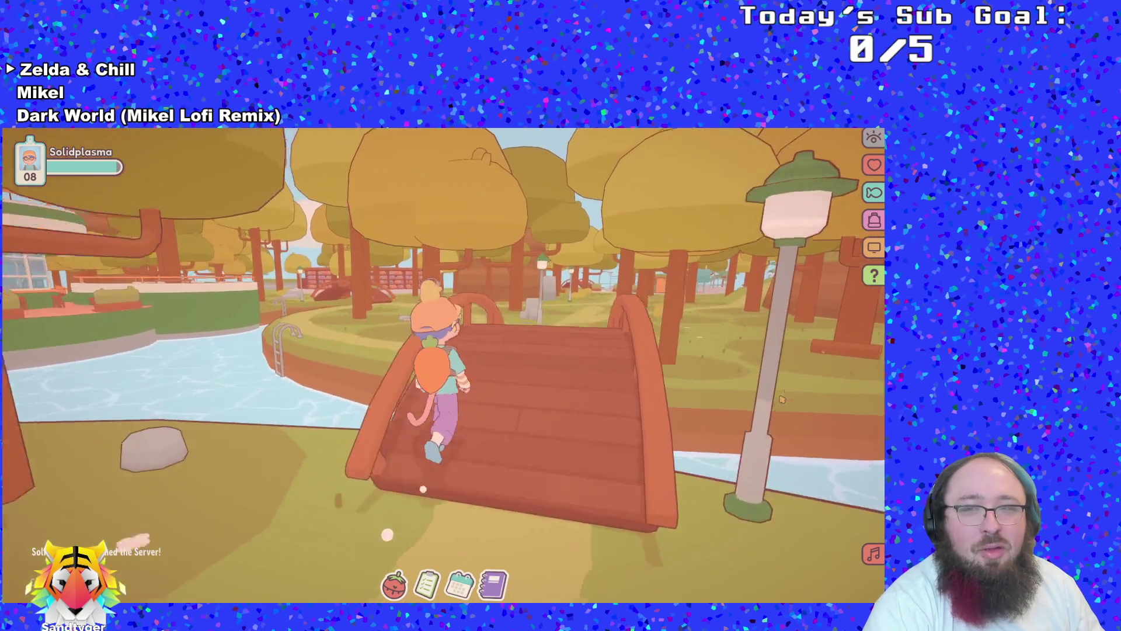
Cross the bridge into the park, circle the big tree, and follow the path beside the bookshelves
key(w)
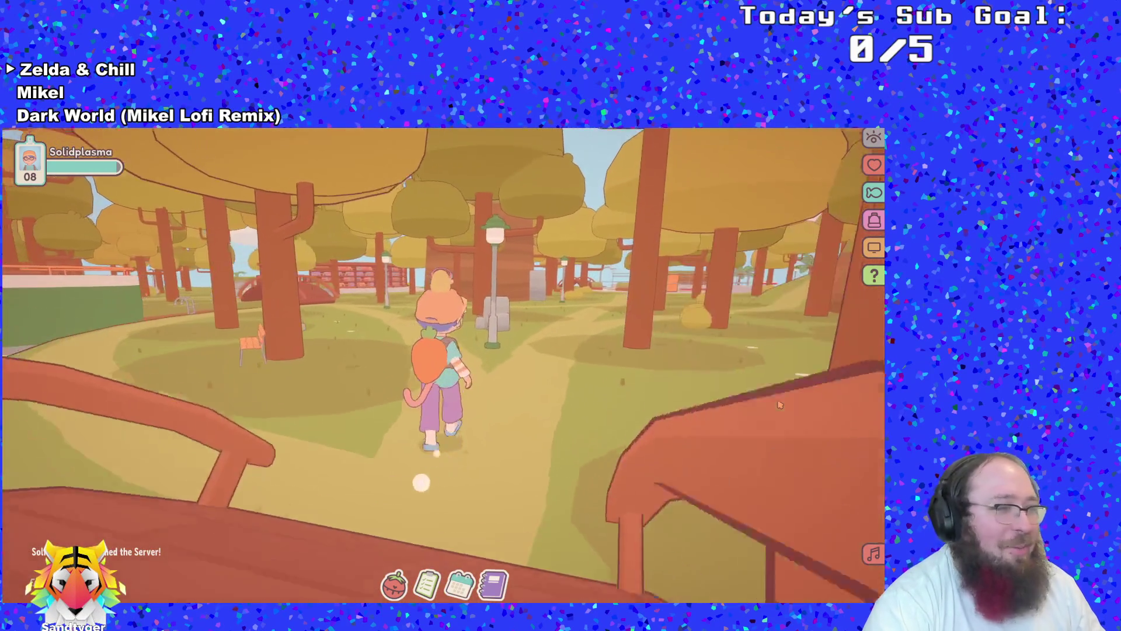
key(w)
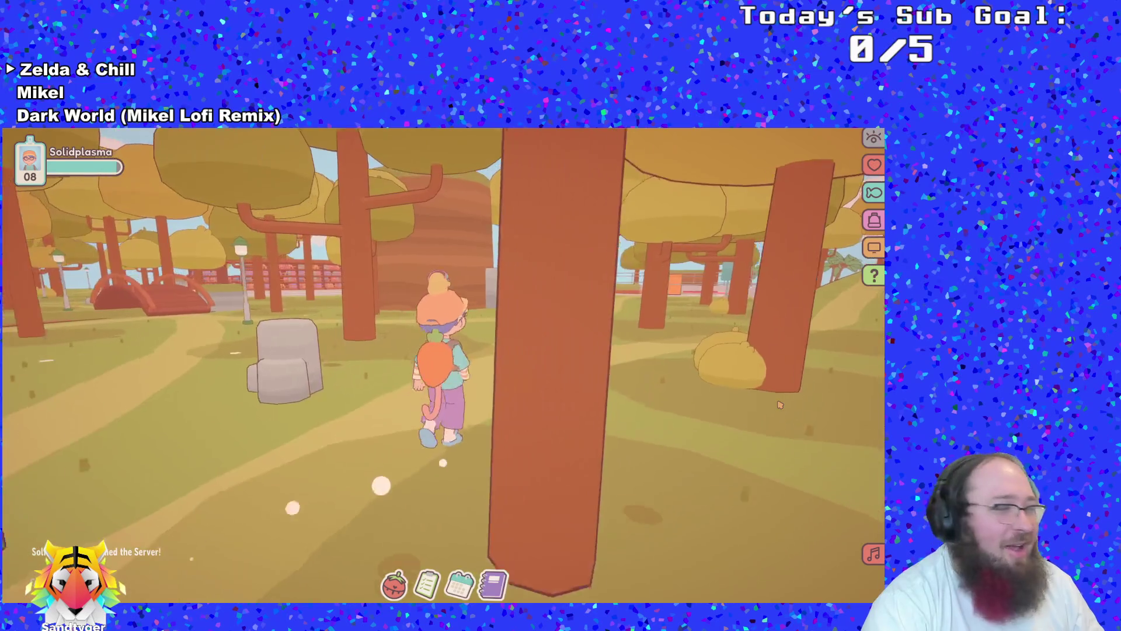
key(w)
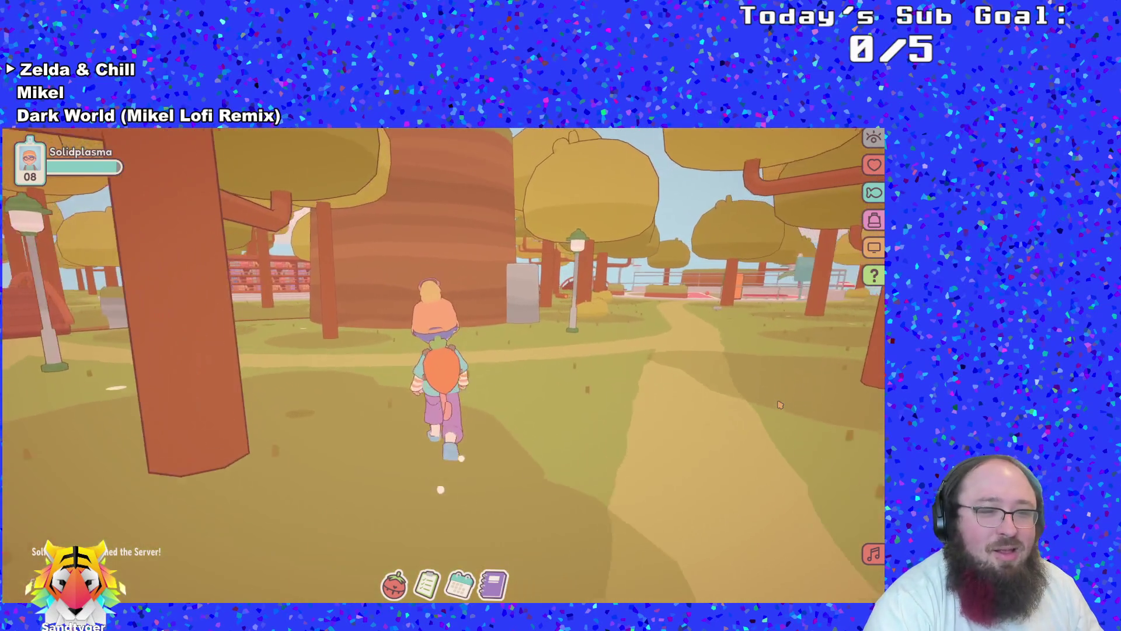
key(w)
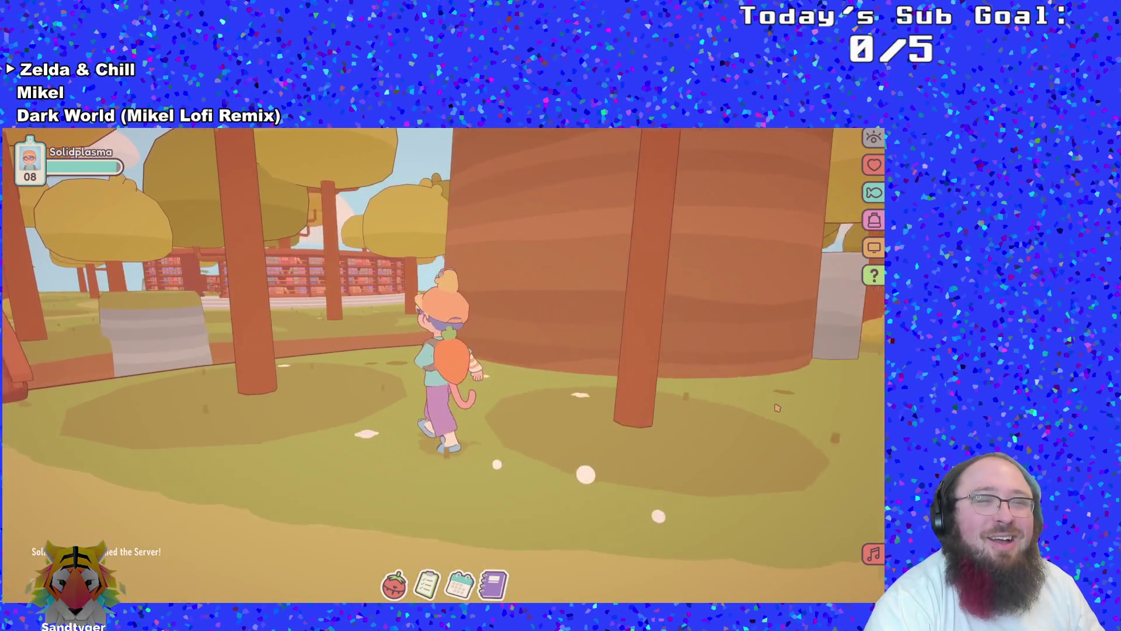
key(w)
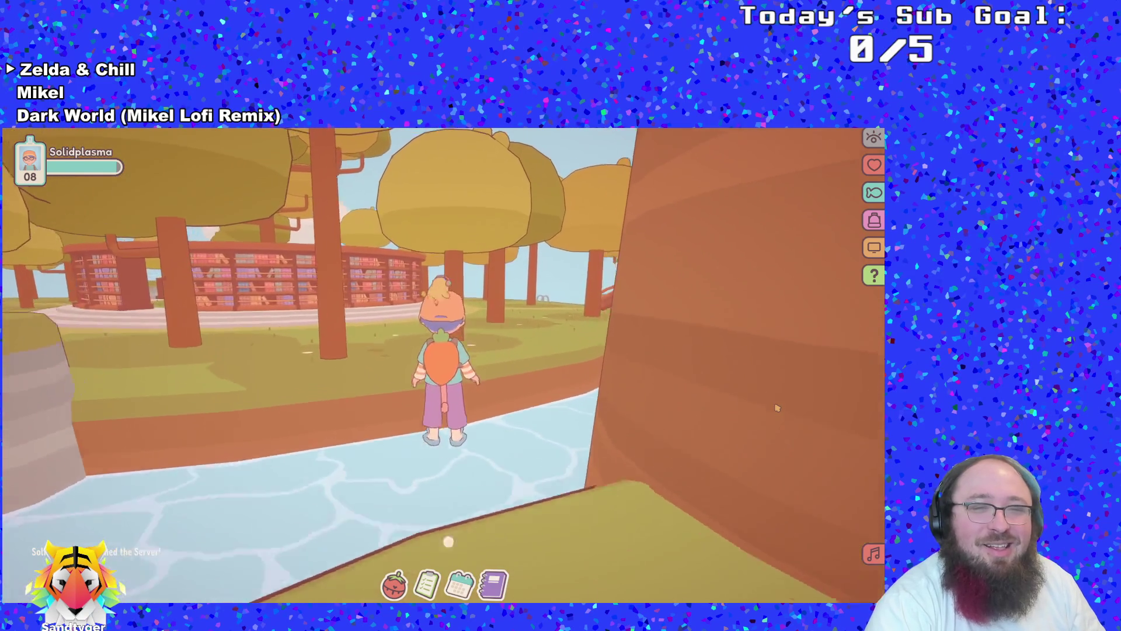
key(a)
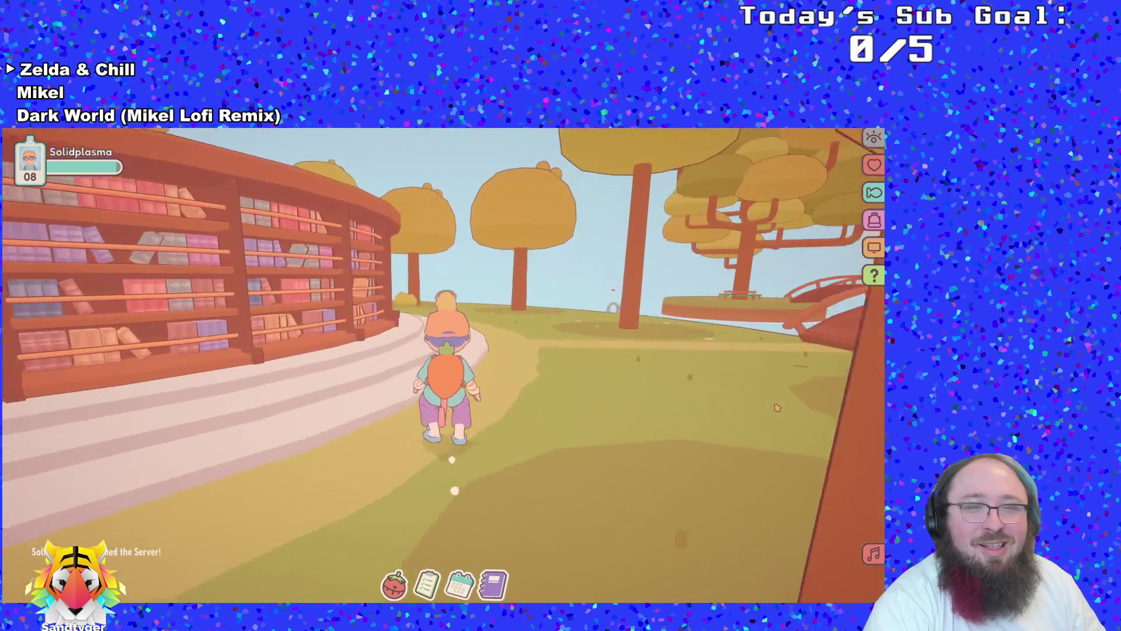
key(w)
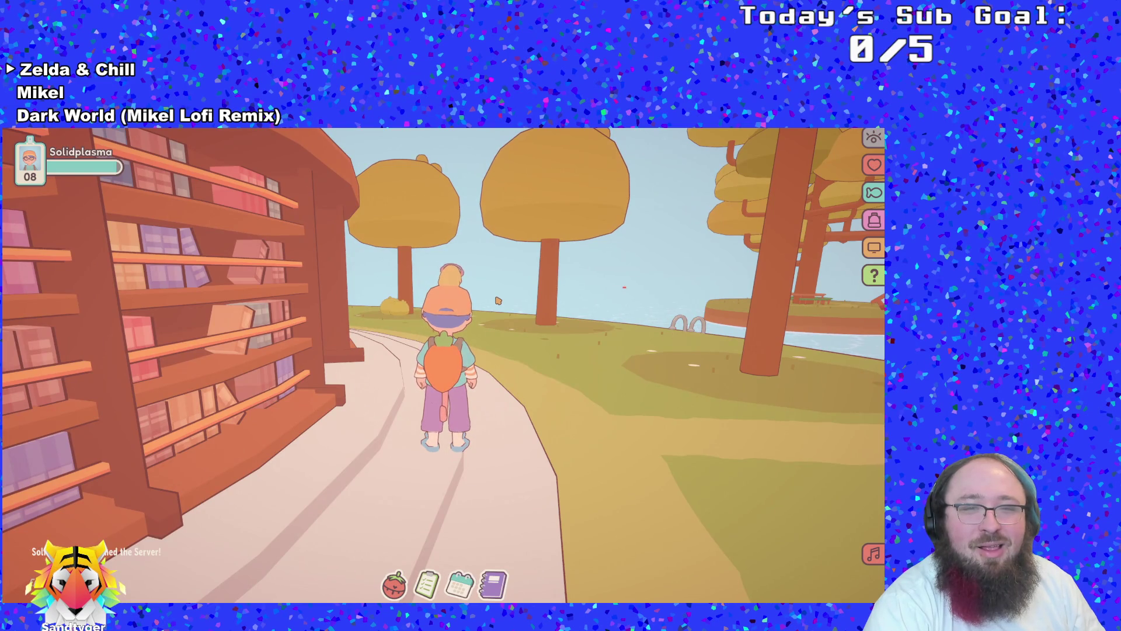
key(w)
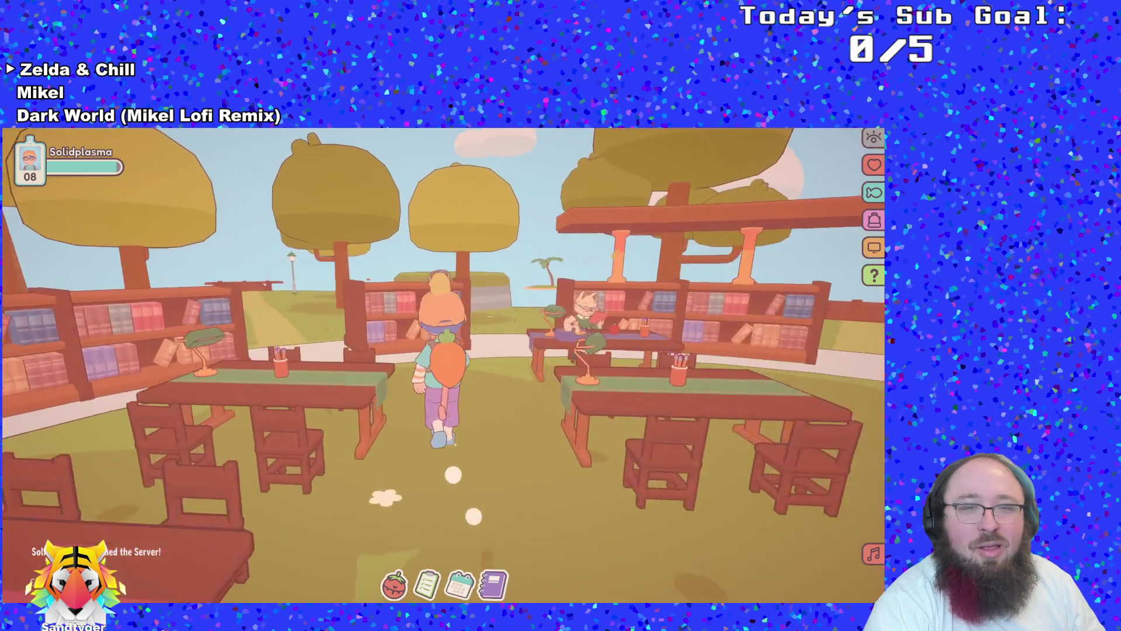
Exit the library doorway, loop around the library on the path, and step onto the red bridge
key(w)
key(a)
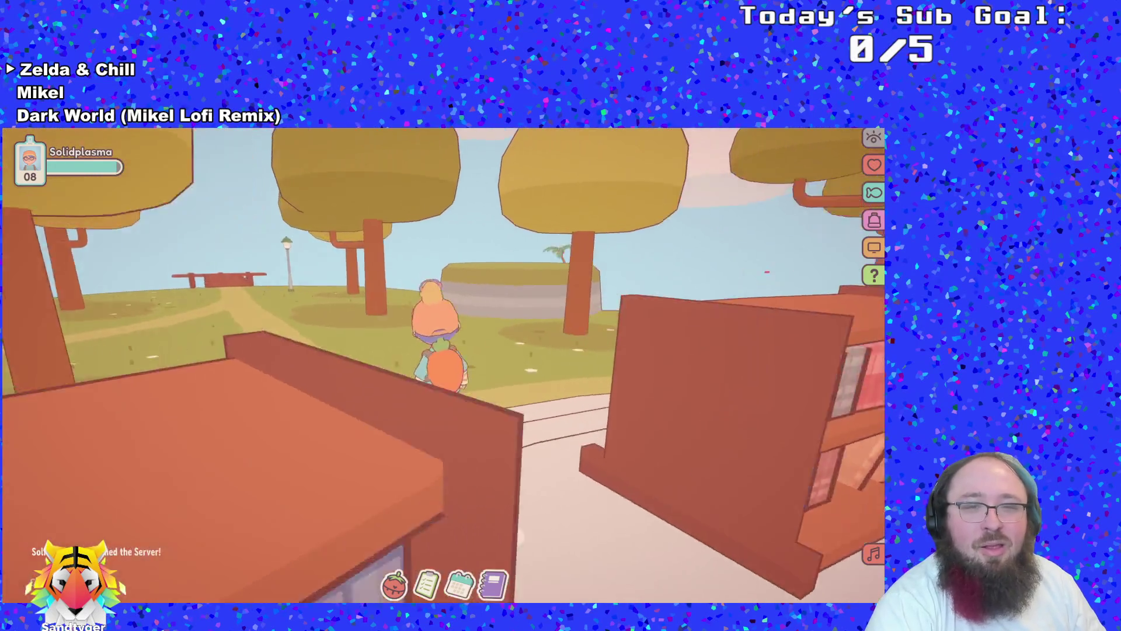
key(w)
key(d)
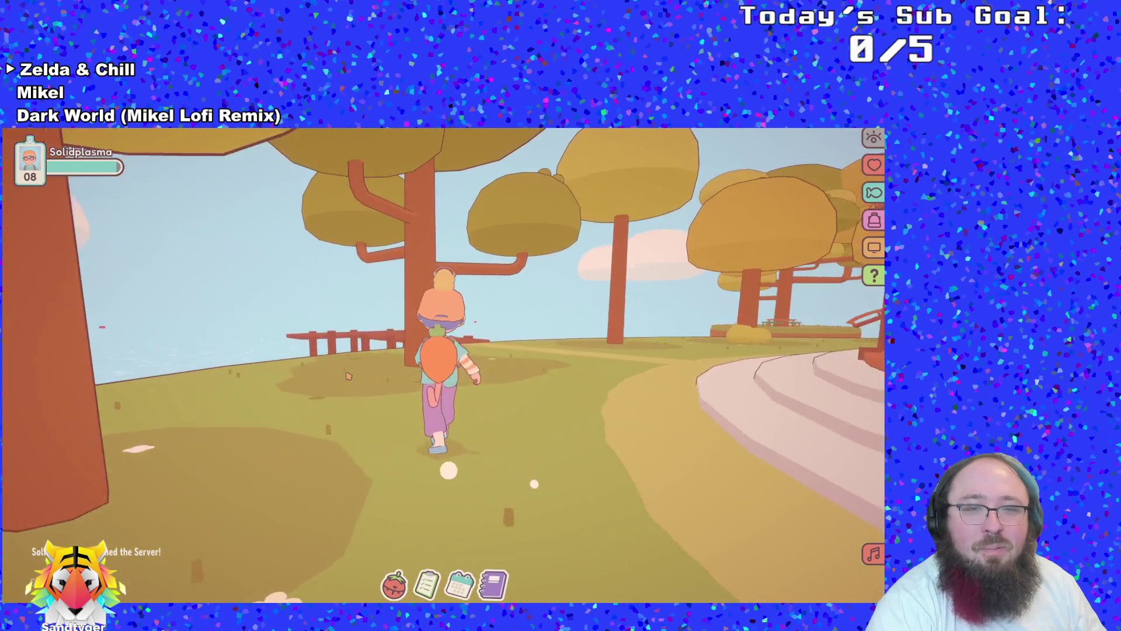
key(w)
key(d)
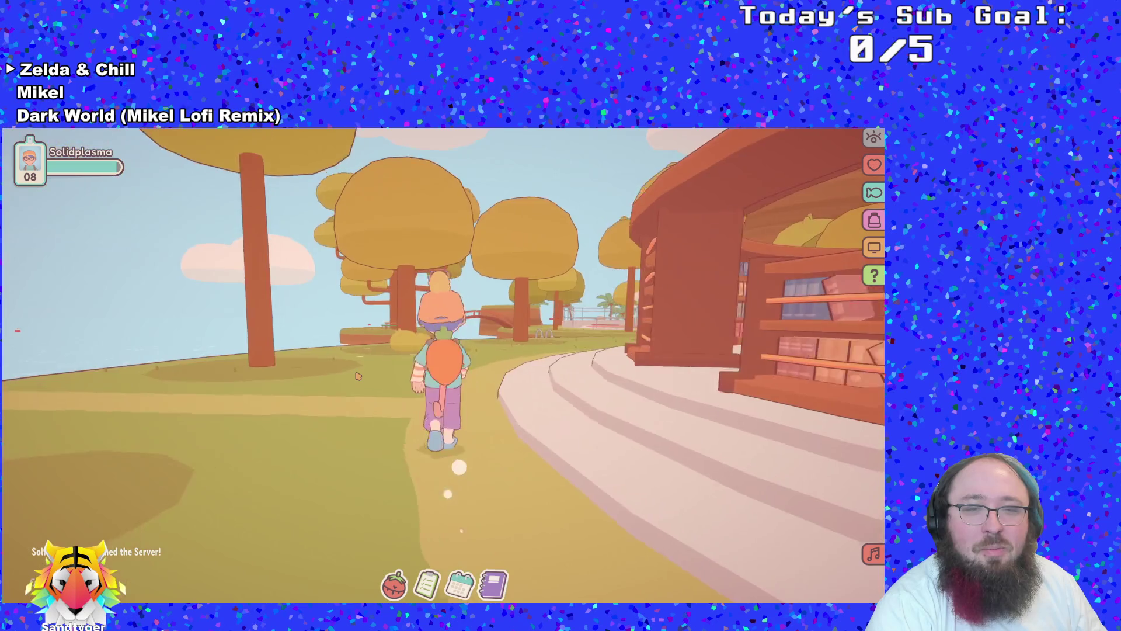
key(w)
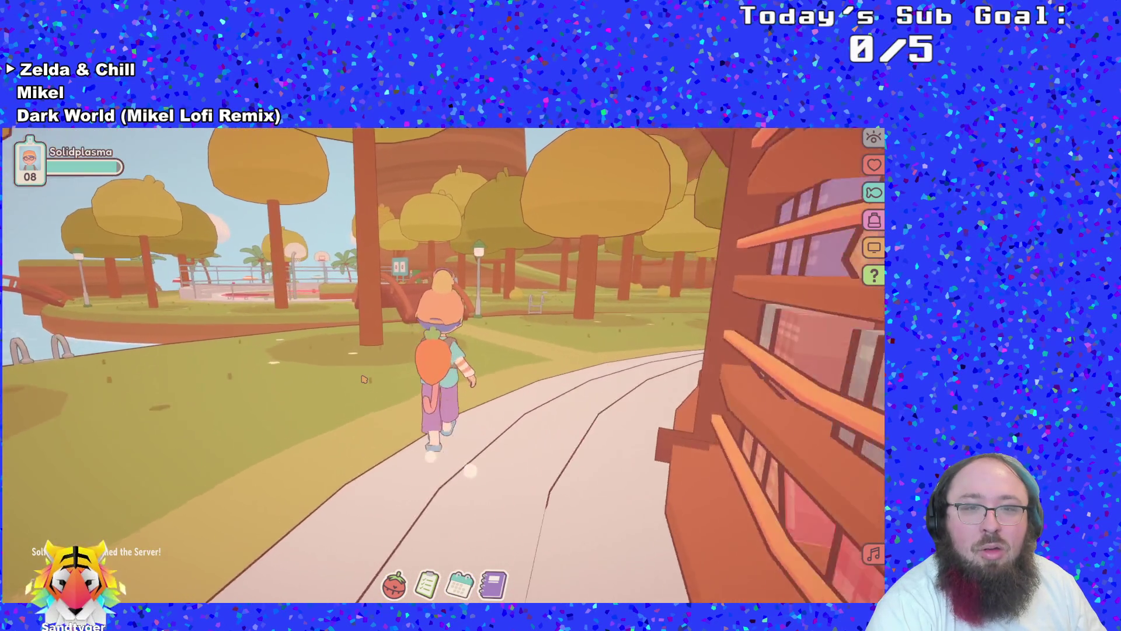
key(w)
key(a)
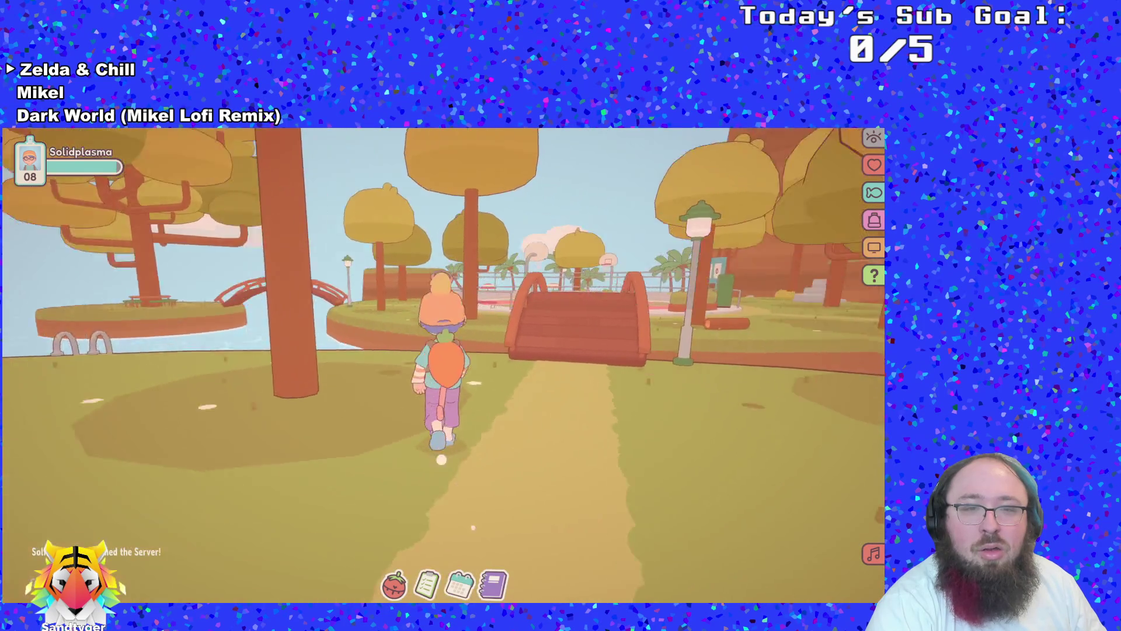
key(w)
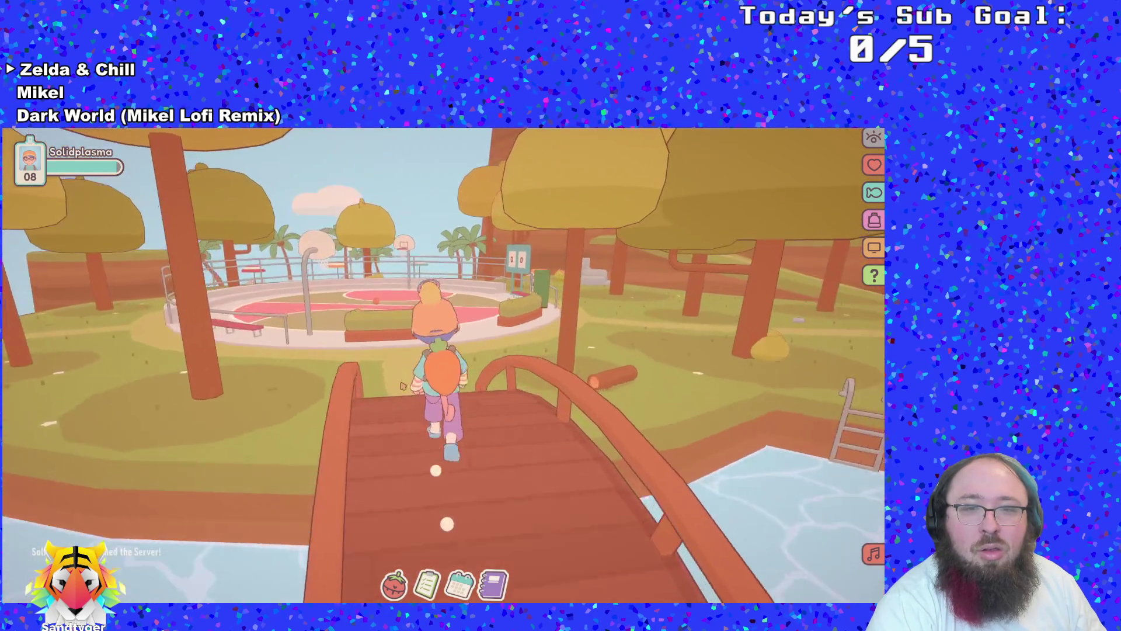
Cross to the court, pick up the basketball and dribble it up to a hoop
key(w)
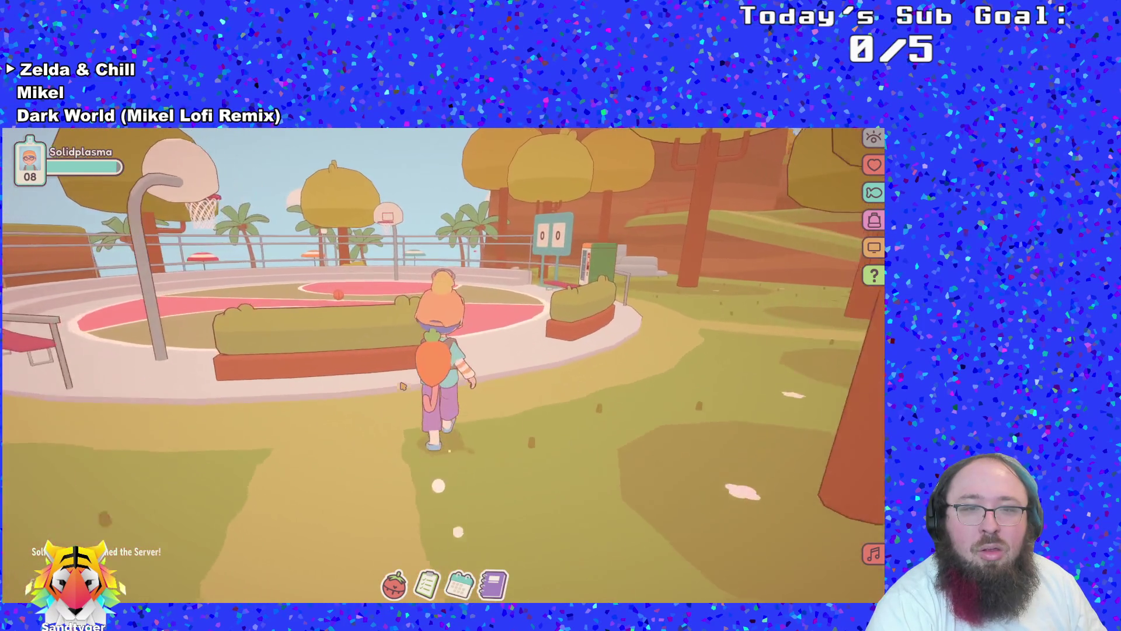
key(w)
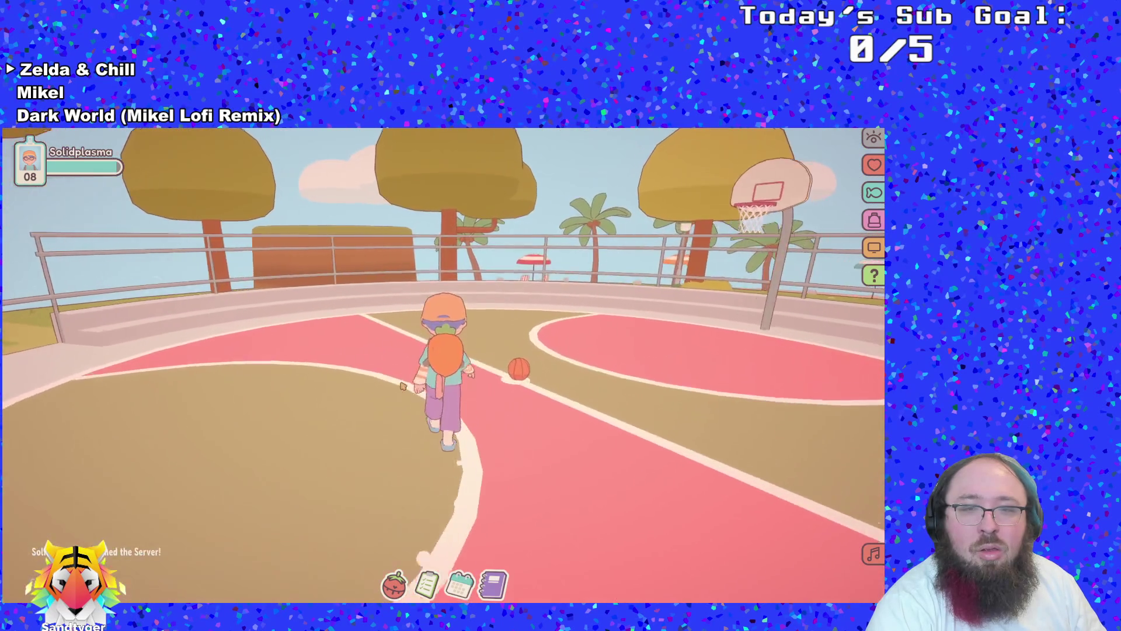
key(w)
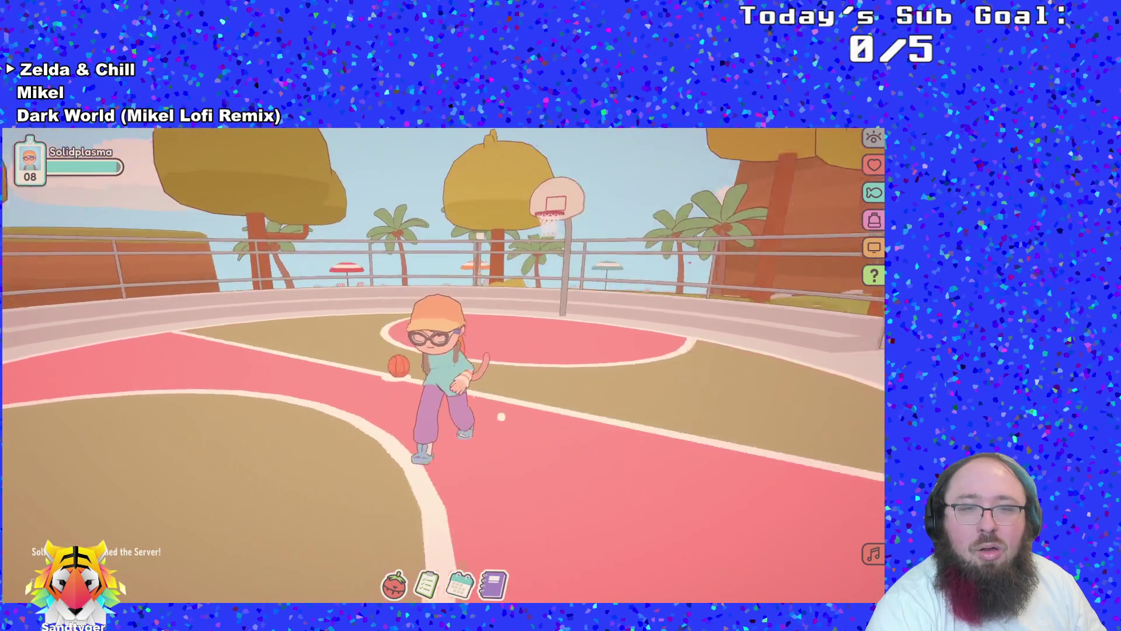
key(space)
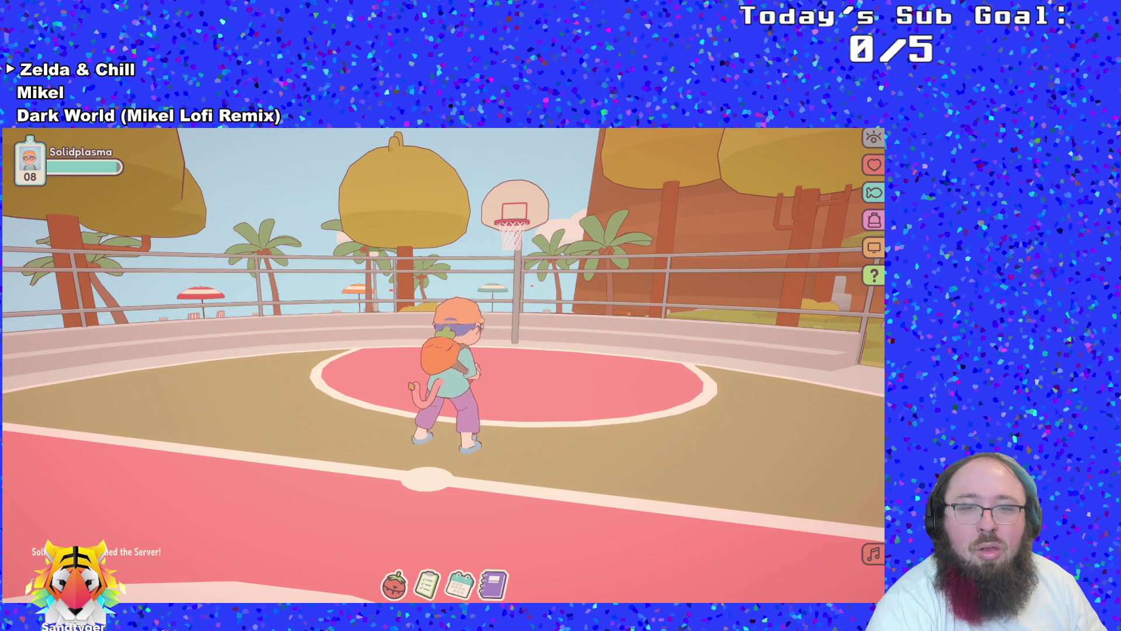
key(s)
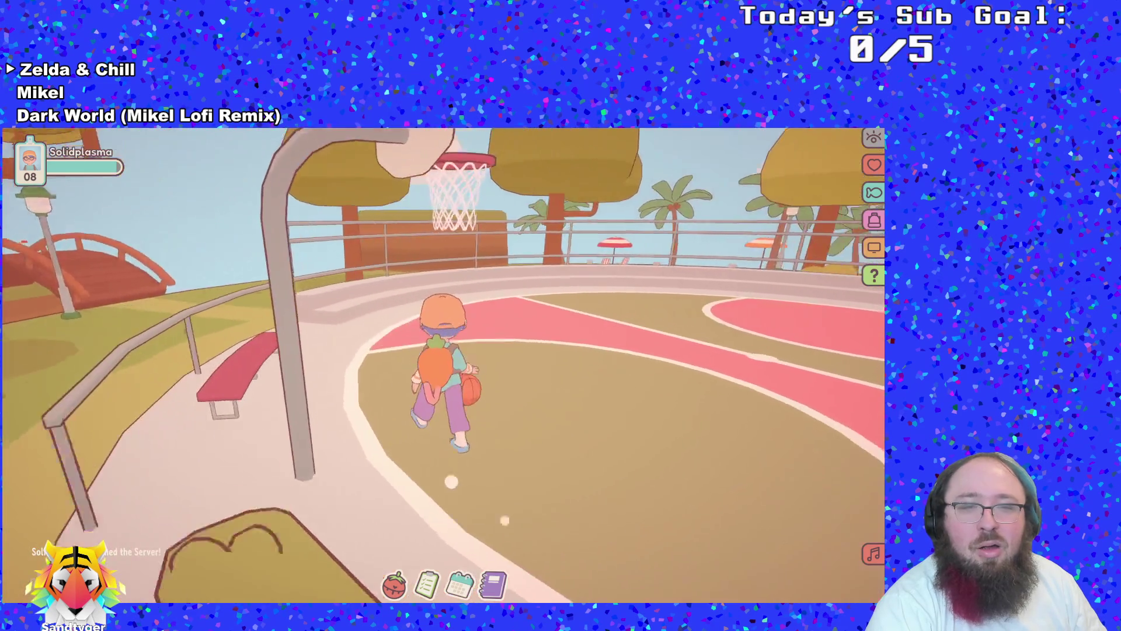
key(a)
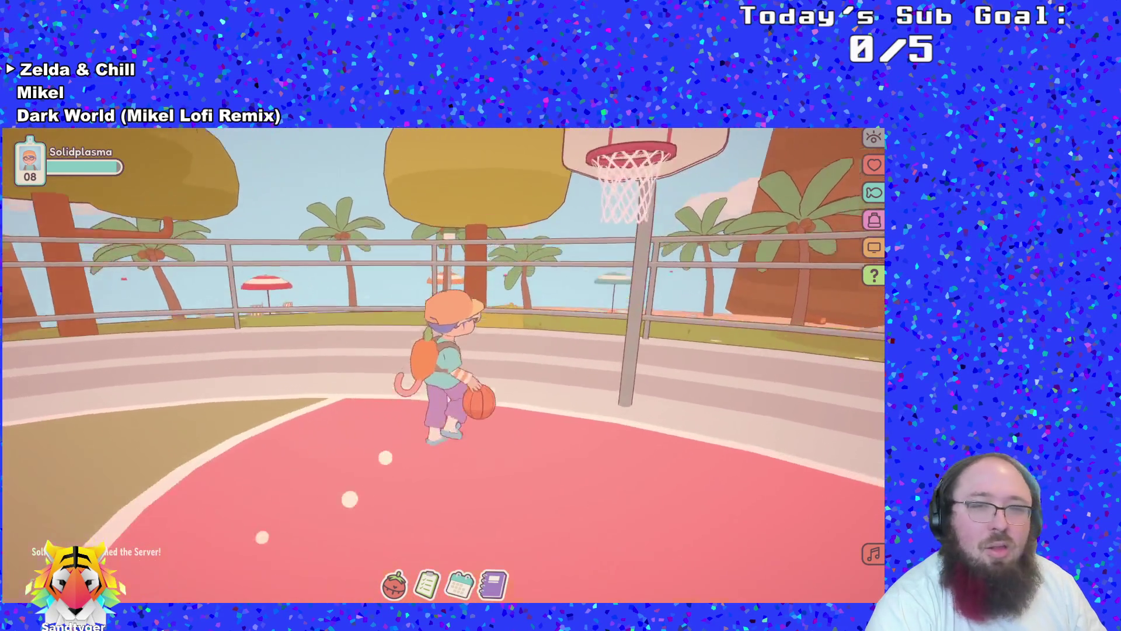
key(w)
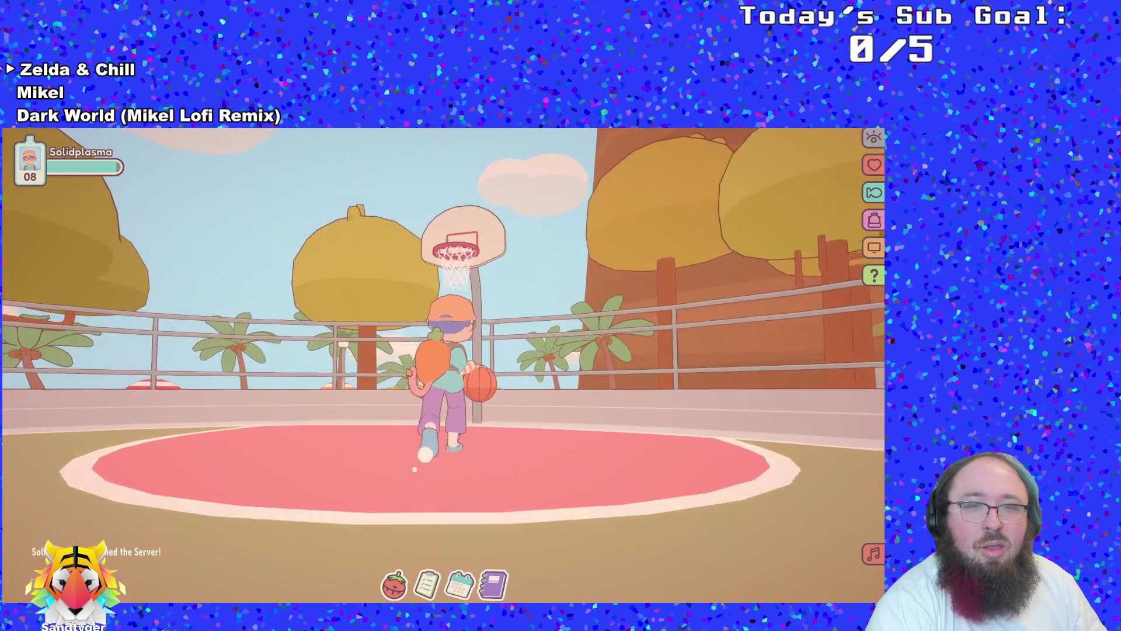
key(w)
Charge and release a shot at the hoop, retrieve the ball, and shoot it into the hoop
key(s)
click(409, 372)
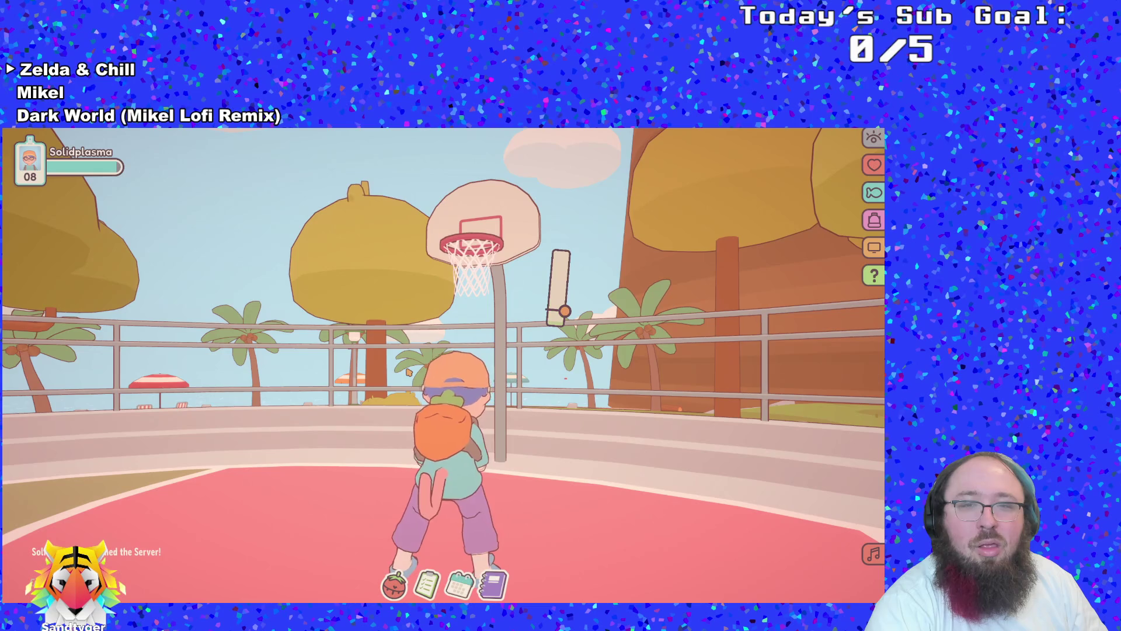
key(s)
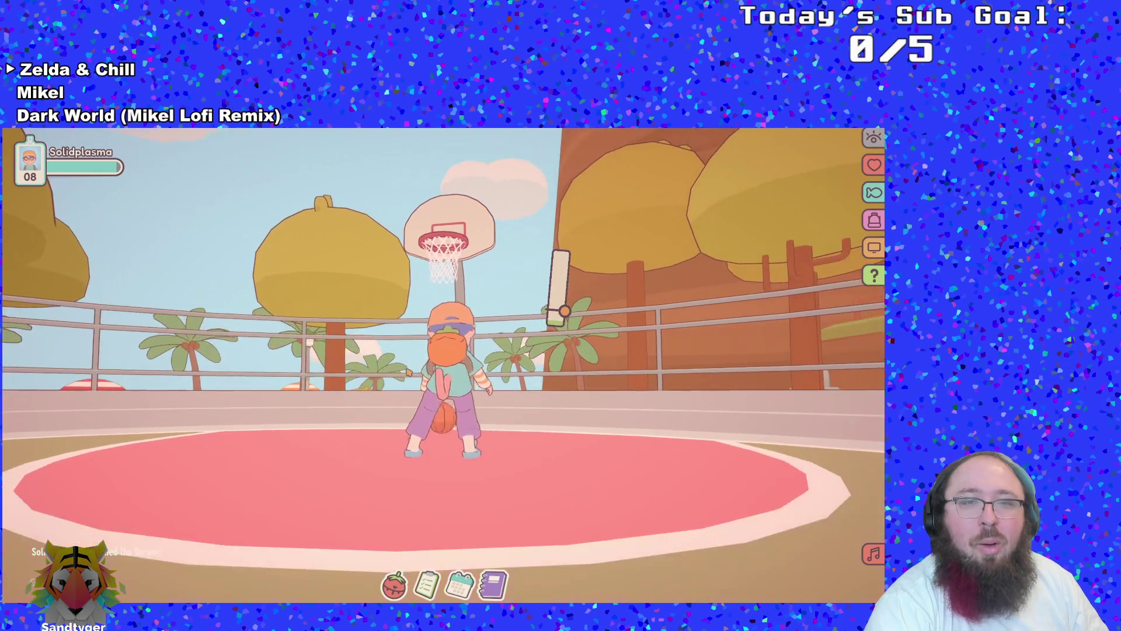
key(w)
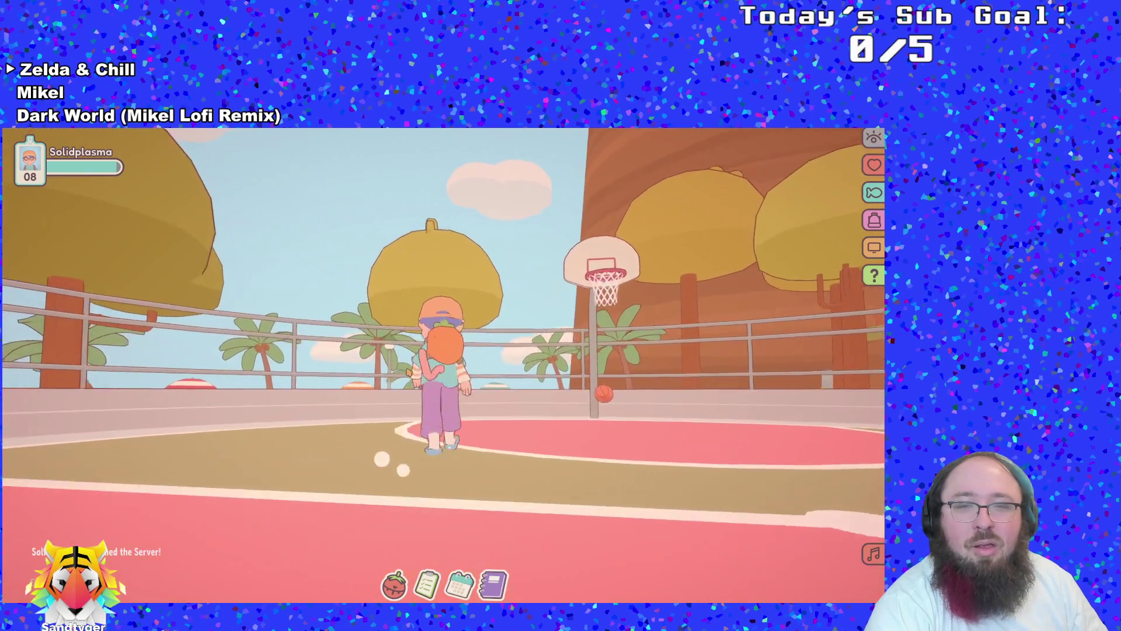
key(s)
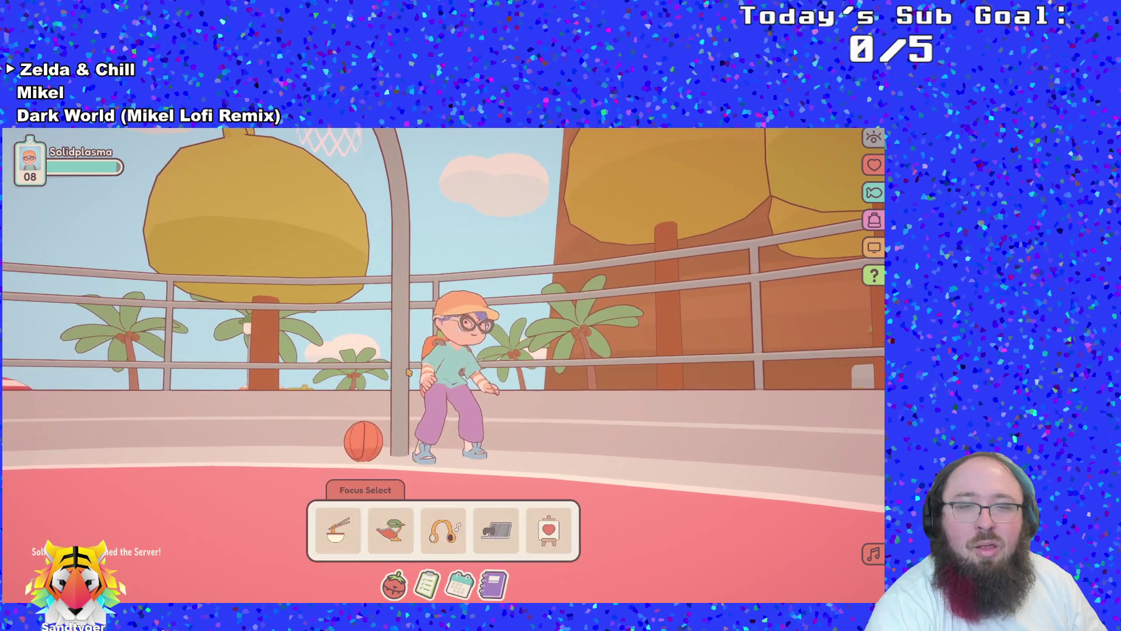
key(a)
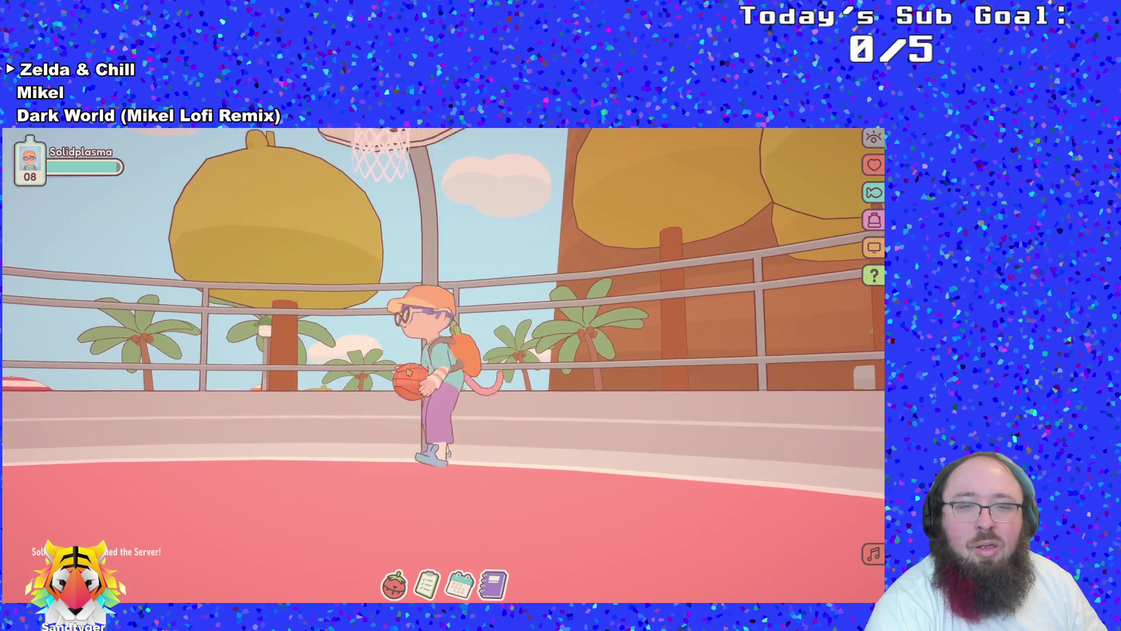
key(w)
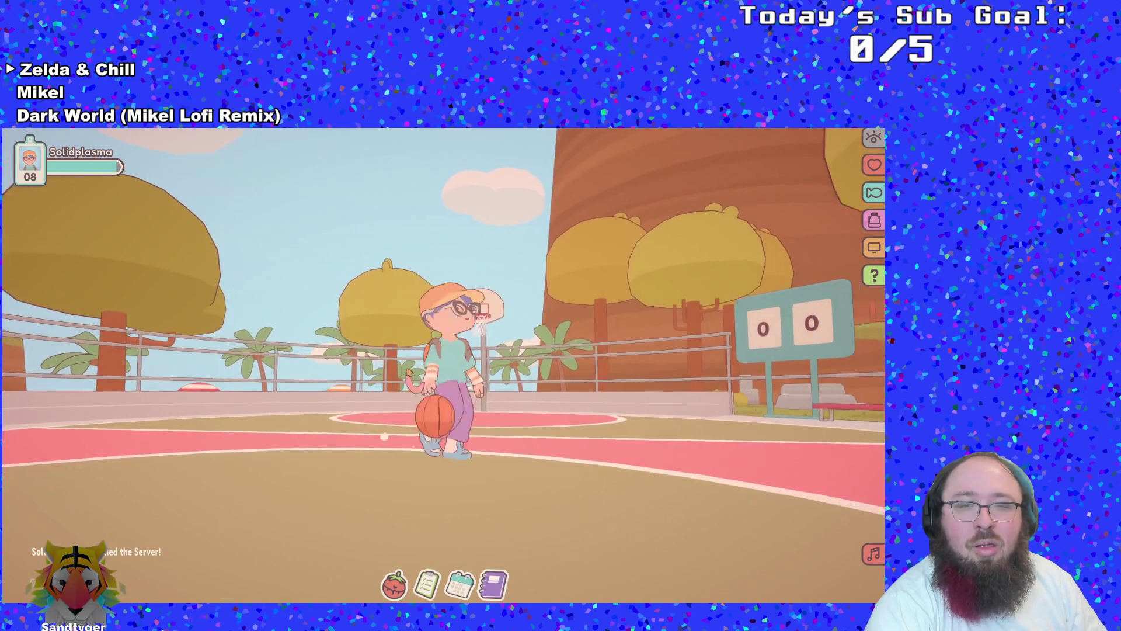
key(space)
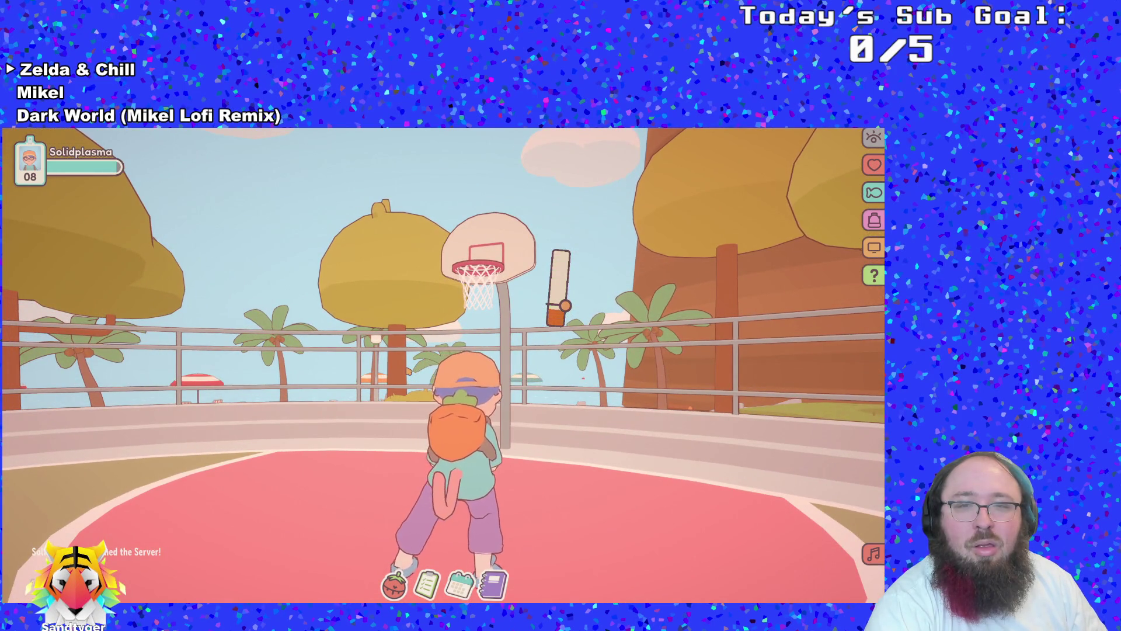
key(space)
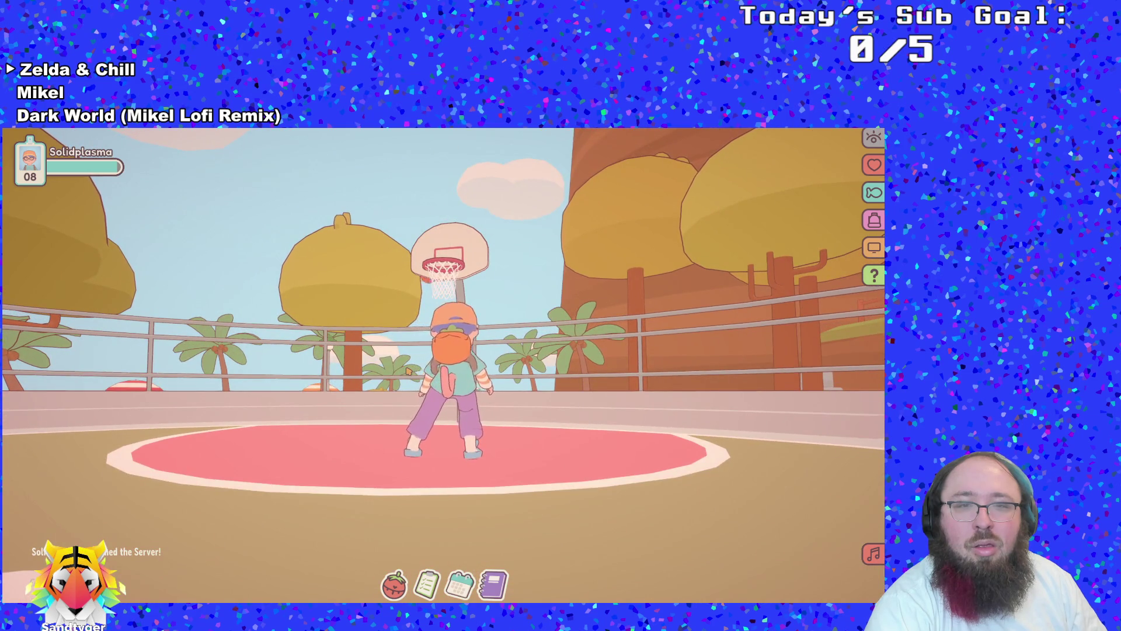
Walk off the court over the red bridge, around and between the library tables, then back off the bridge
key(s)
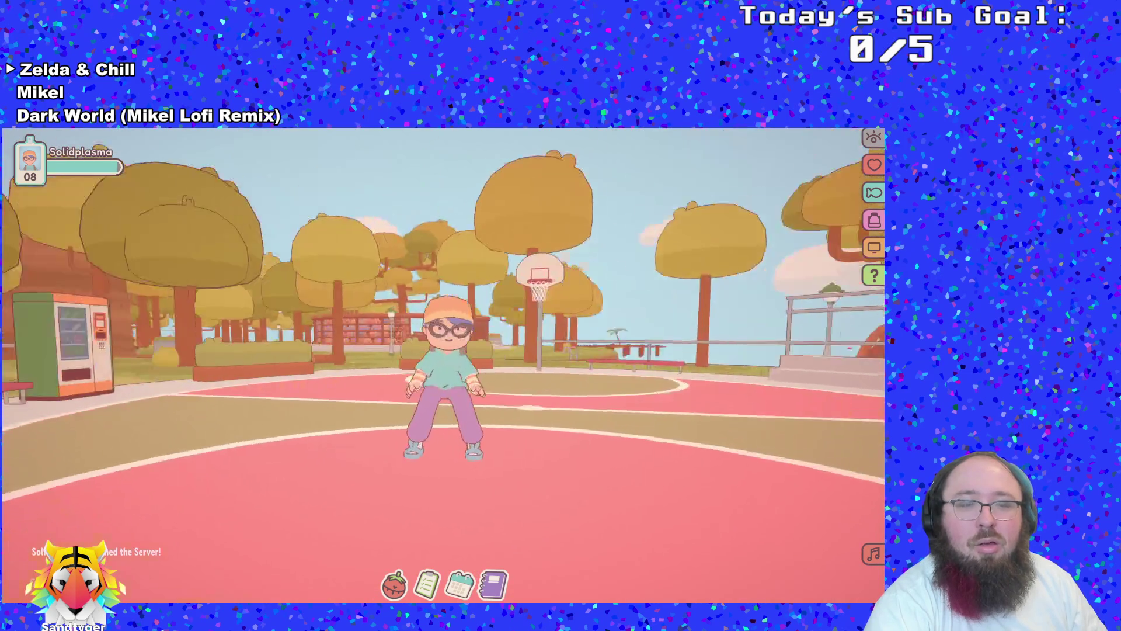
key(w)
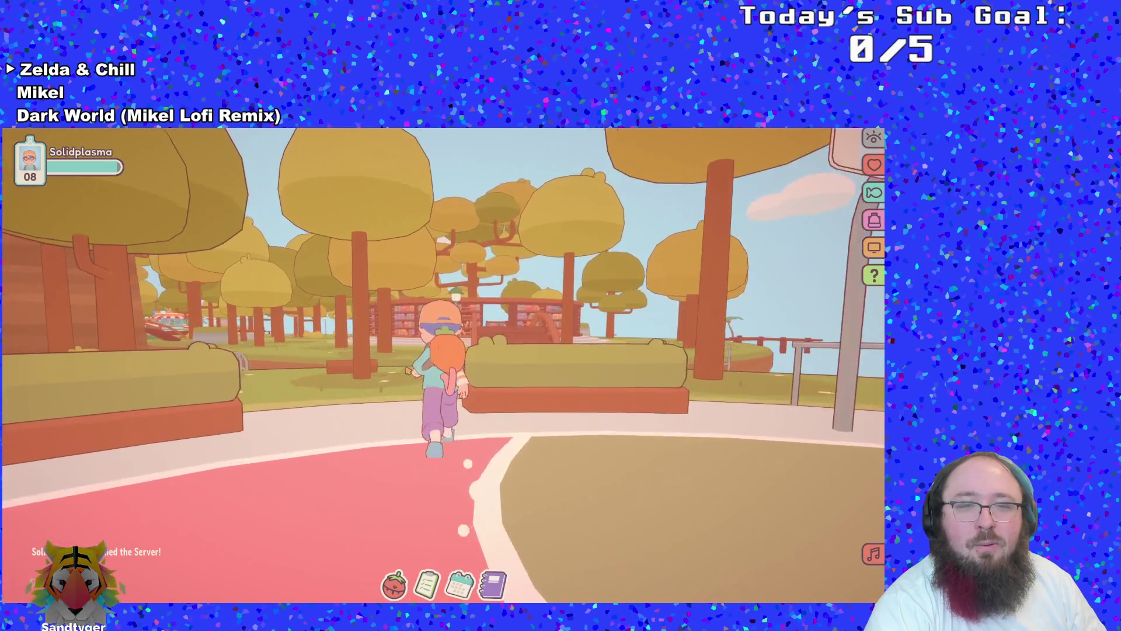
key(w)
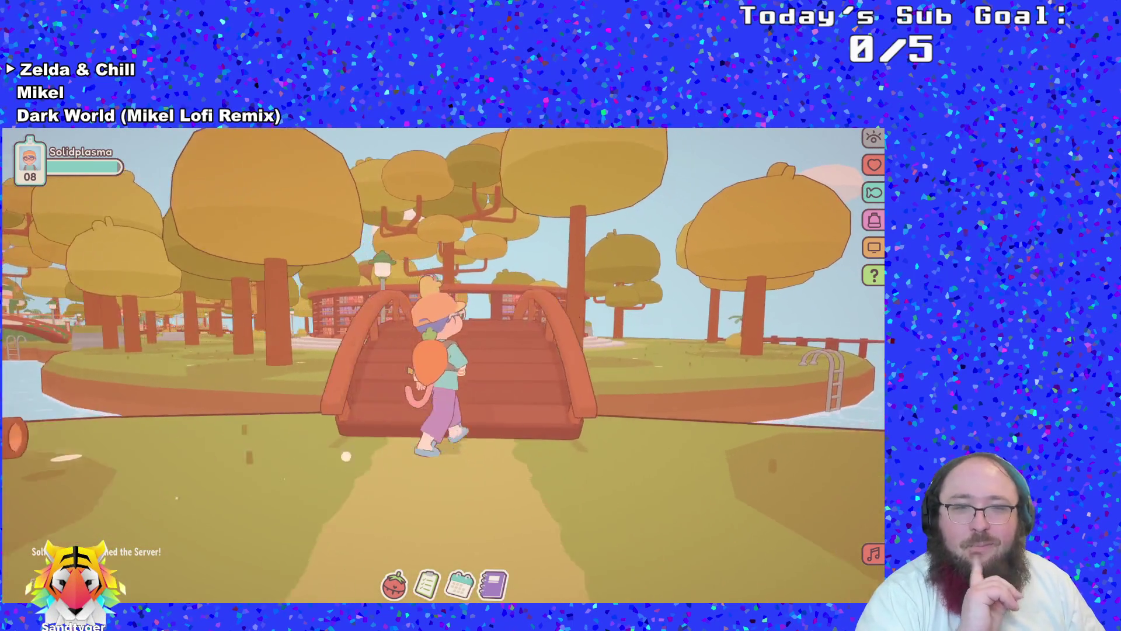
key(w)
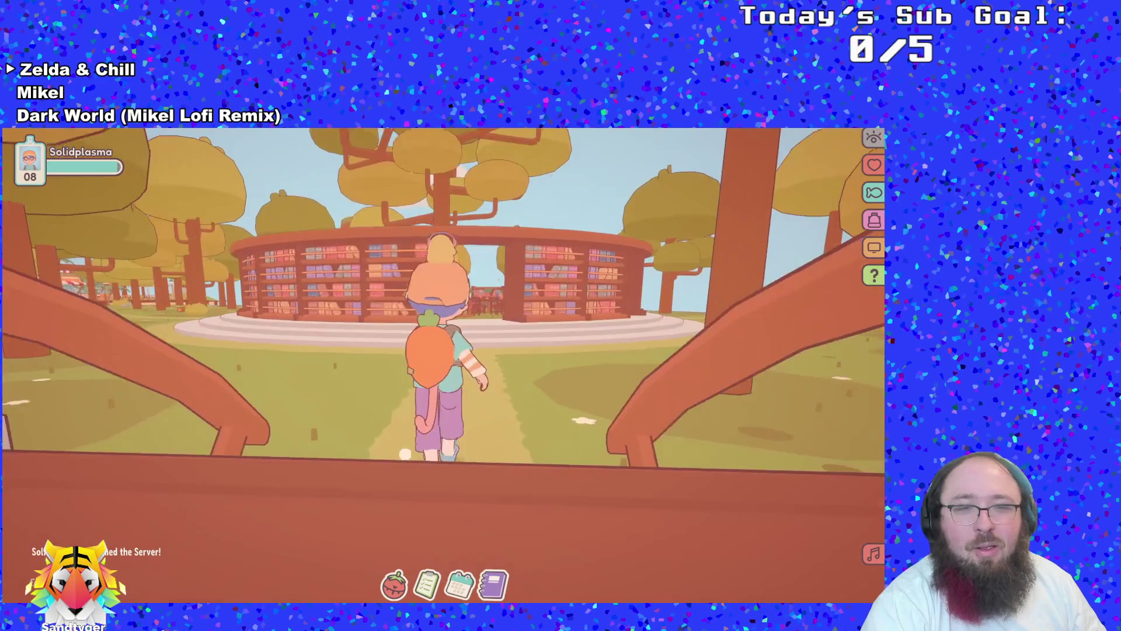
key(w)
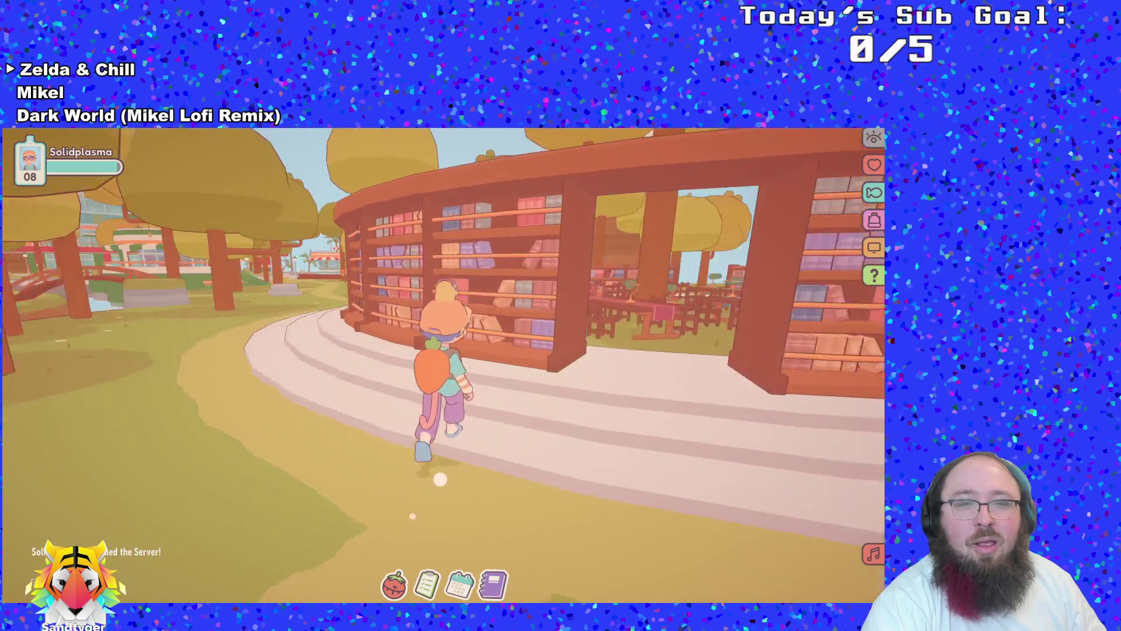
key(w)
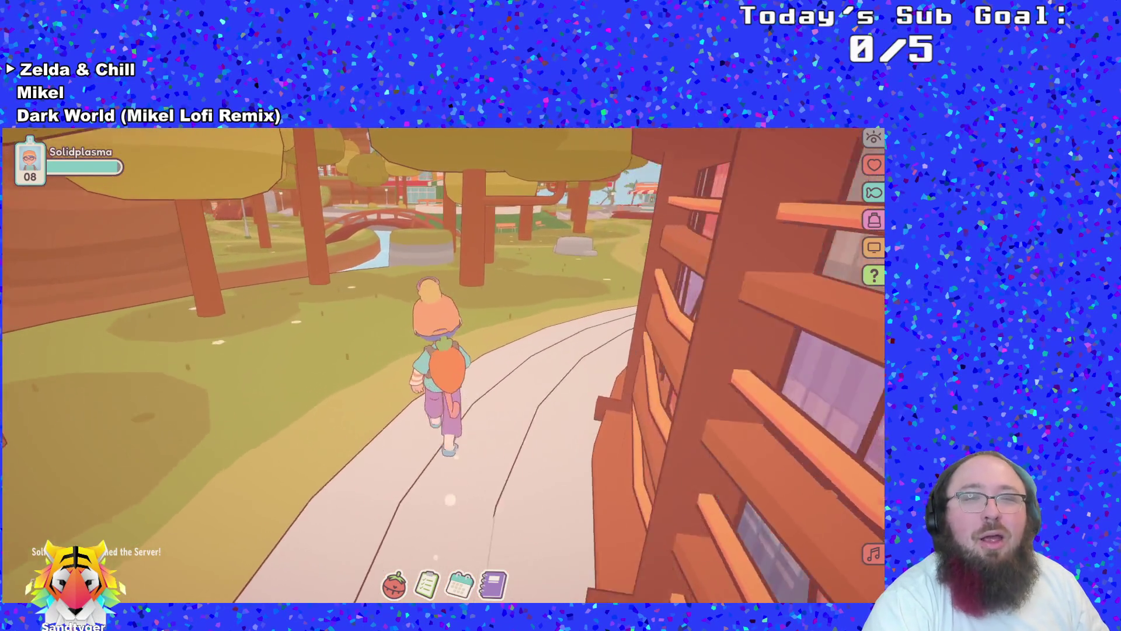
key(w)
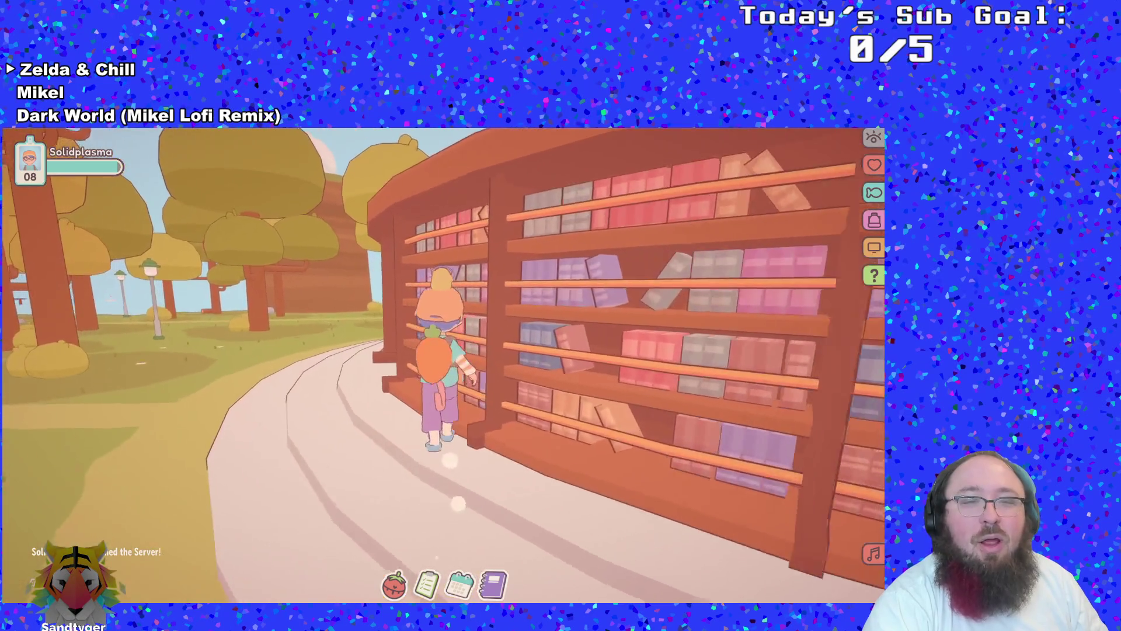
key(w)
key(w)
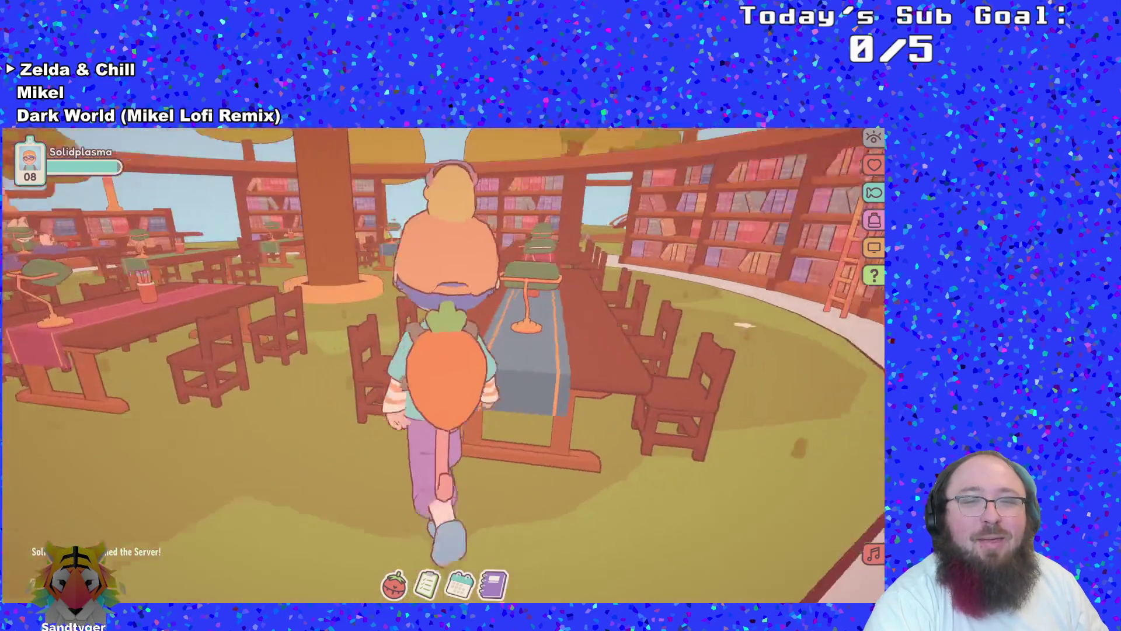
key(w)
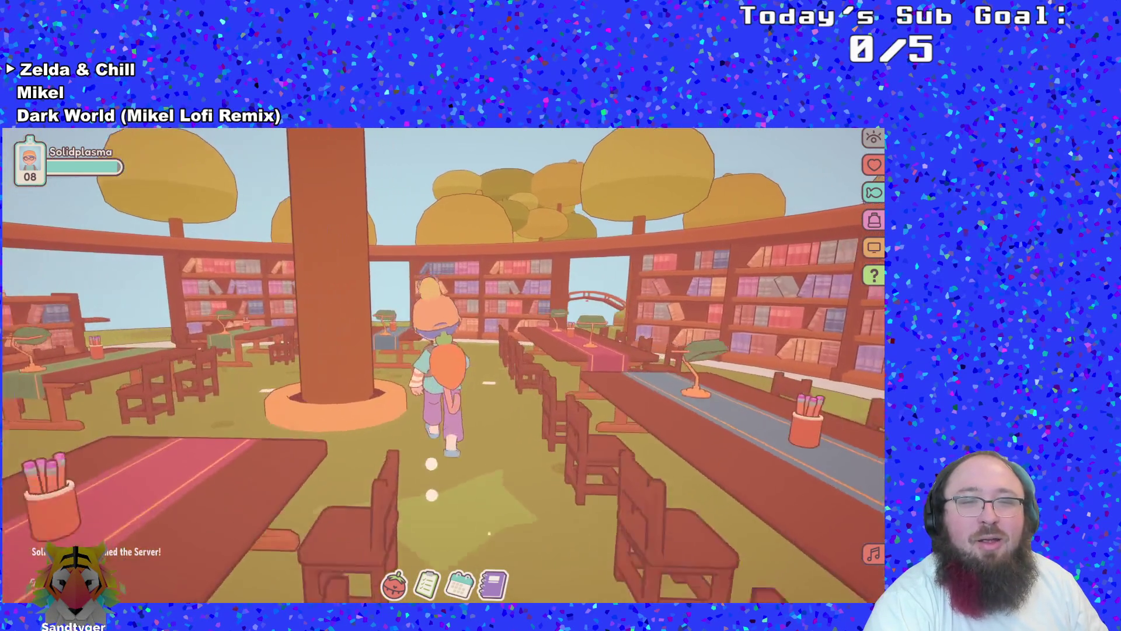
key(w)
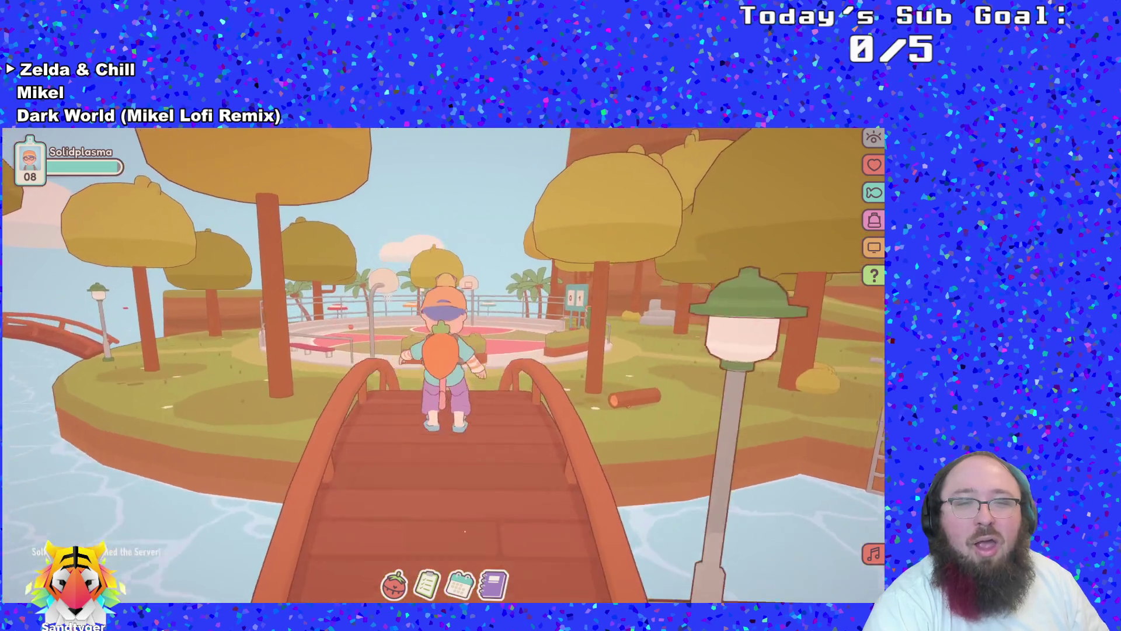
key(w)
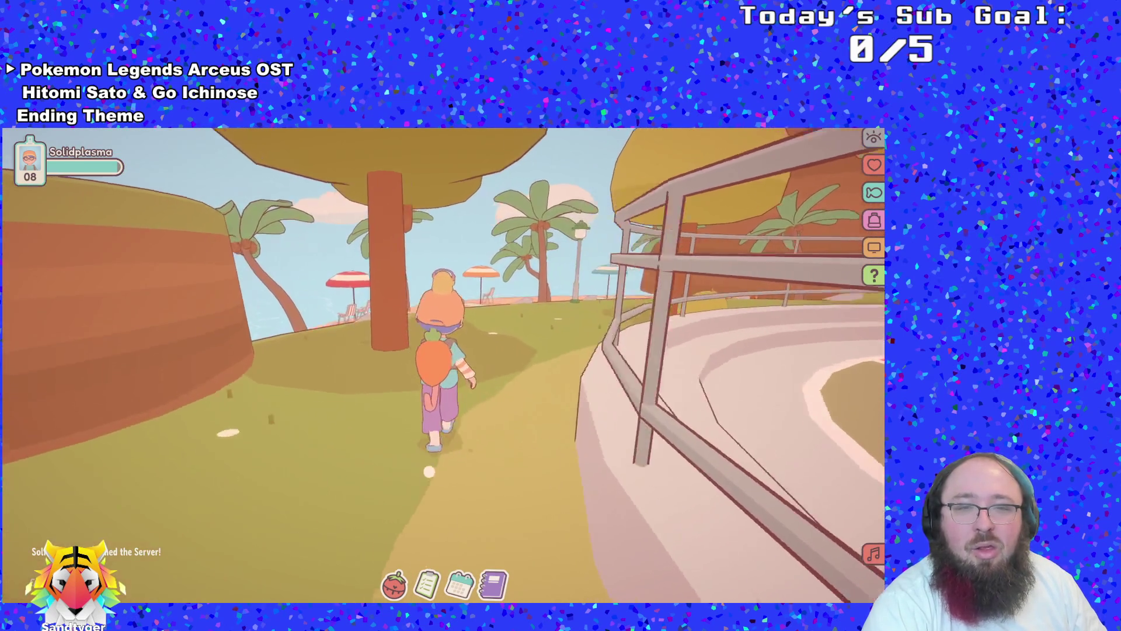
Walk past the scoreboard and vending-machine shelter along the court's edge onto the bridge to the round platform
key(w)
key(w)
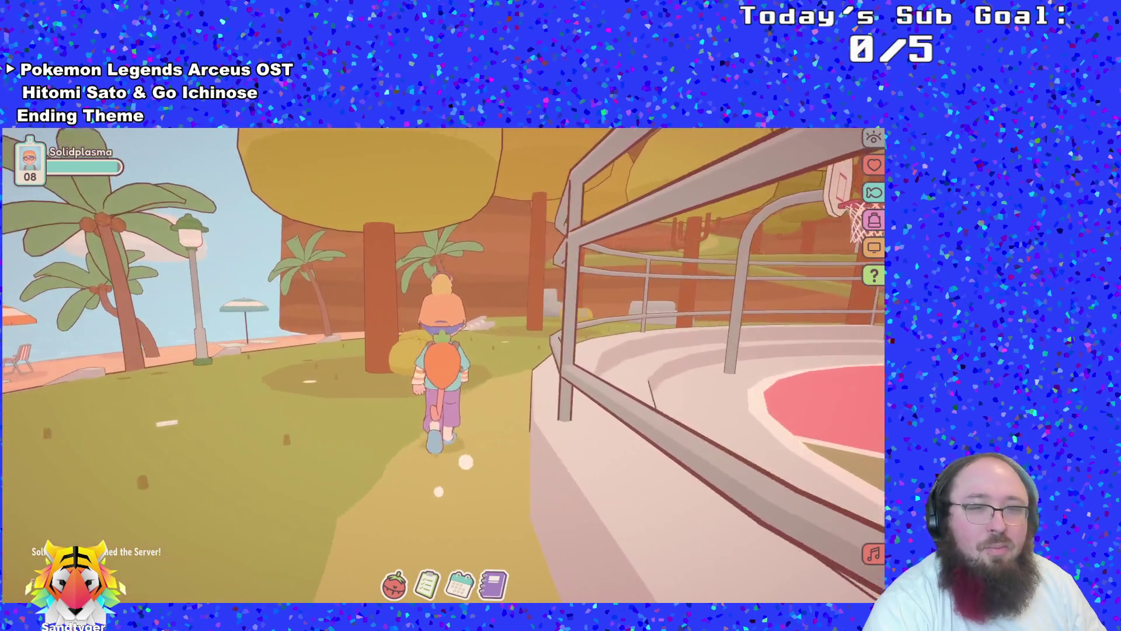
key(w)
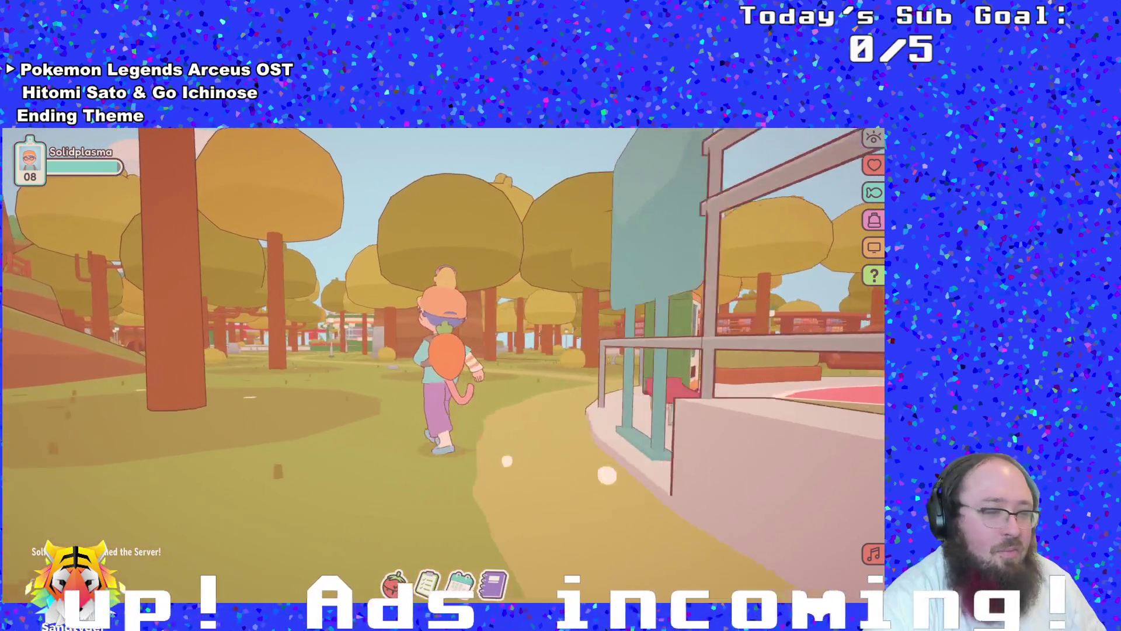
key(w)
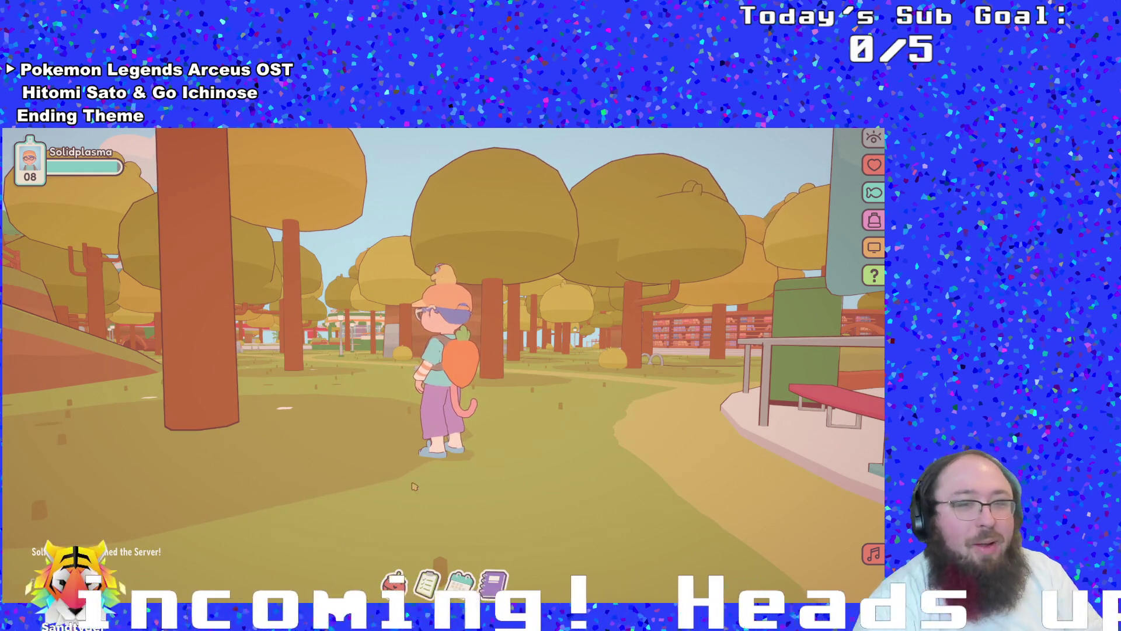
key(d)
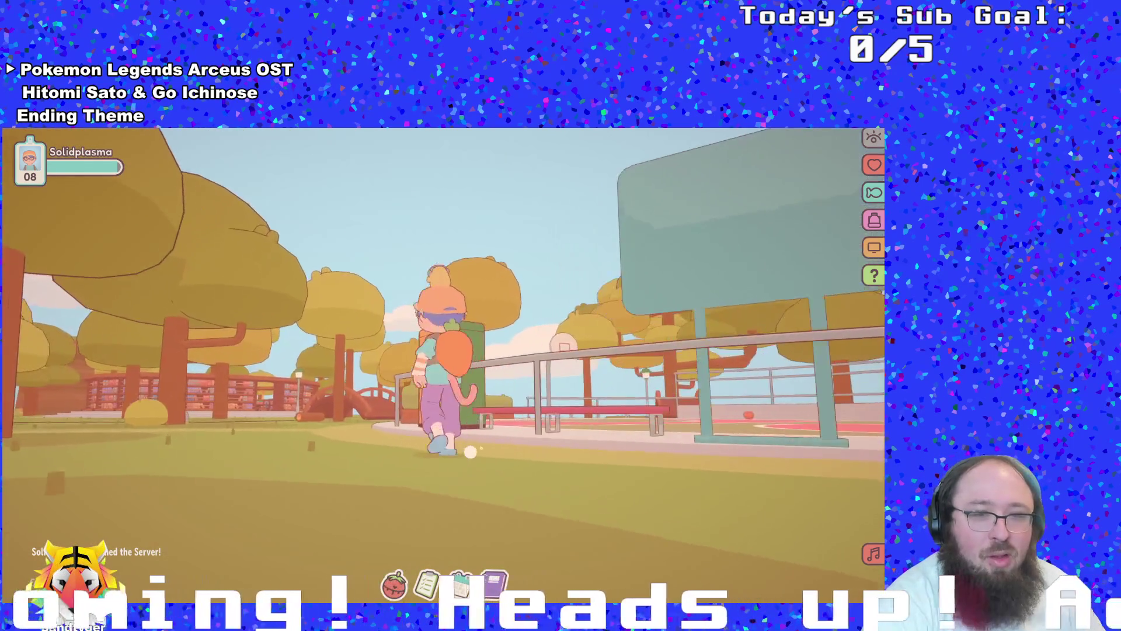
key(w)
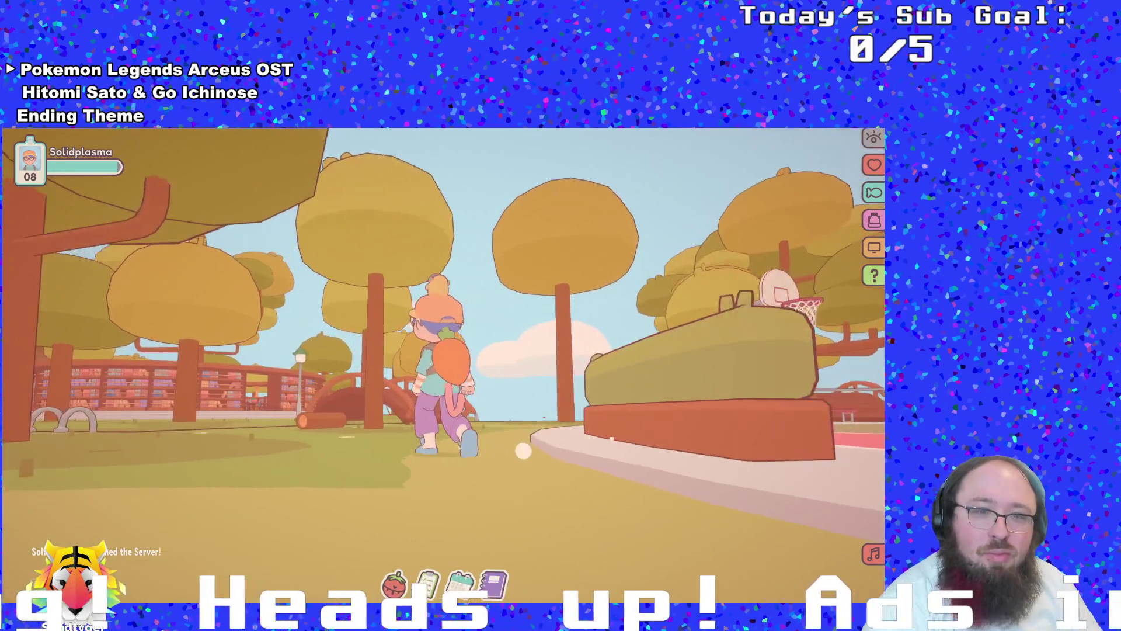
key(d)
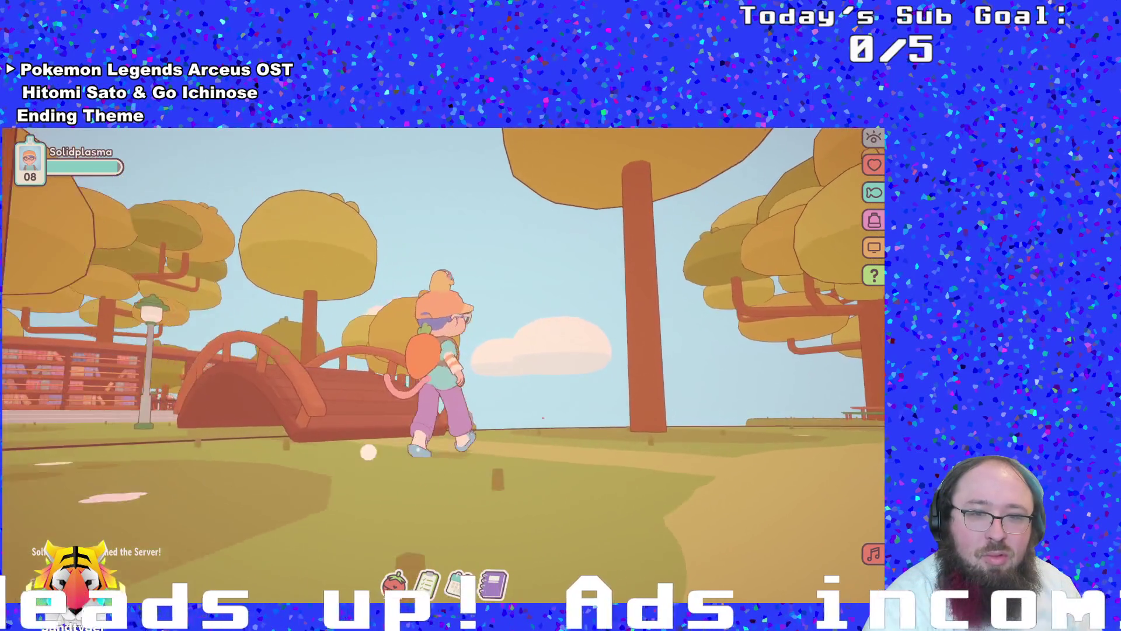
key(w)
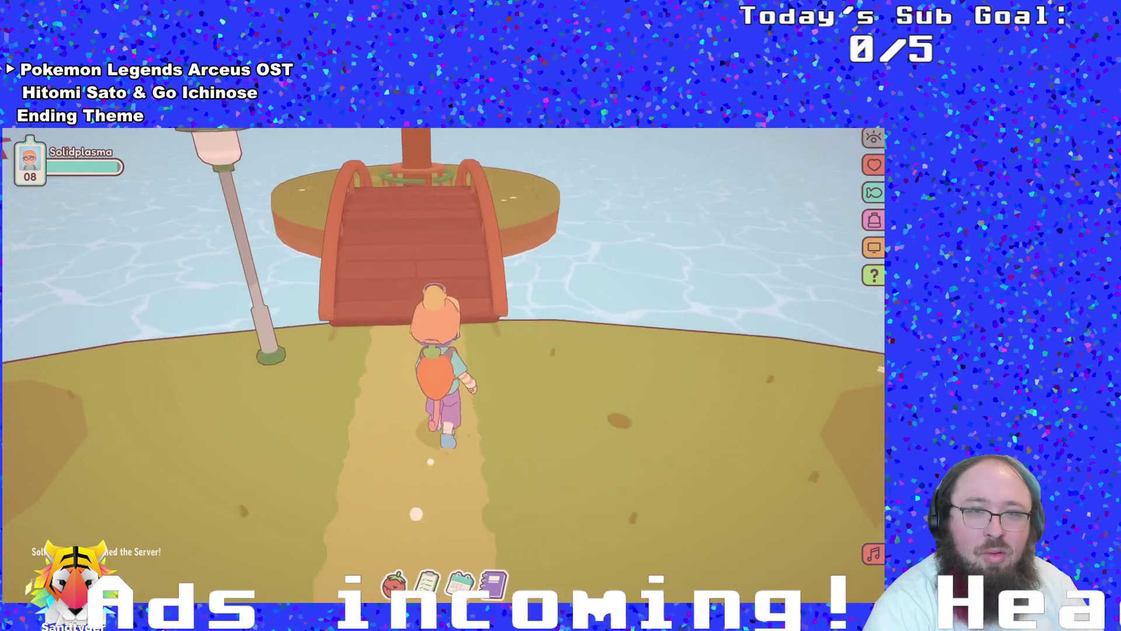
key(w)
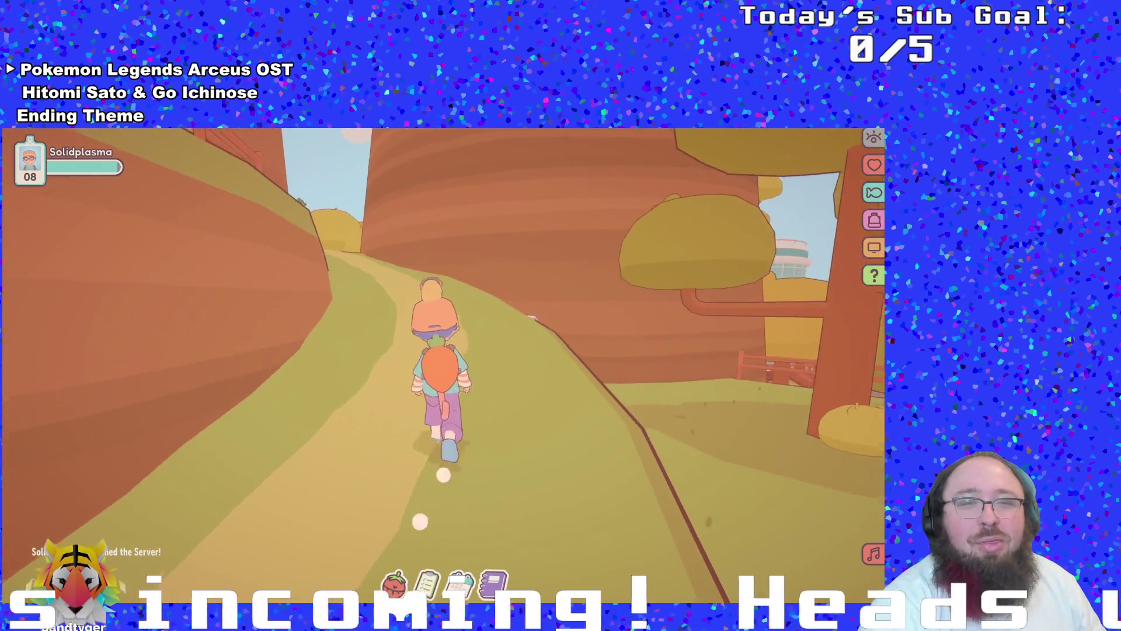
Run up the hillside path through the park past the playground and fountain toward the fence
key(w)
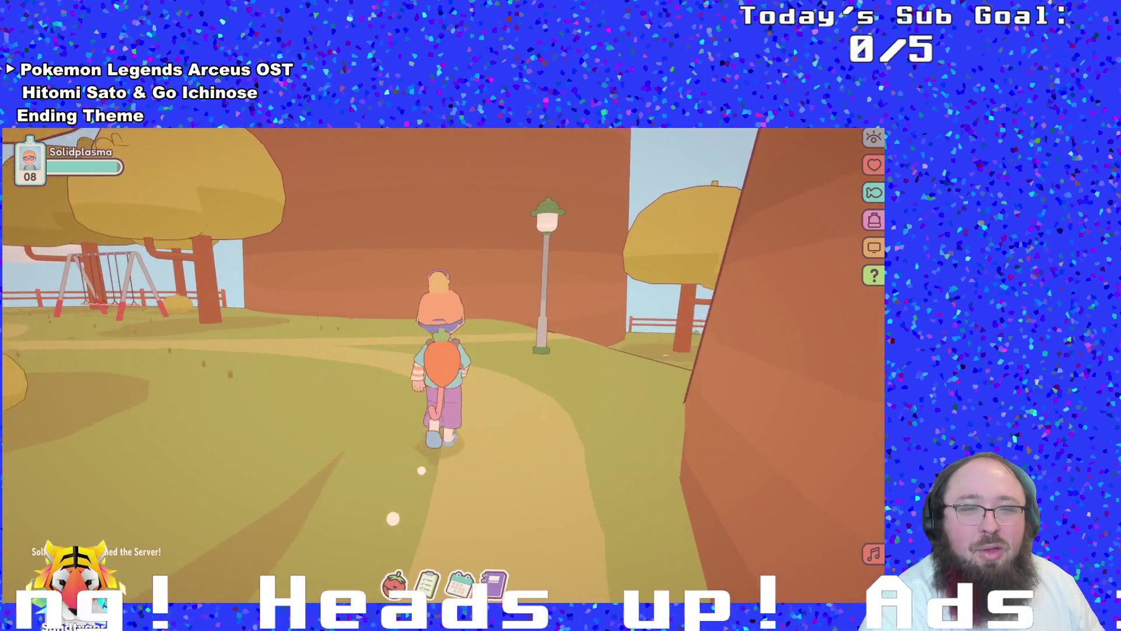
key(w)
key(w)
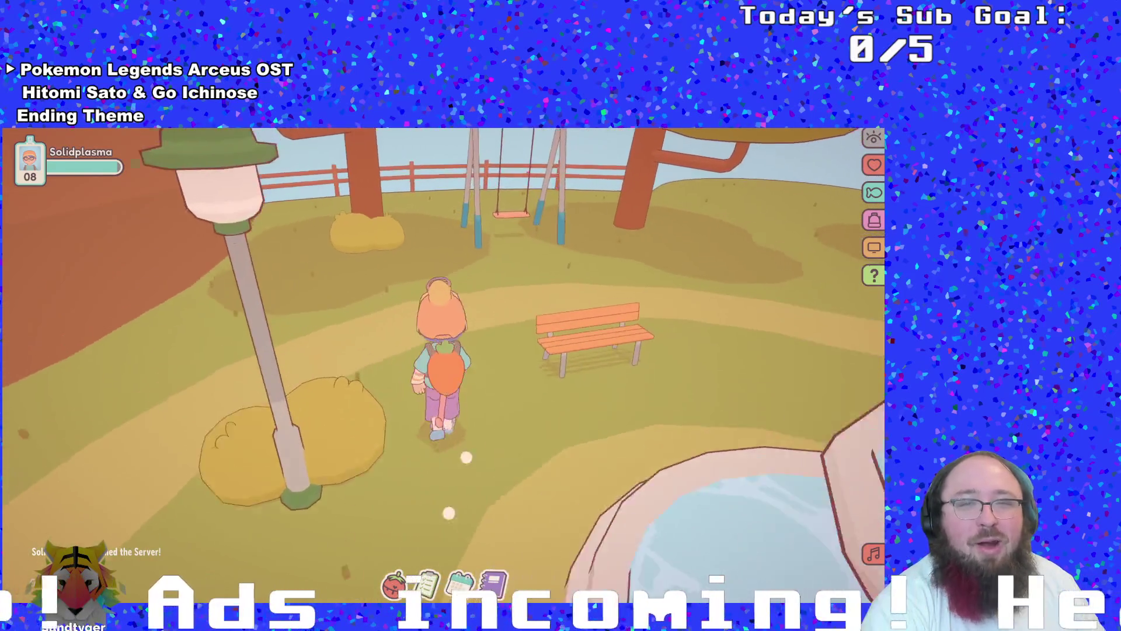
key(w)
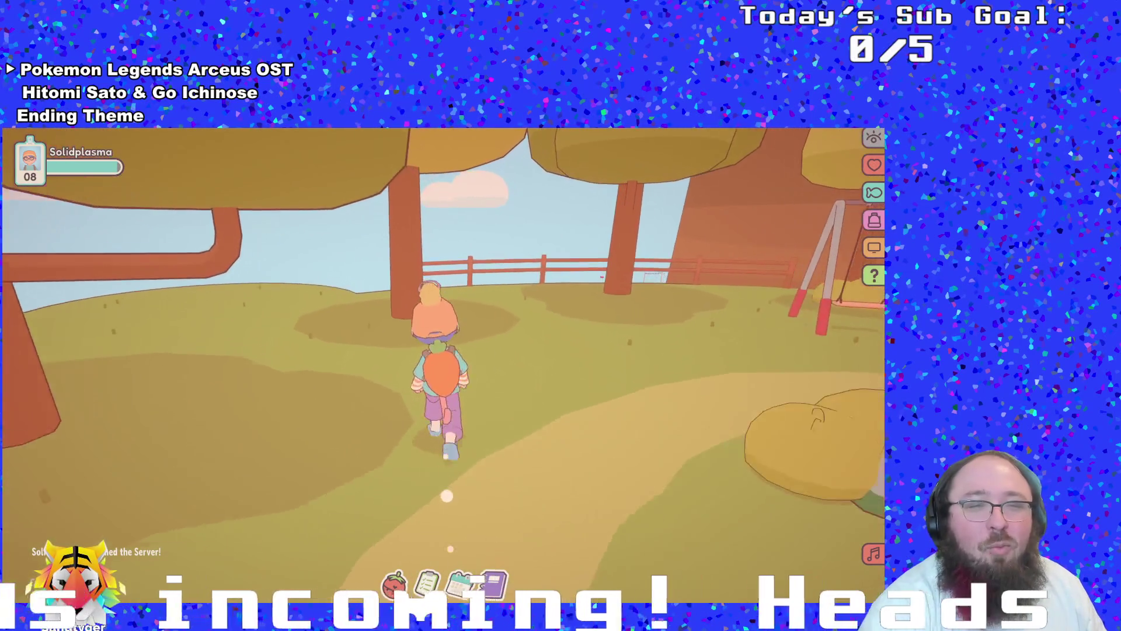
key(w)
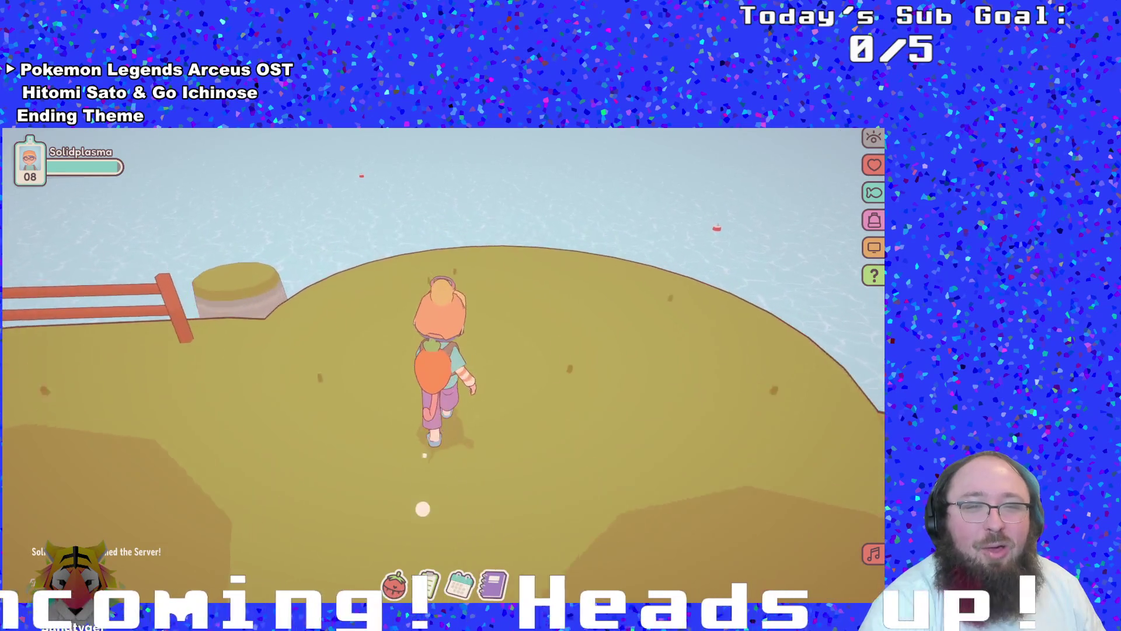
key(w)
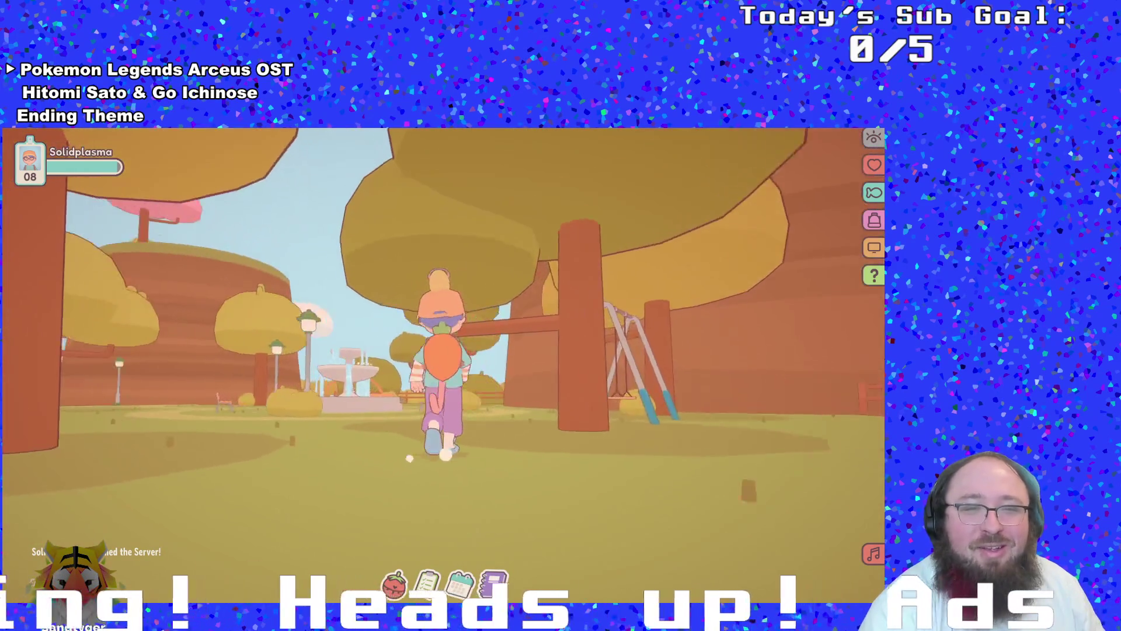
key(w)
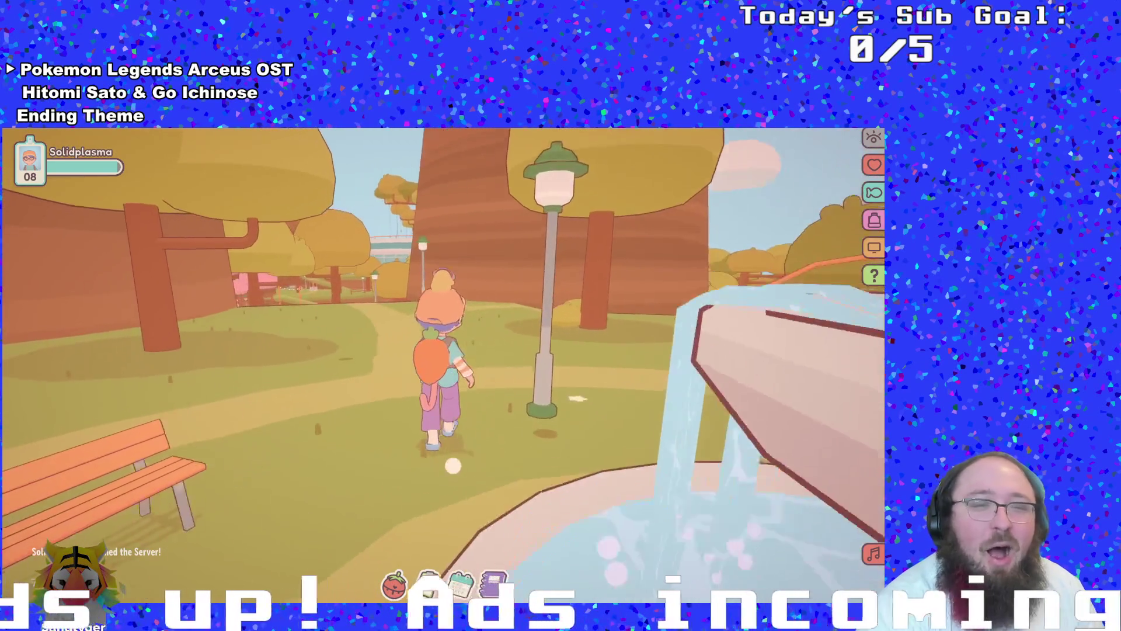
key(w)
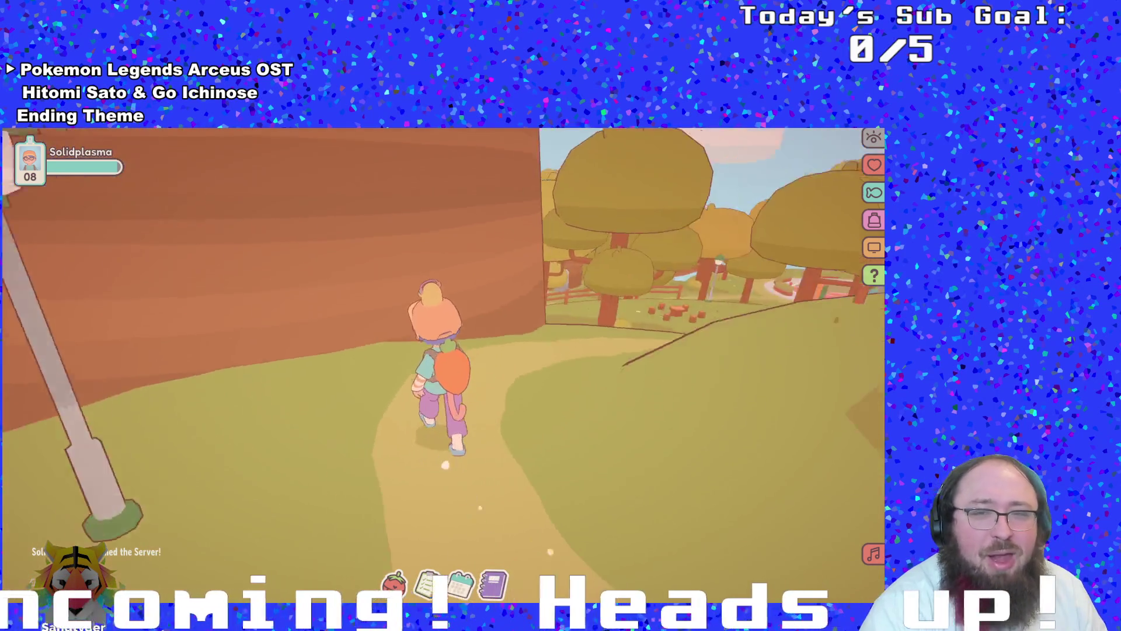
key(w)
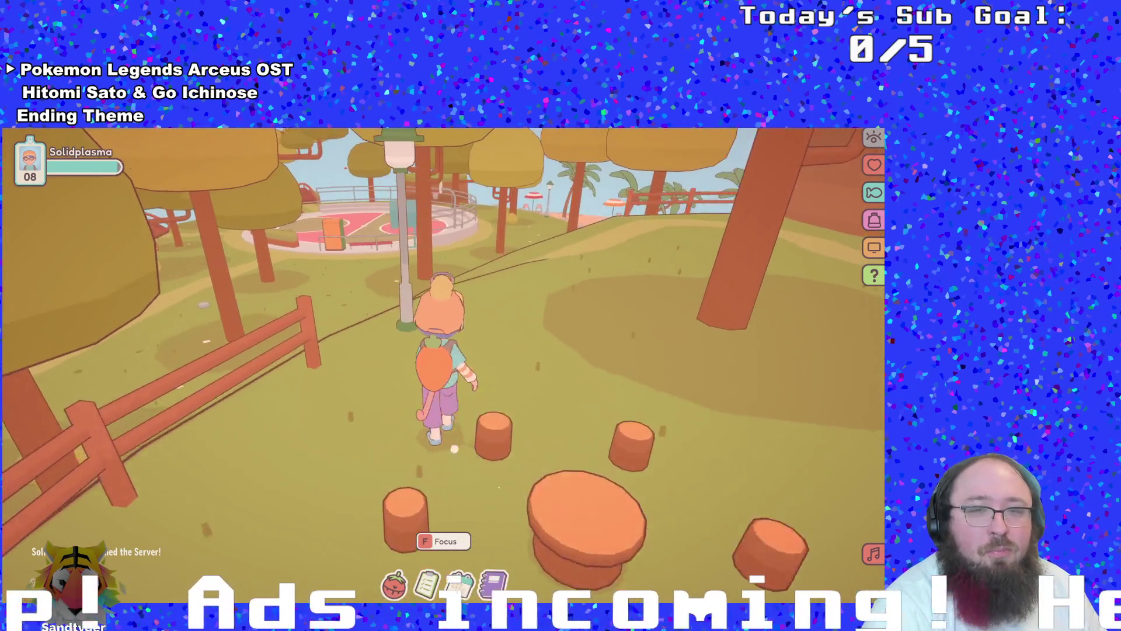
key(w)
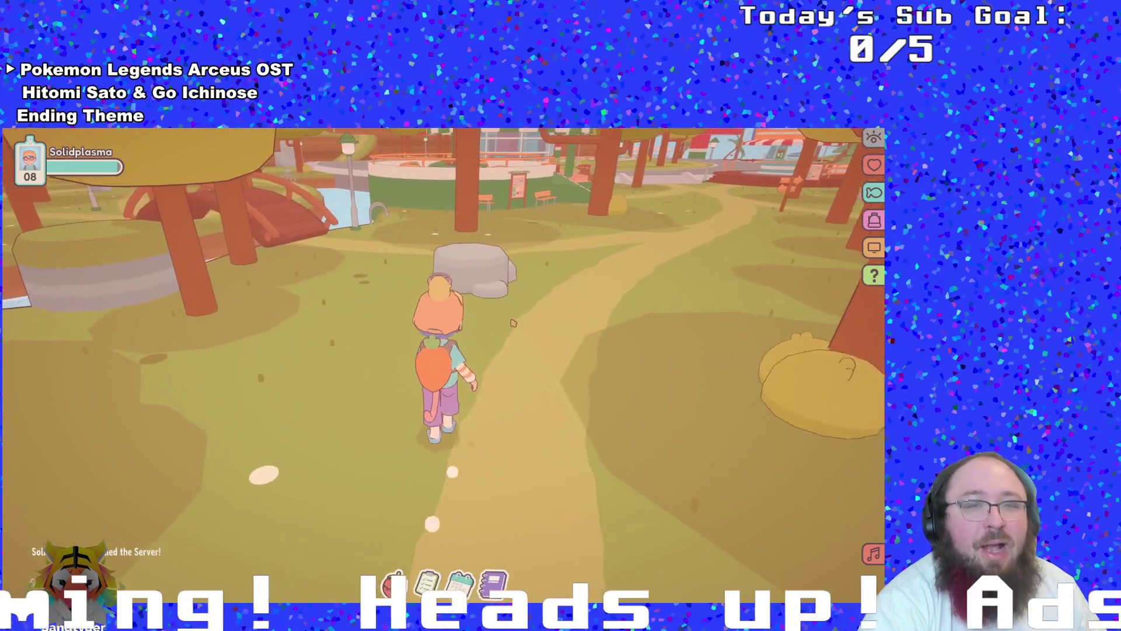
Run past the boardwalk shop, up the plaza stairs along the beach road, then switch to GitHub Desktop
key(w)
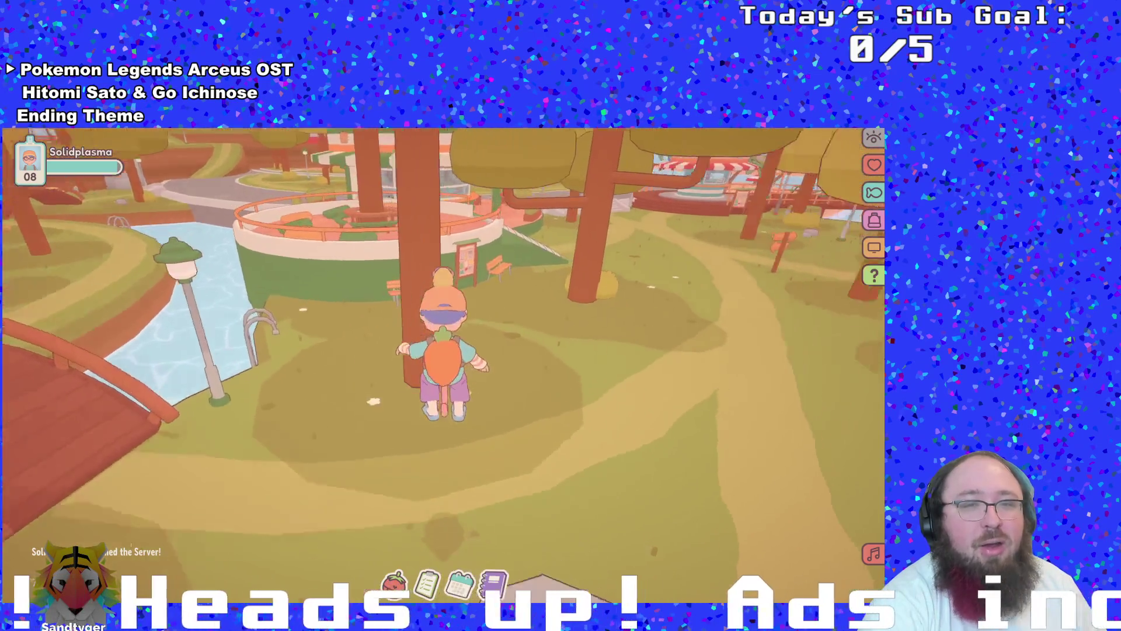
key(w)
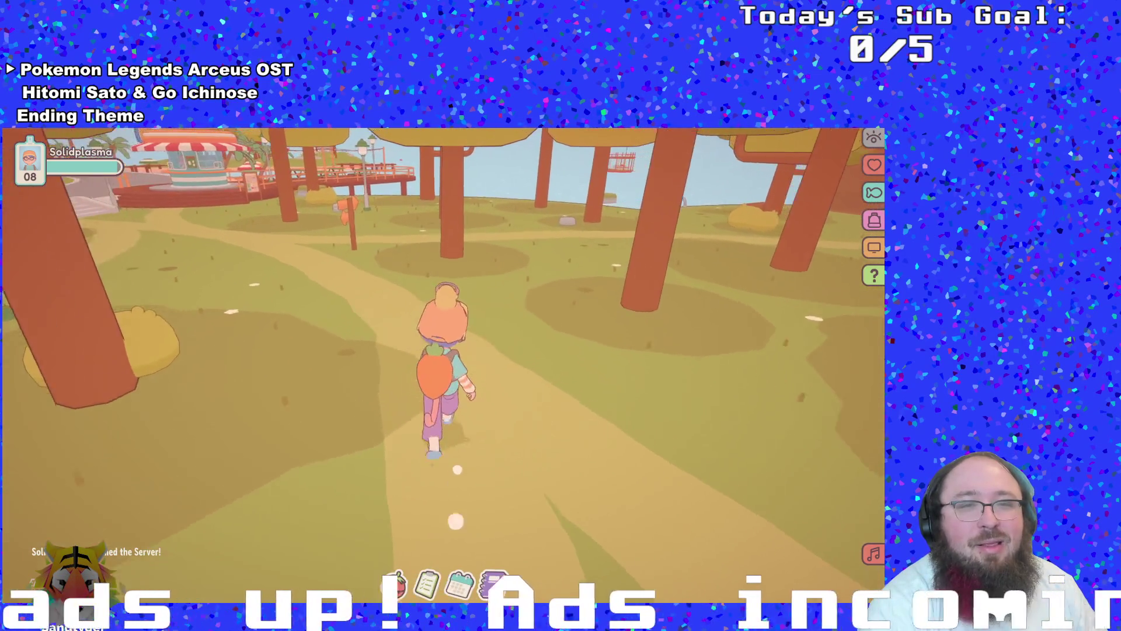
key(w)
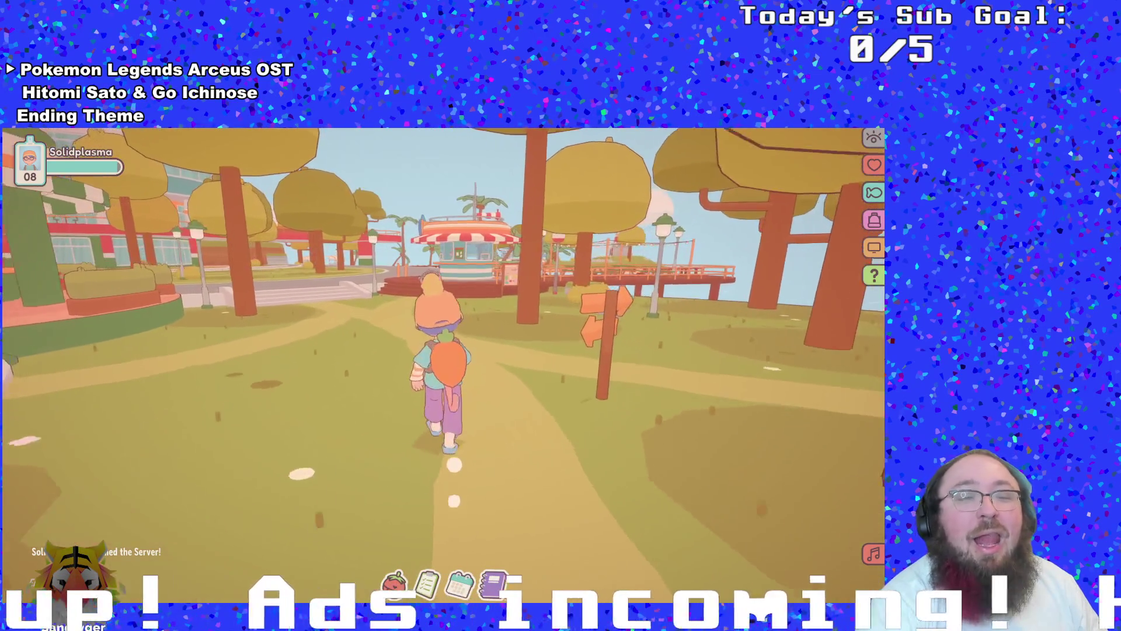
key(w)
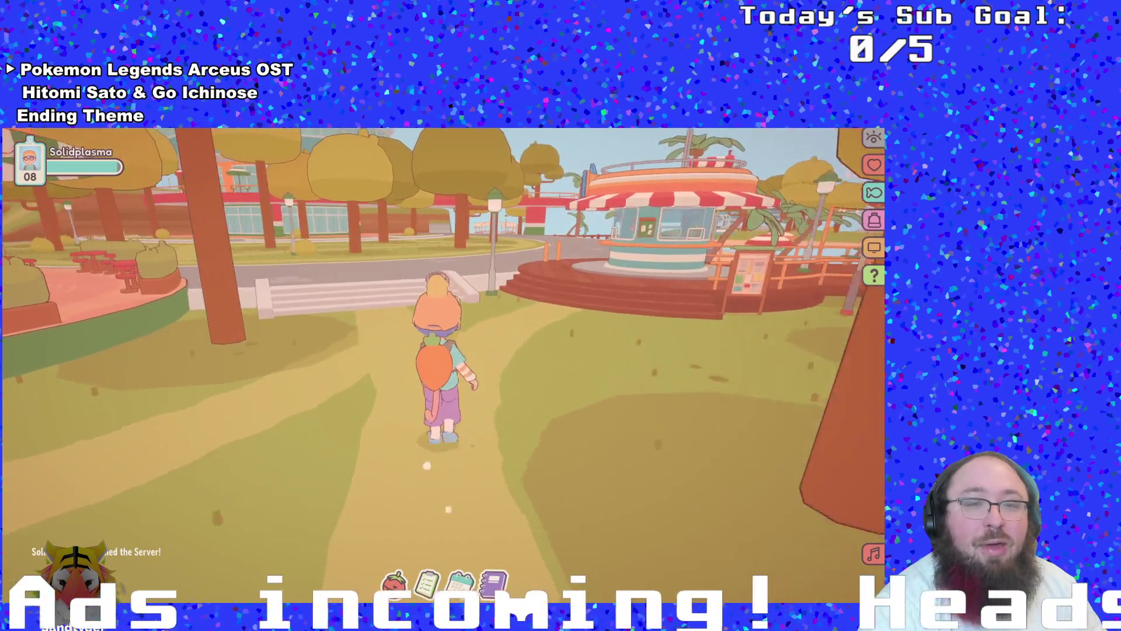
key(w)
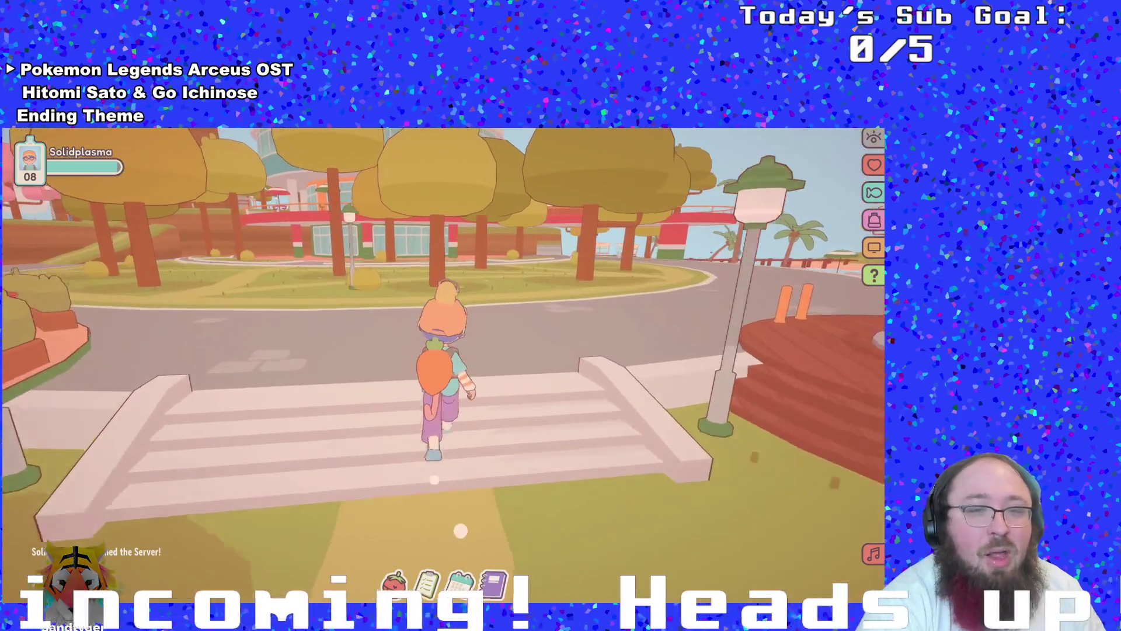
key(w)
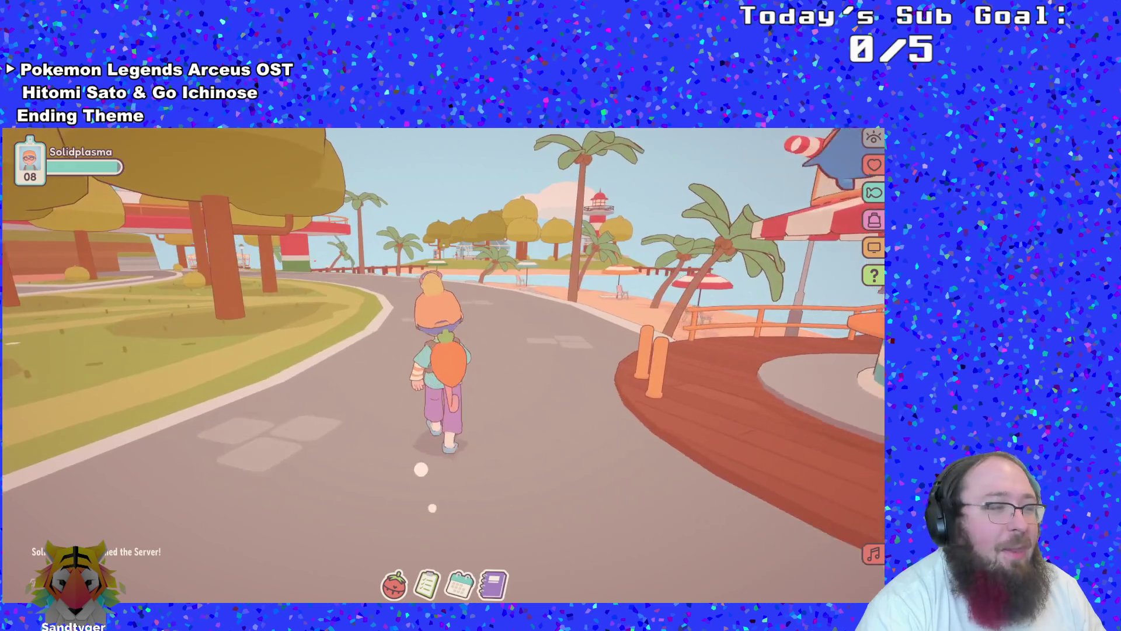
key(w)
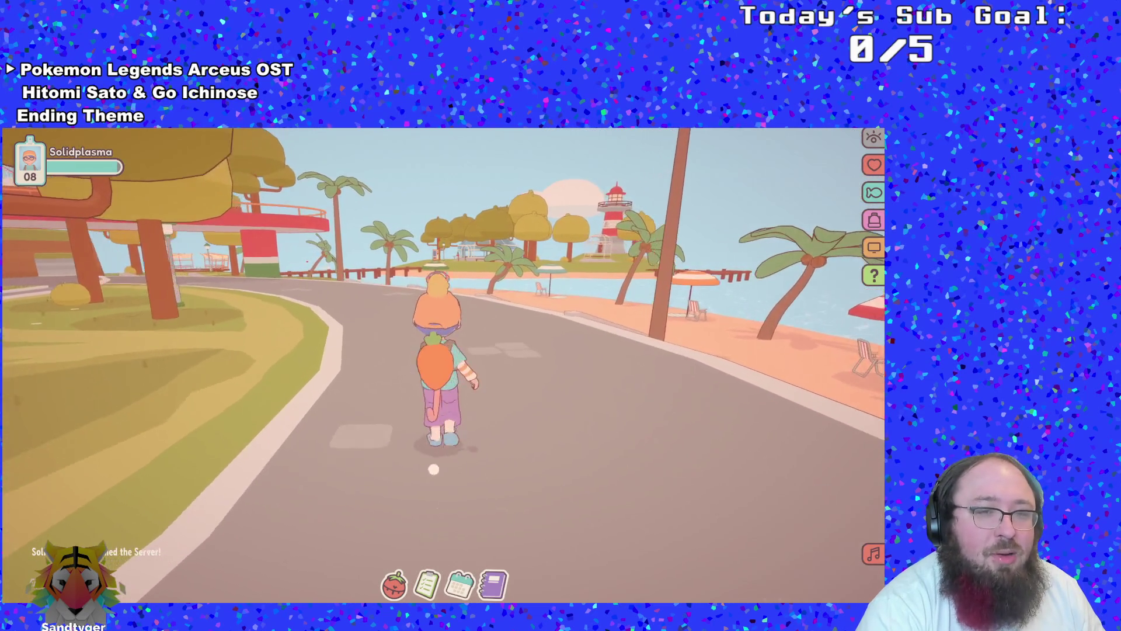
key(w)
key(alt+Tab)
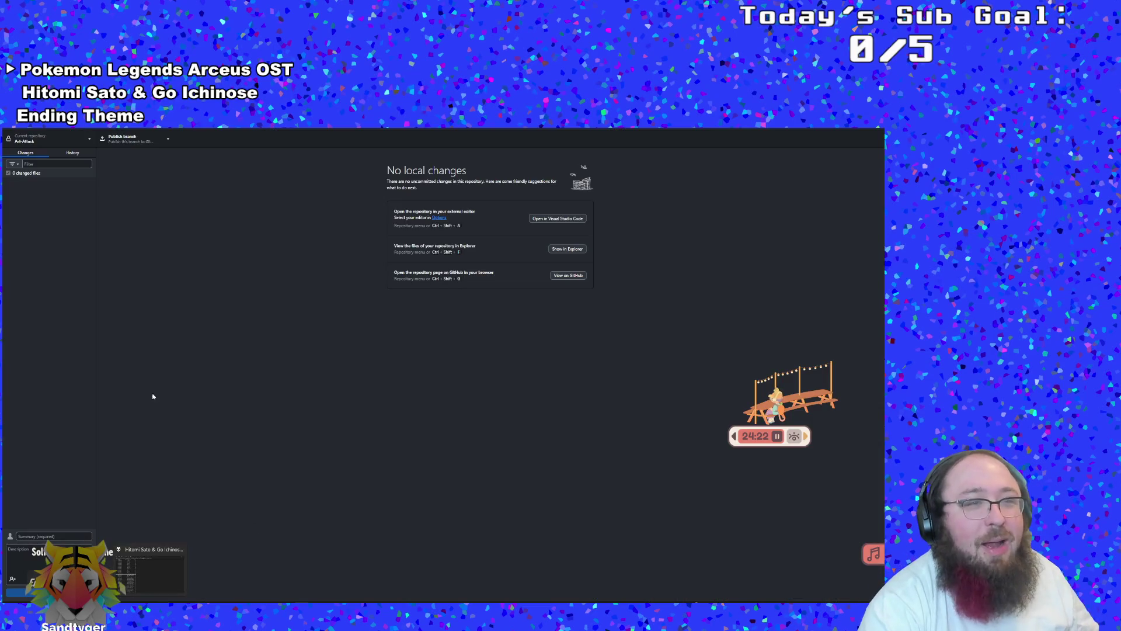
Inspect the 'Title Screen IN!' and 'Project salvaged after corruption' commits, then open the Art-Attack project in GameMaker
click(73, 153)
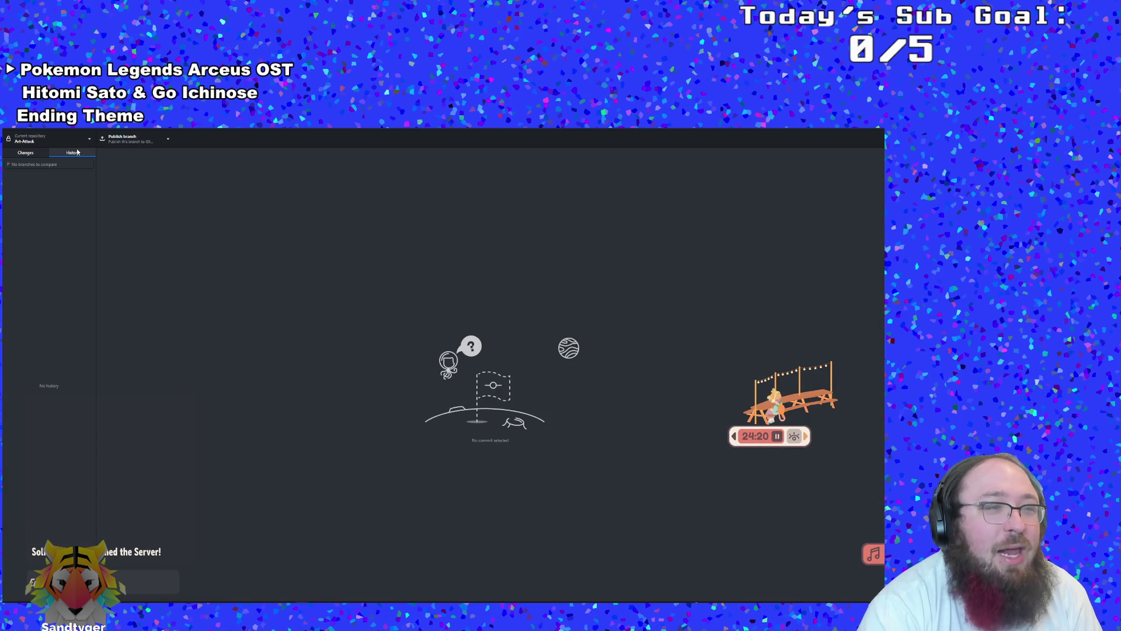
click(34, 151)
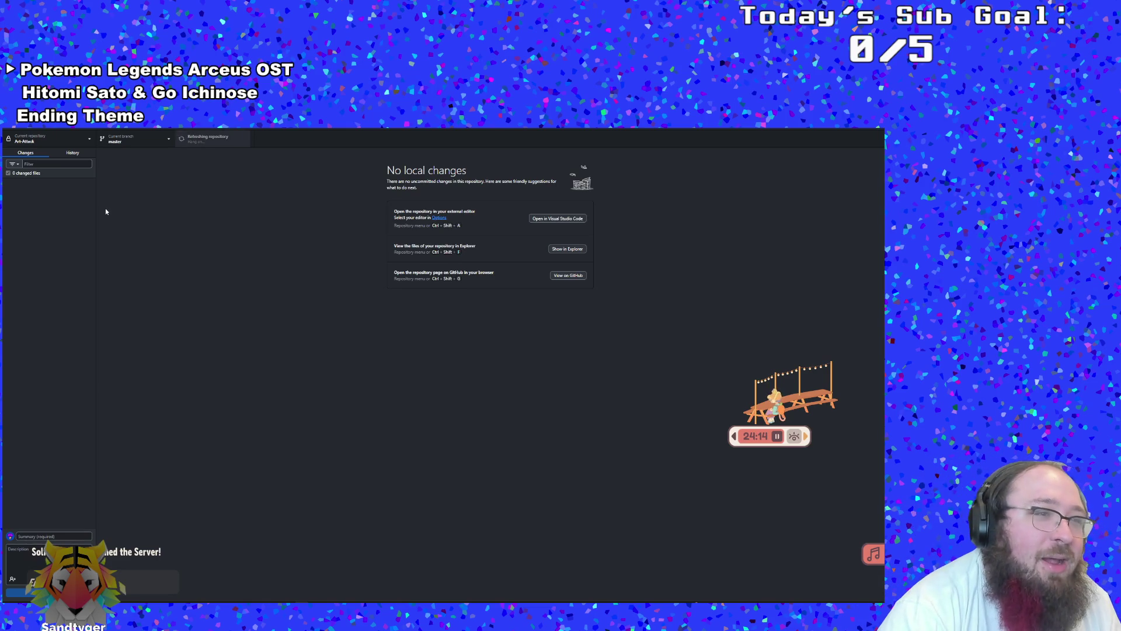
click(72, 153)
click(62, 194)
click(41, 178)
click(37, 154)
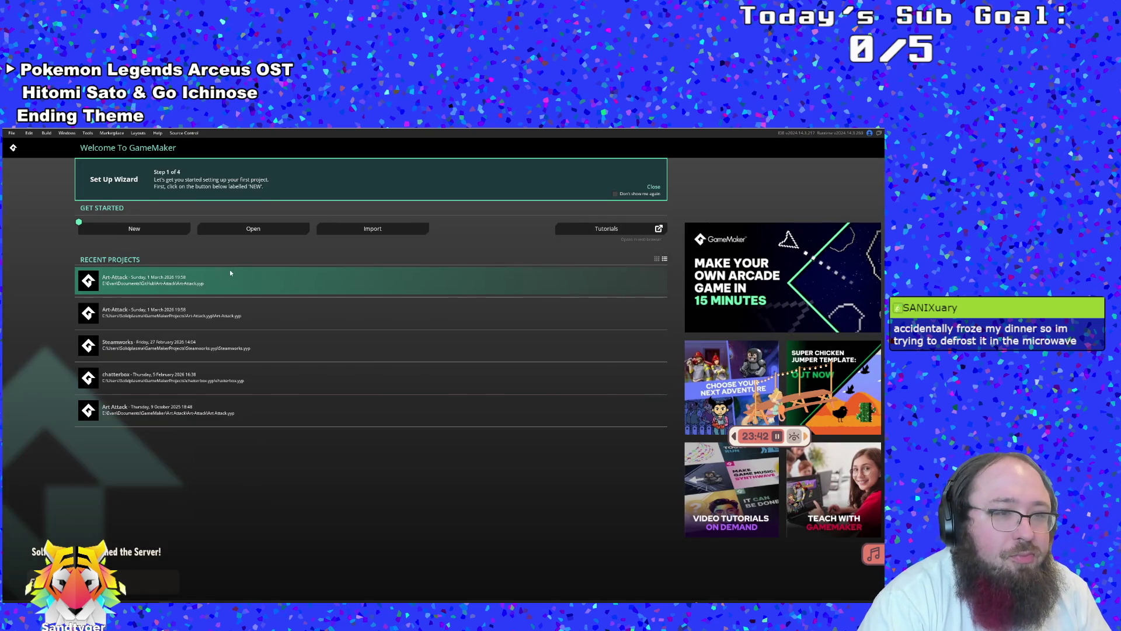
click(226, 273)
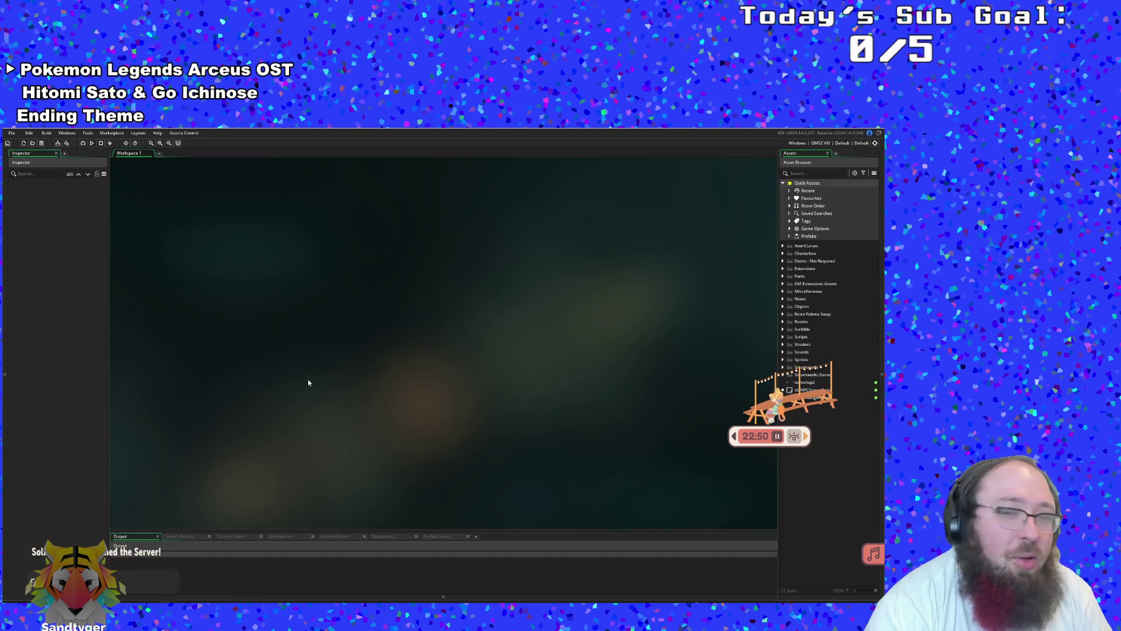
Select the objNPCSpawnPoint object asset, then build and run the Art Attack project
mouse_move(812, 390)
mouse_down()
mouse_move(630, 406)
mouse_move(853, 398)
mouse_move(855, 389)
mouse_move(810, 412)
mouse_move(557, 407)
mouse_move(695, 488)
mouse_move(847, 502)
mouse_move(832, 504)
mouse_up()
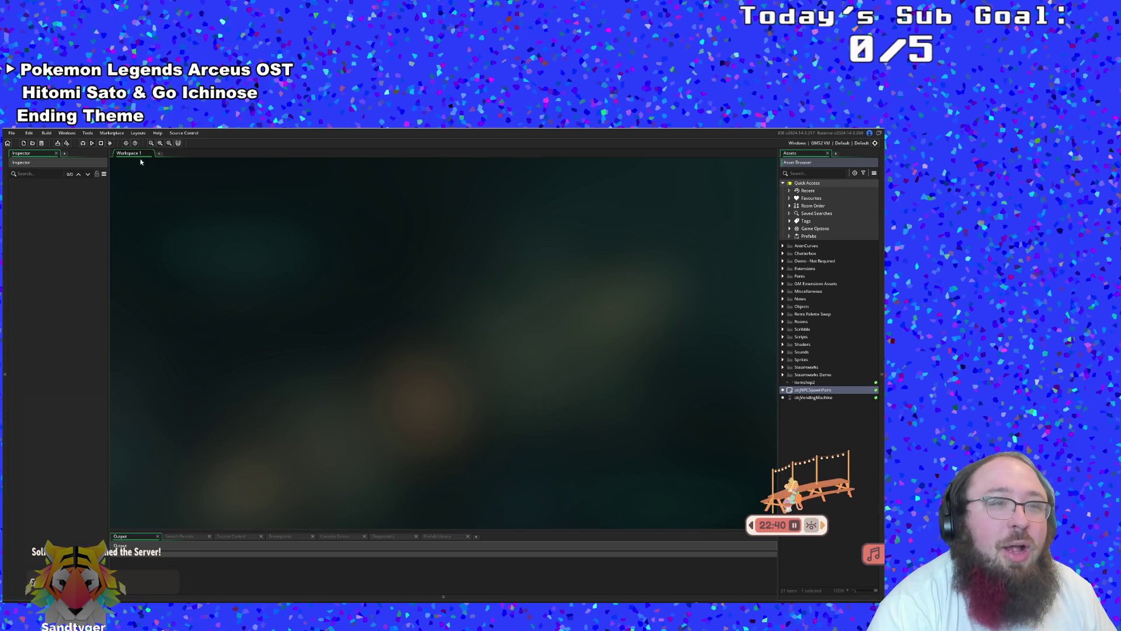
click(93, 143)
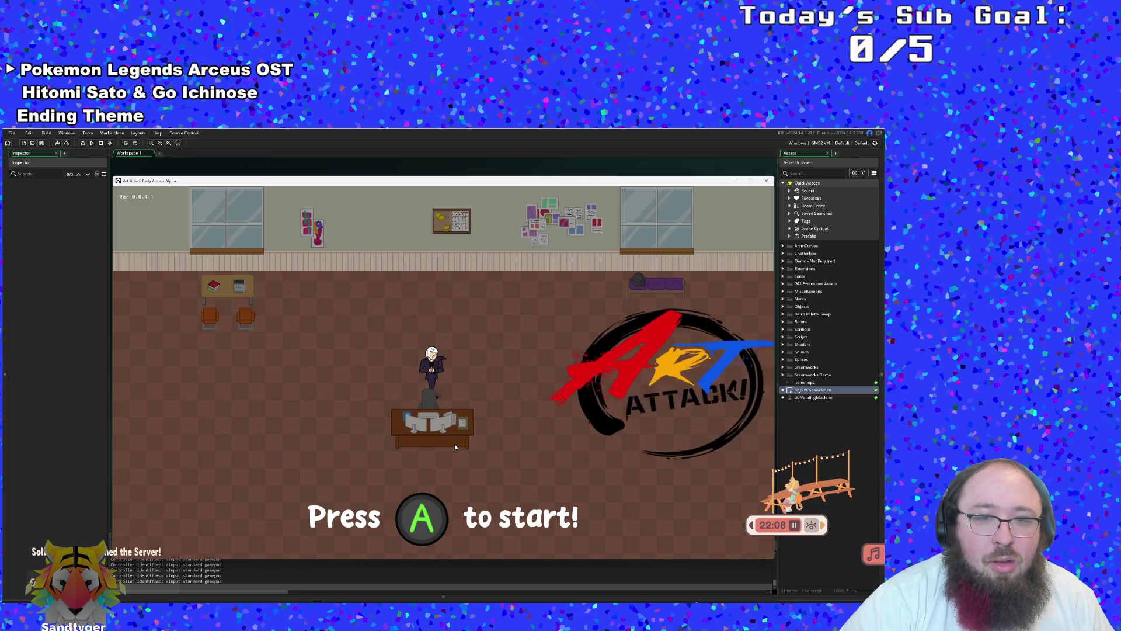
Leave the title screen, open the credits from the title menu, then close them
key(Return)
key(Down)
key(Down)
key(Down)
key(Down)
key(Down)
key(Escape)
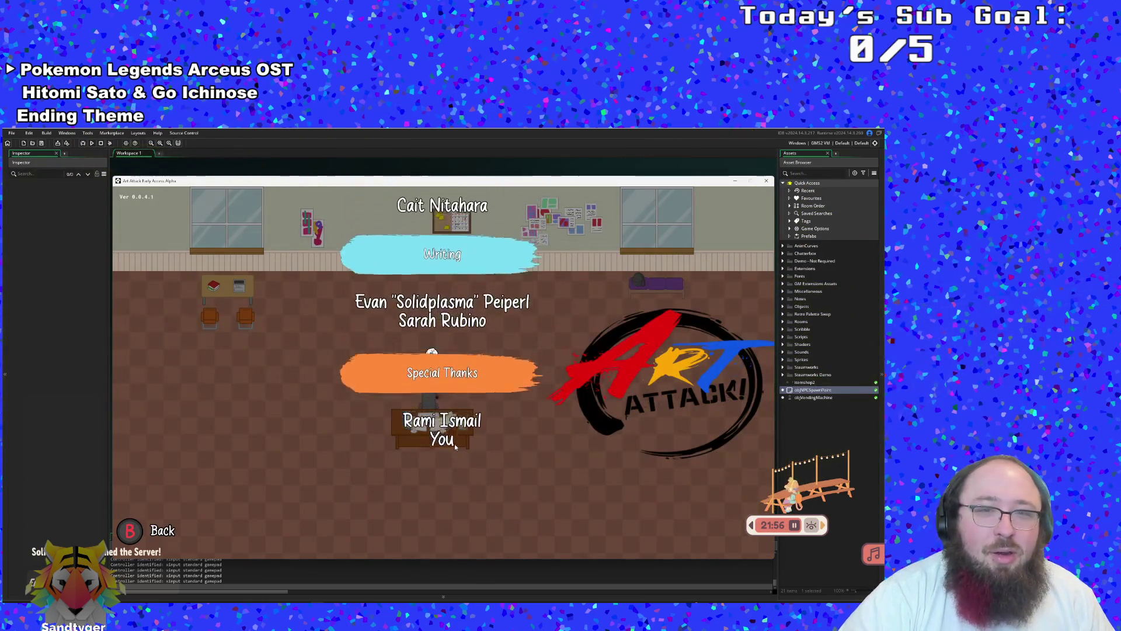
scroll(455, 447, up, 5)
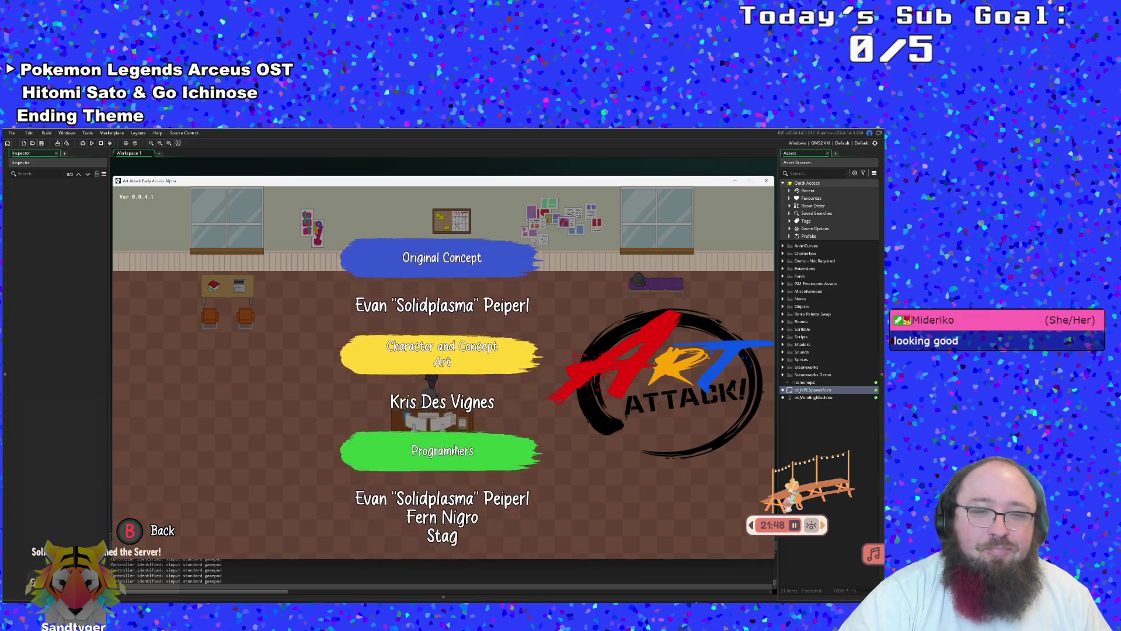
key(Escape)
Briefly open Settings, then open Controls and step through the control bindings list
key(Down)
key(Return)
key(Escape)
key(Down)
key(Down)
key(Return)
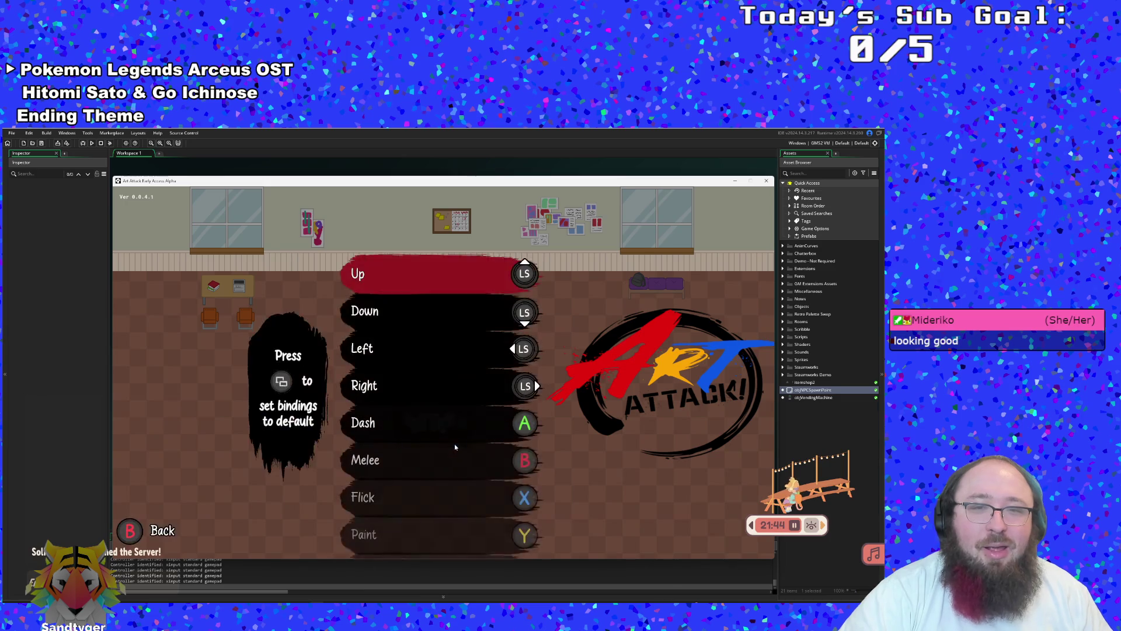
key(Down)
key(Down)
key(Down)
key(Down)
key(Down)
key(Down)
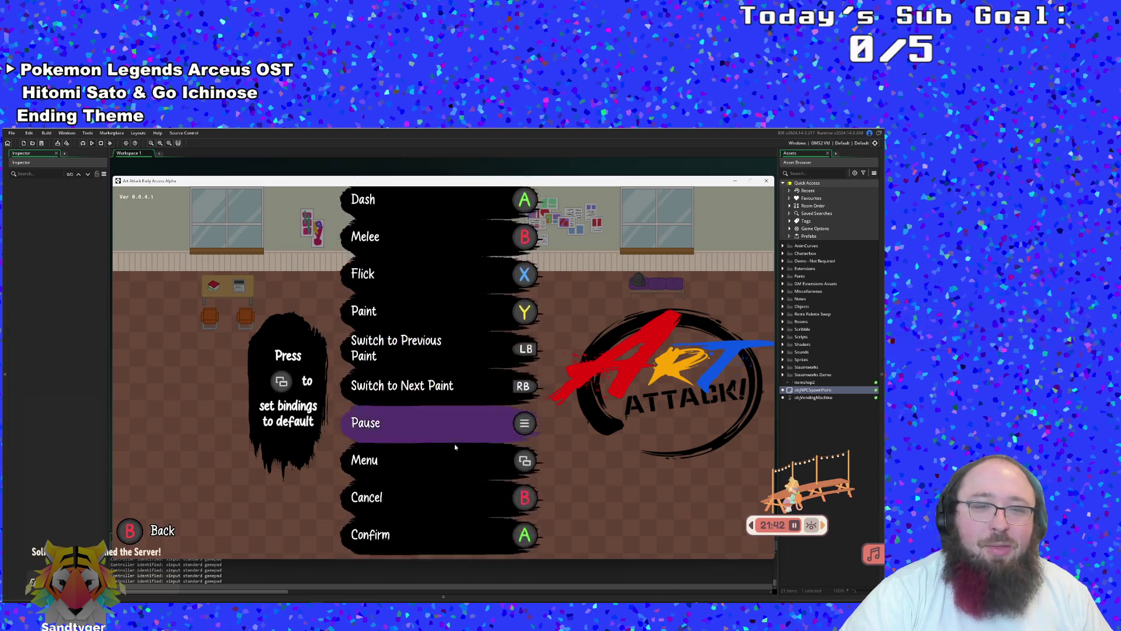
Close and reopen the control bindings screen, then go to the Settings screen
key(Down)
key(Down)
key(Return)
key(Down)
key(Return)
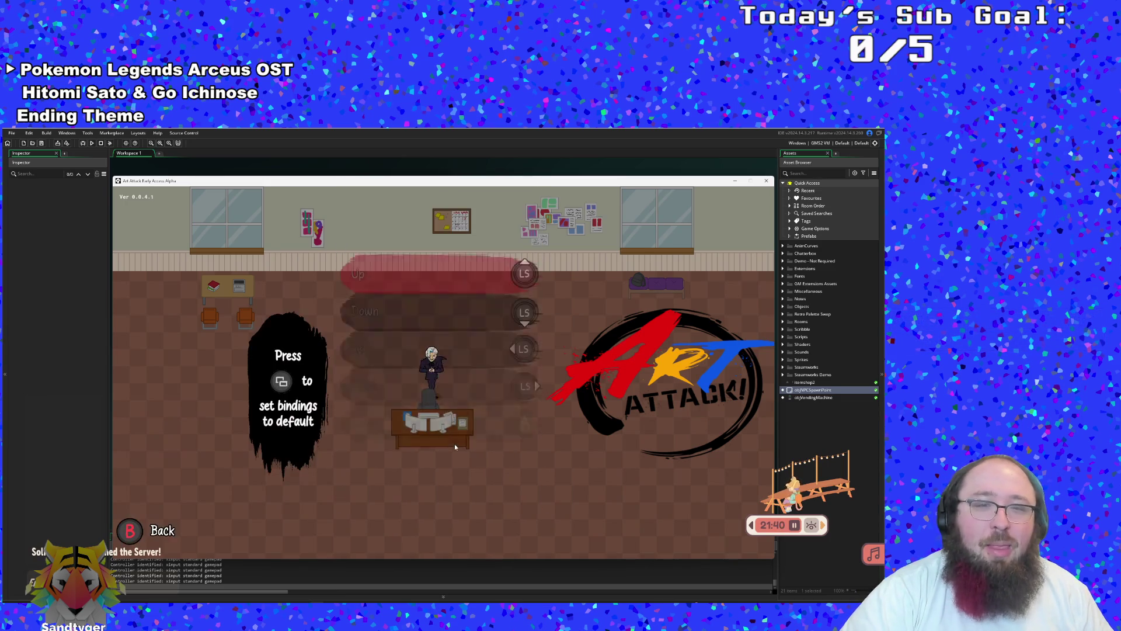
key(Escape)
key(Down)
key(Return)
key(Down)
key(Down)
Turn Fullscreen on and toggle Gamepad Vibration, then back out of Settings
key(Return)
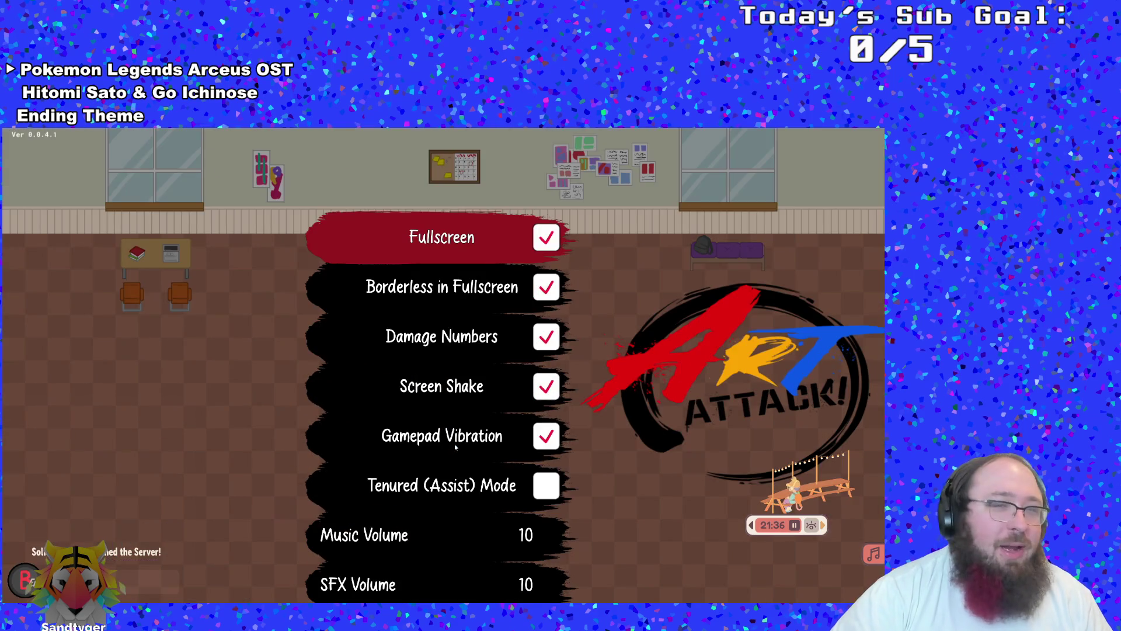
key(Down)
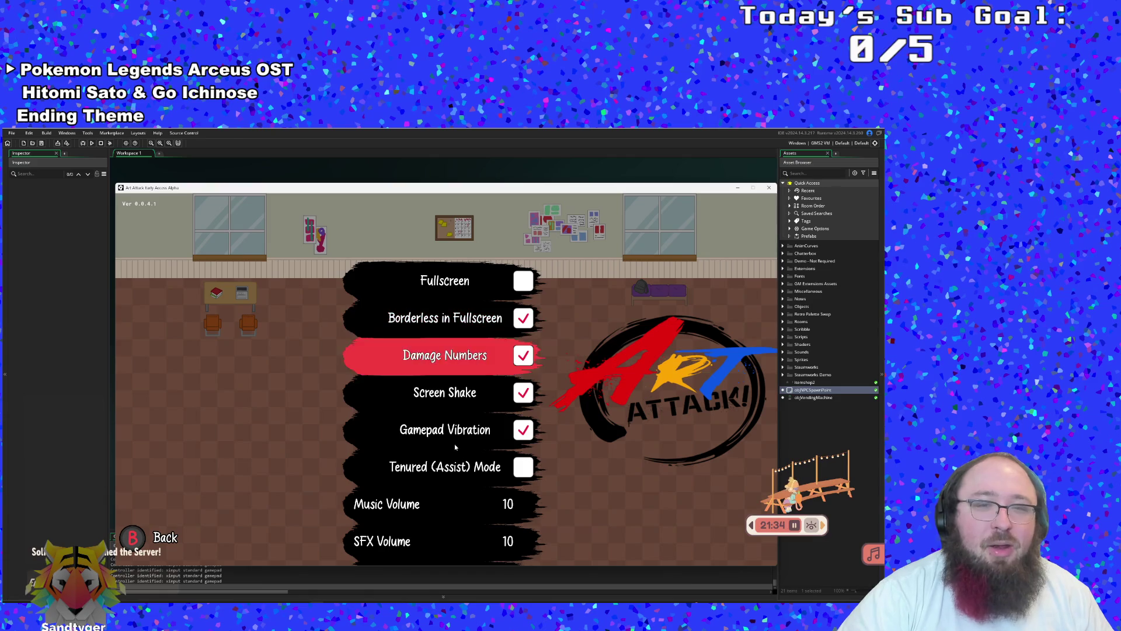
key(Down)
key(Down)
key(Up)
key(Down)
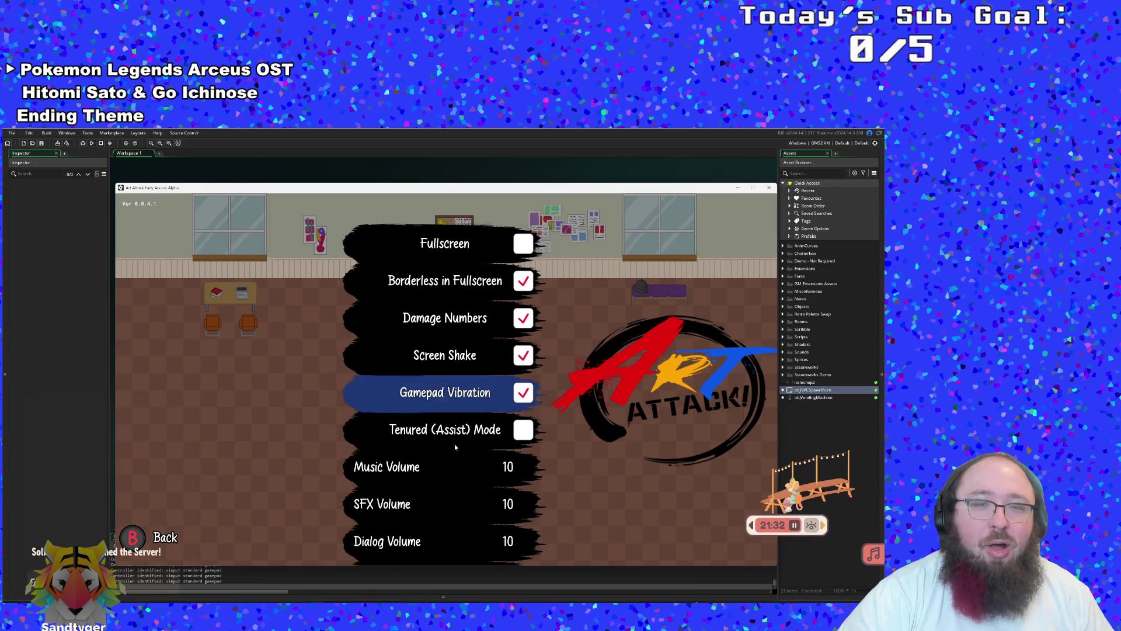
key(Down)
key(Up)
key(Return)
key(Down)
key(Down)
key(Down)
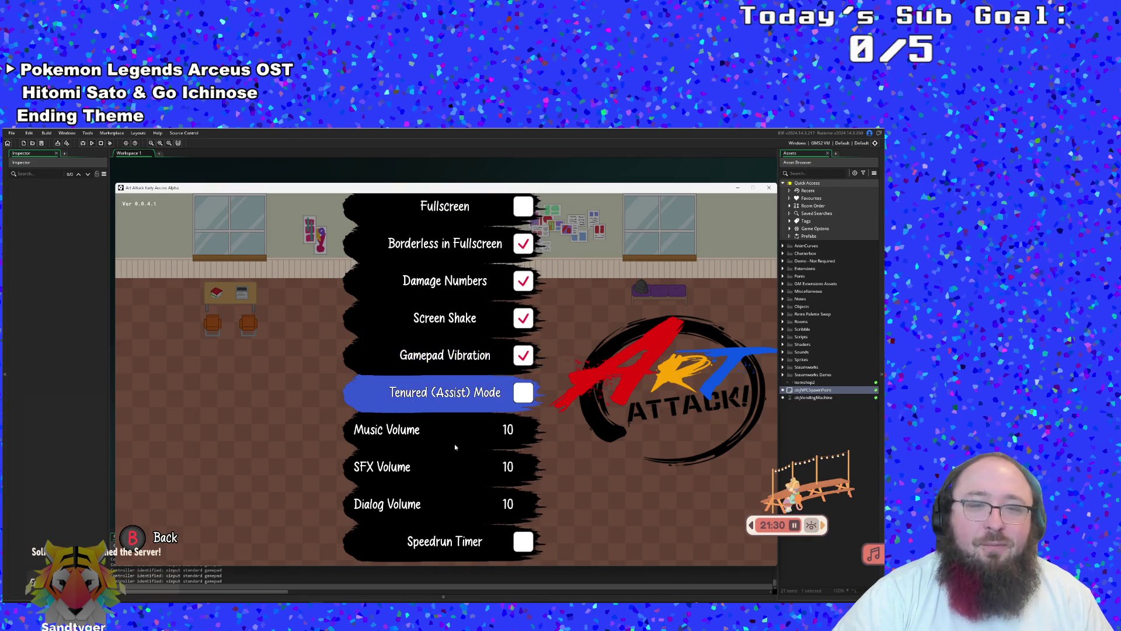
key(Up)
key(Up)
key(Escape)
Reopen Settings and lower Music Volume to Off, then return to the main menu
key(Down)
key(Down)
key(Return)
key(Down)
key(Down)
key(Down)
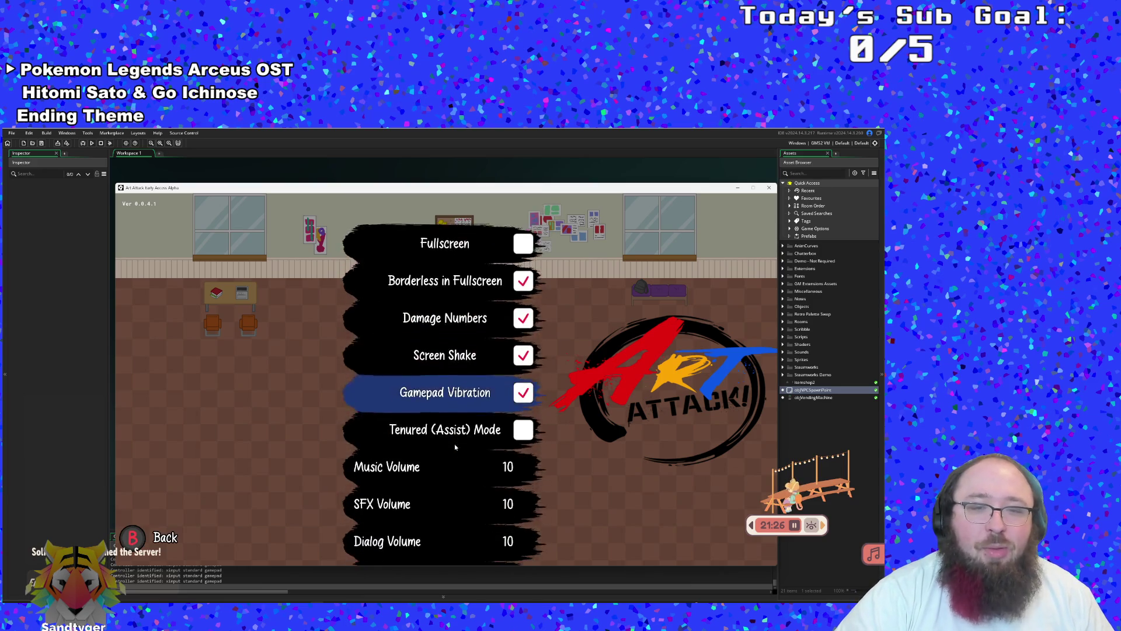
key(Left)
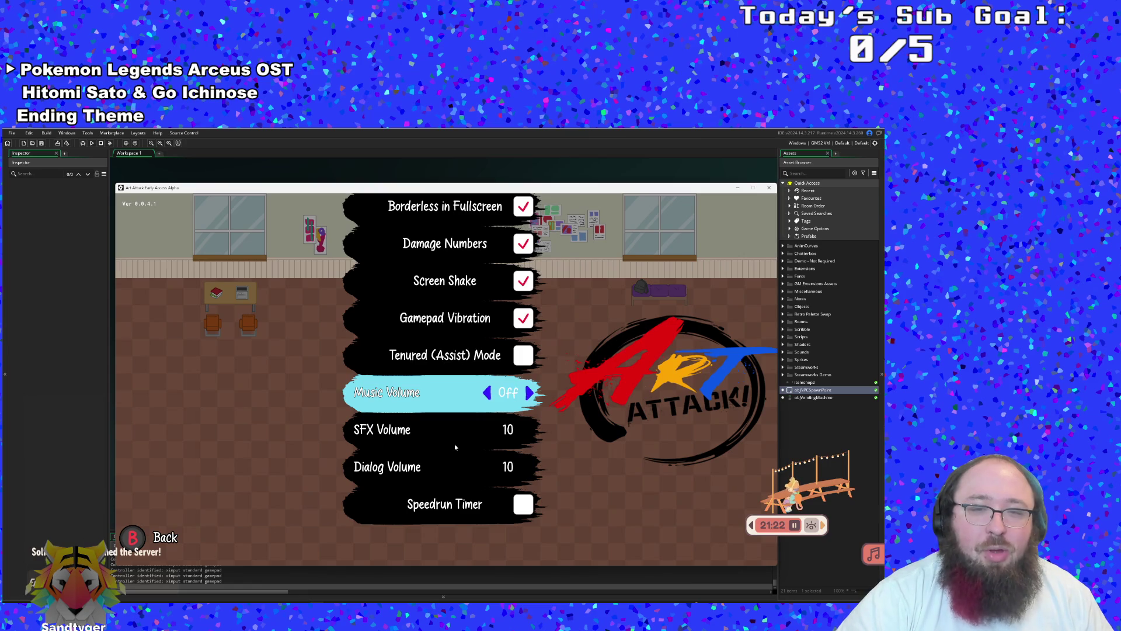
key(Escape)
Browse the main menu options from Controls to Credits and select New Run
key(Down)
key(Down)
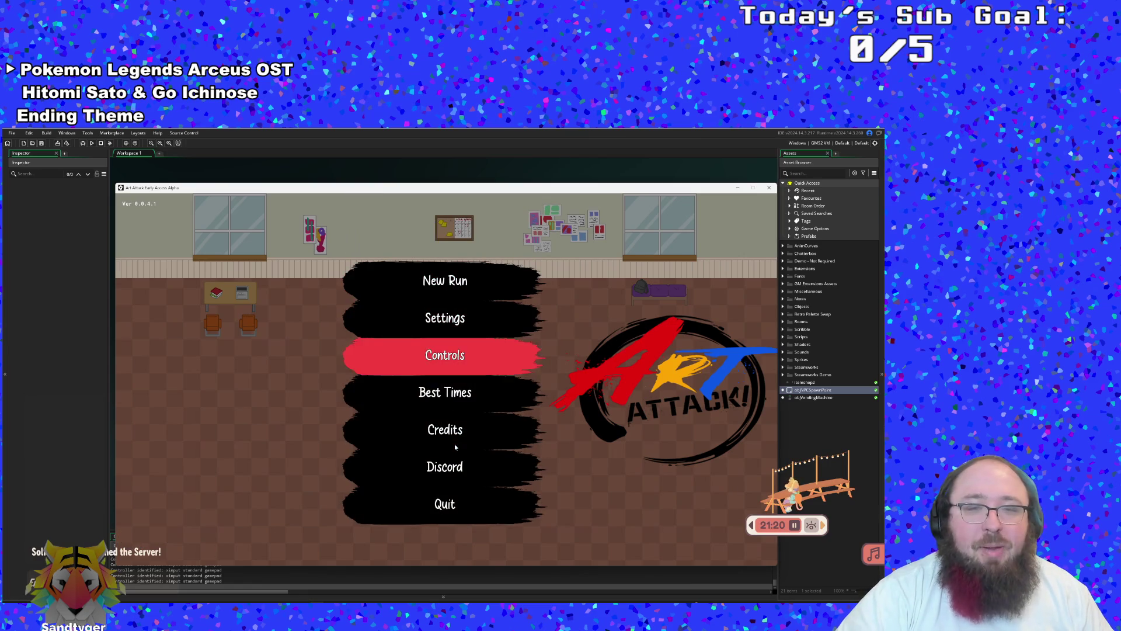
key(Down)
key(Down)
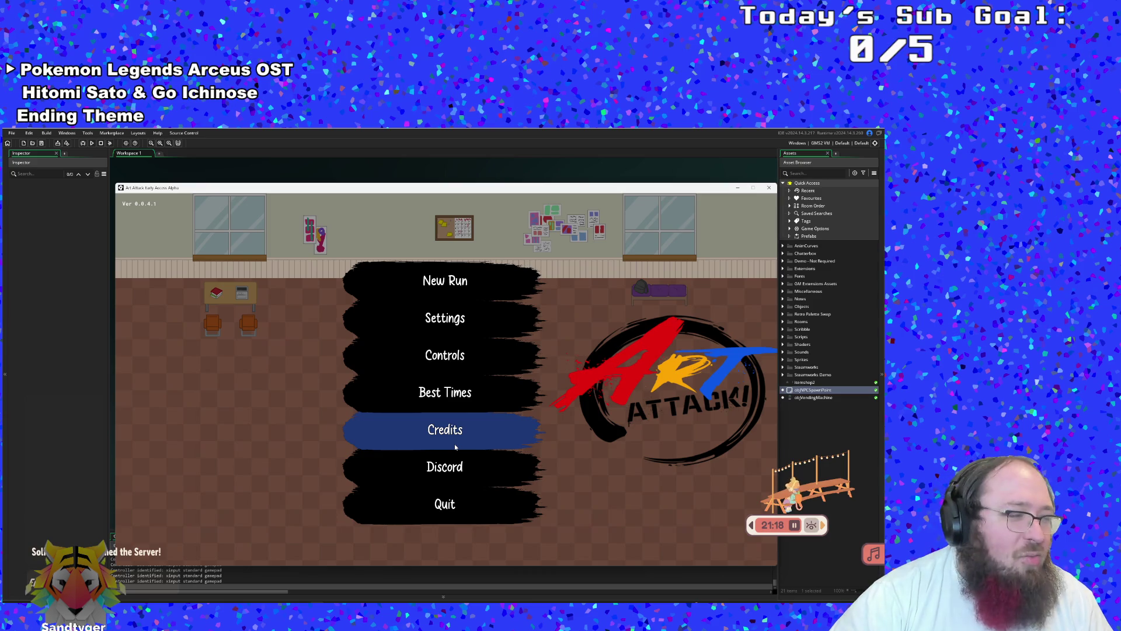
key(Up)
key(Up)
key(Up)
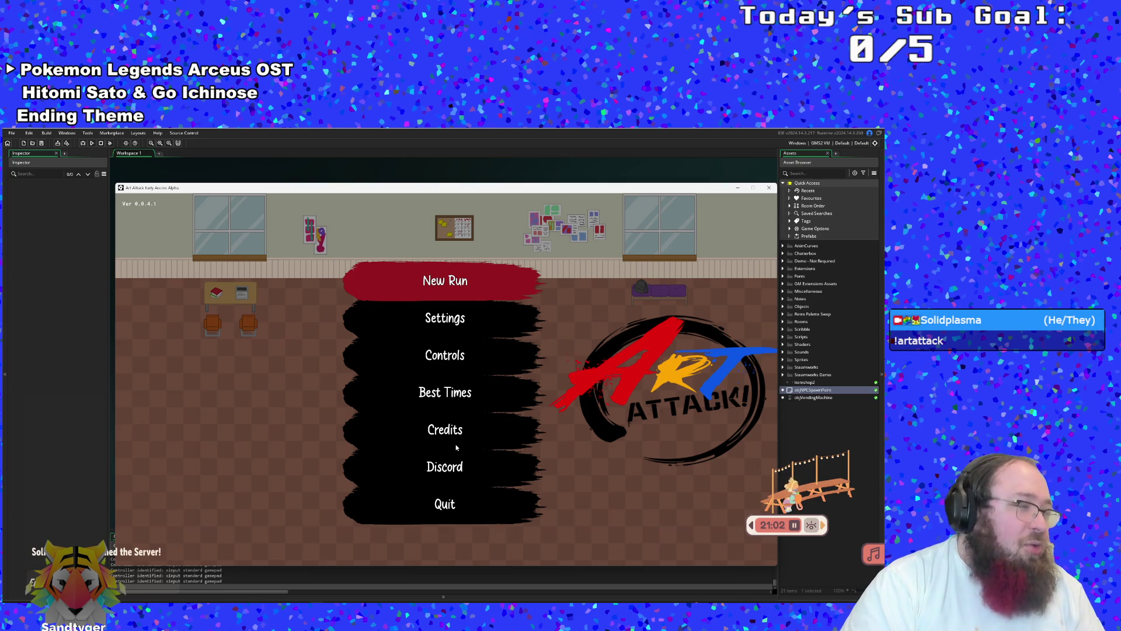
key(Down)
key(Down)
key(Down)
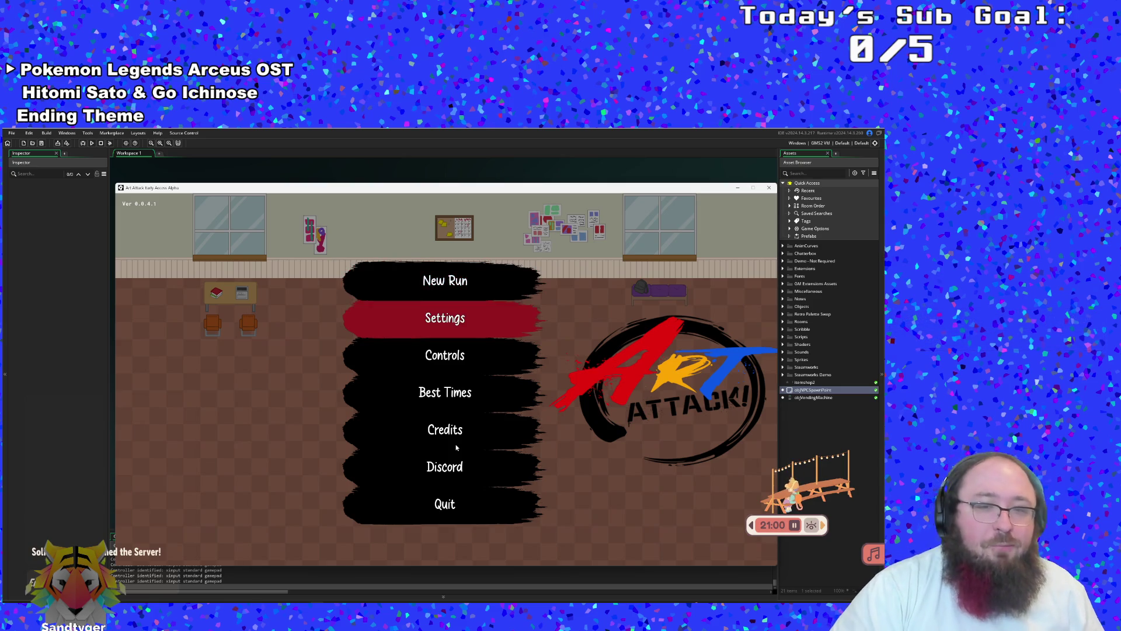
key(Up)
key(Up)
key(Up)
key(Up)
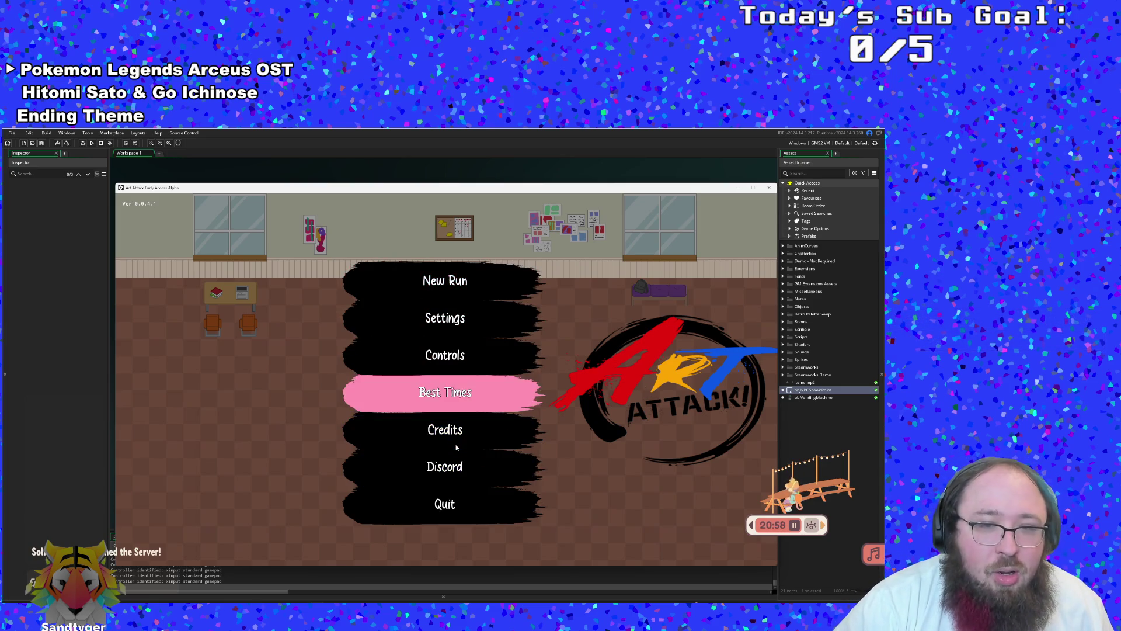
key(Return)
key(Up)
key(Up)
key(Up)
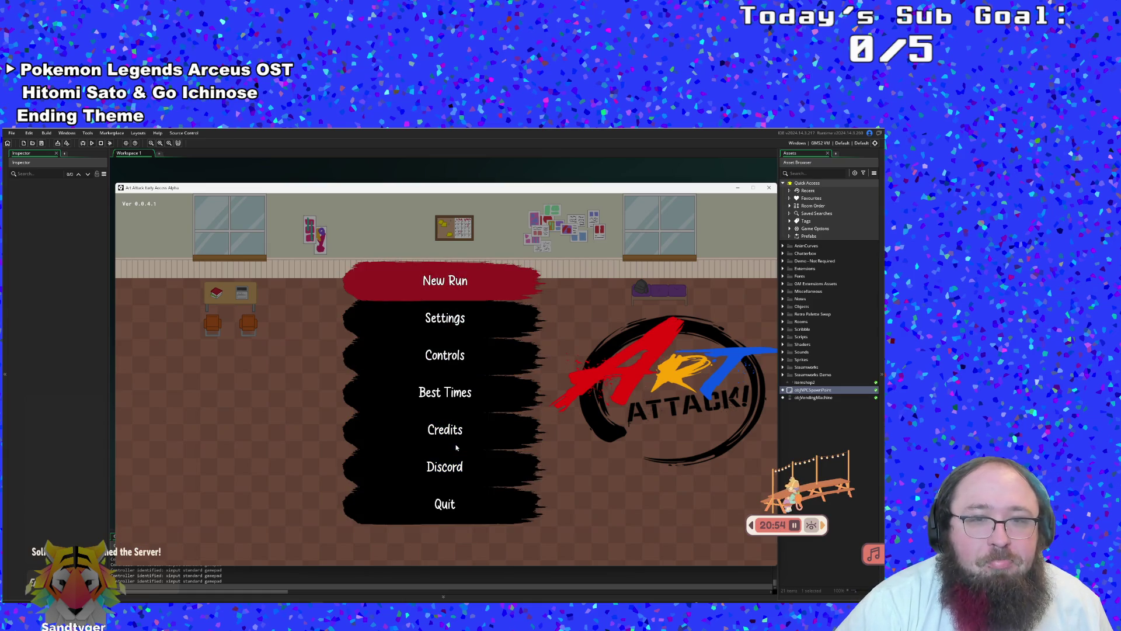
key(Return)
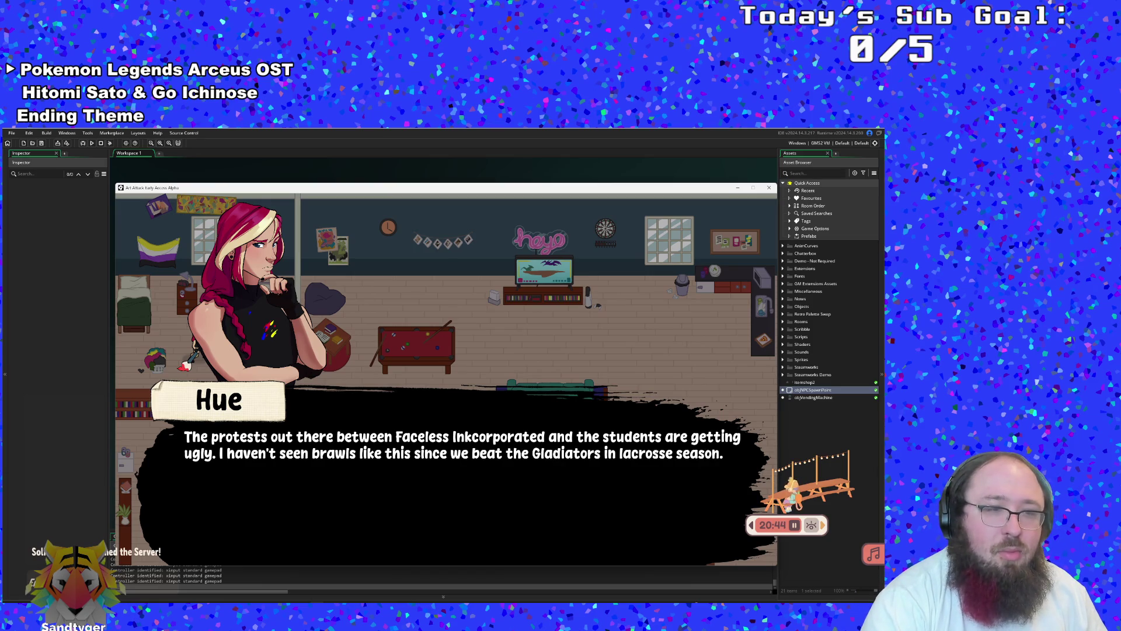
Advance through all of Hue's opening dialogue lines and dash right across the dorm room
key(Return)
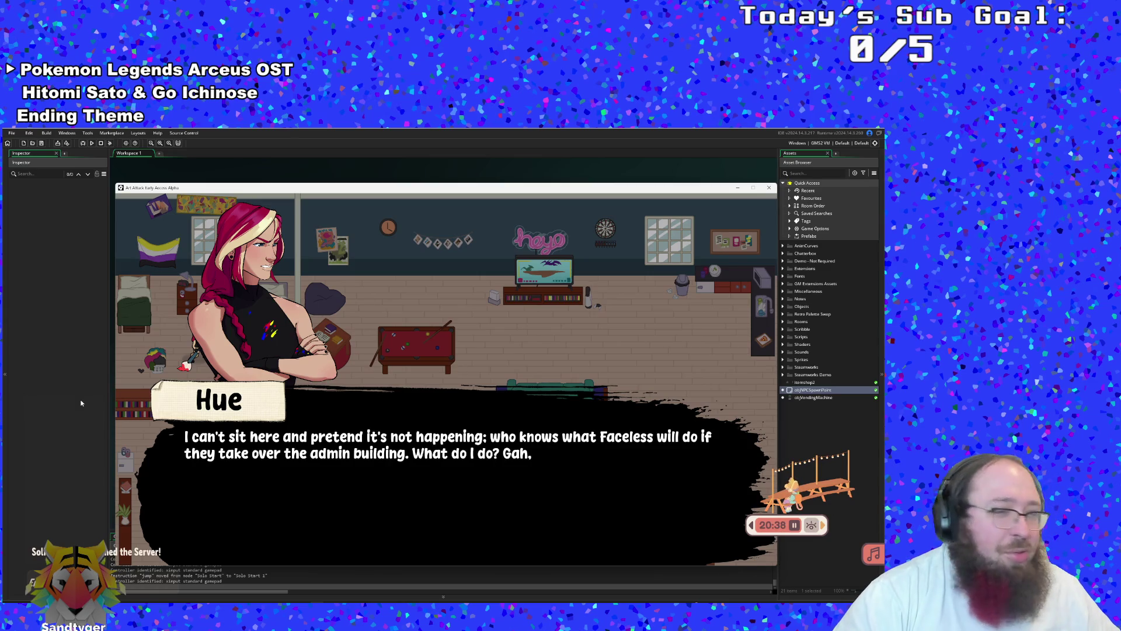
key(Return)
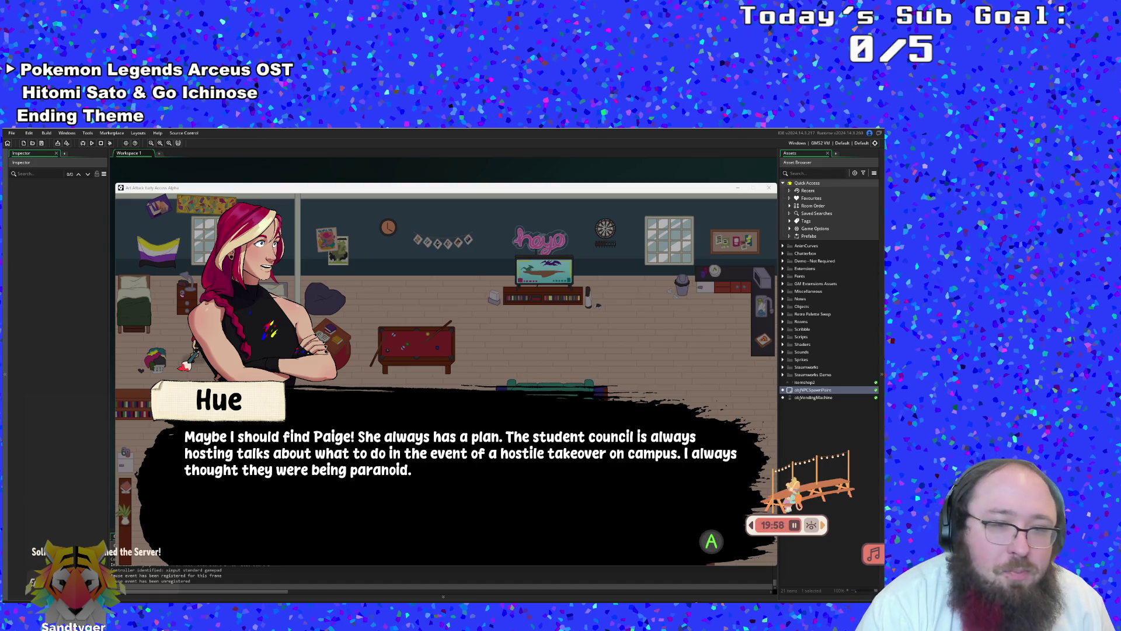
key(Return)
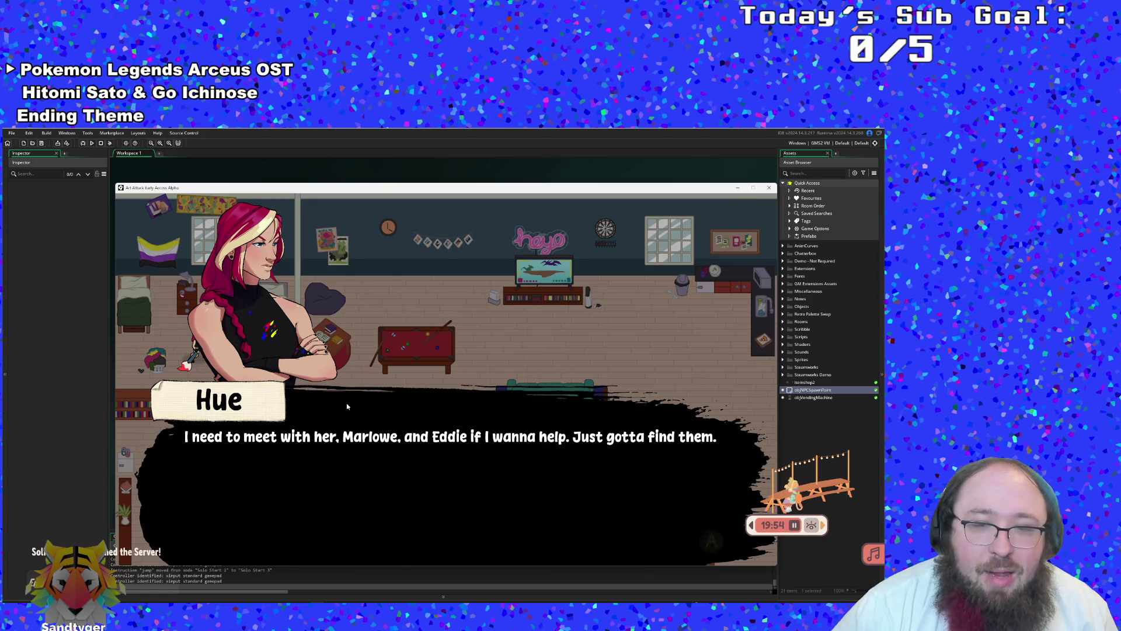
key(Return)
key(Return)
key(Return)
key(Right)
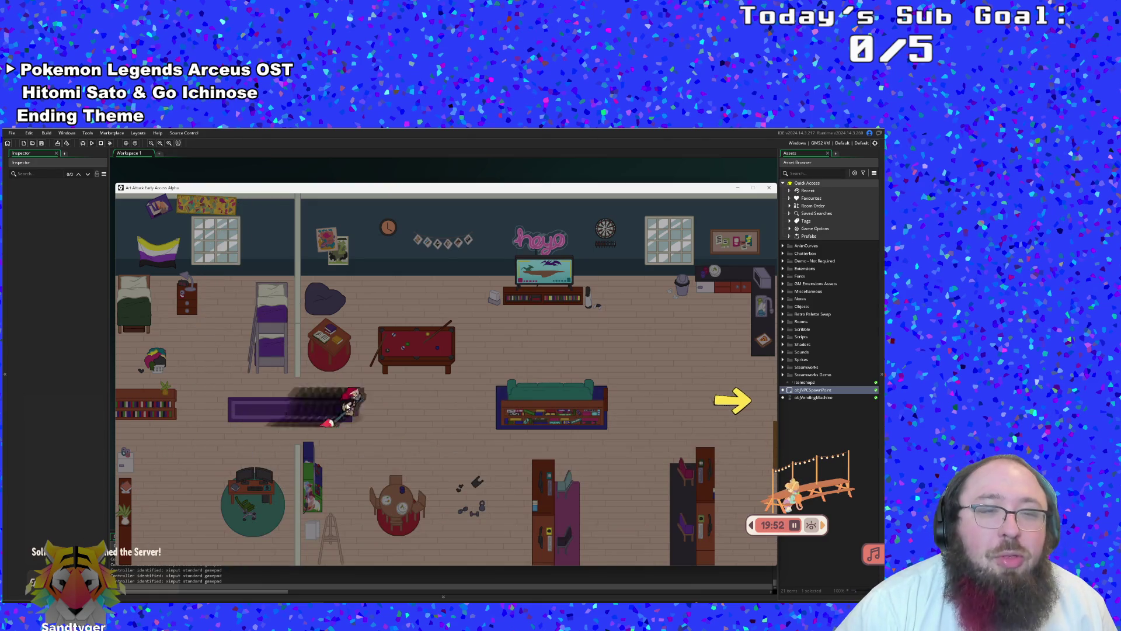
Cross the street room, close Anne's dialogue, and leave through the right-edge exit
key(Right)
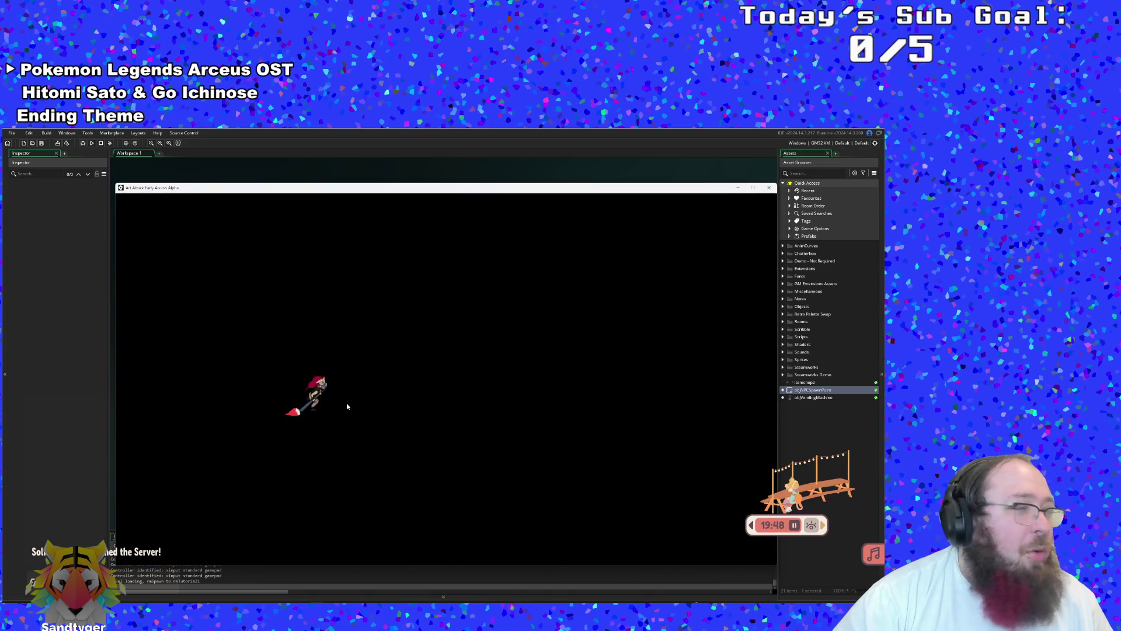
key(Right)
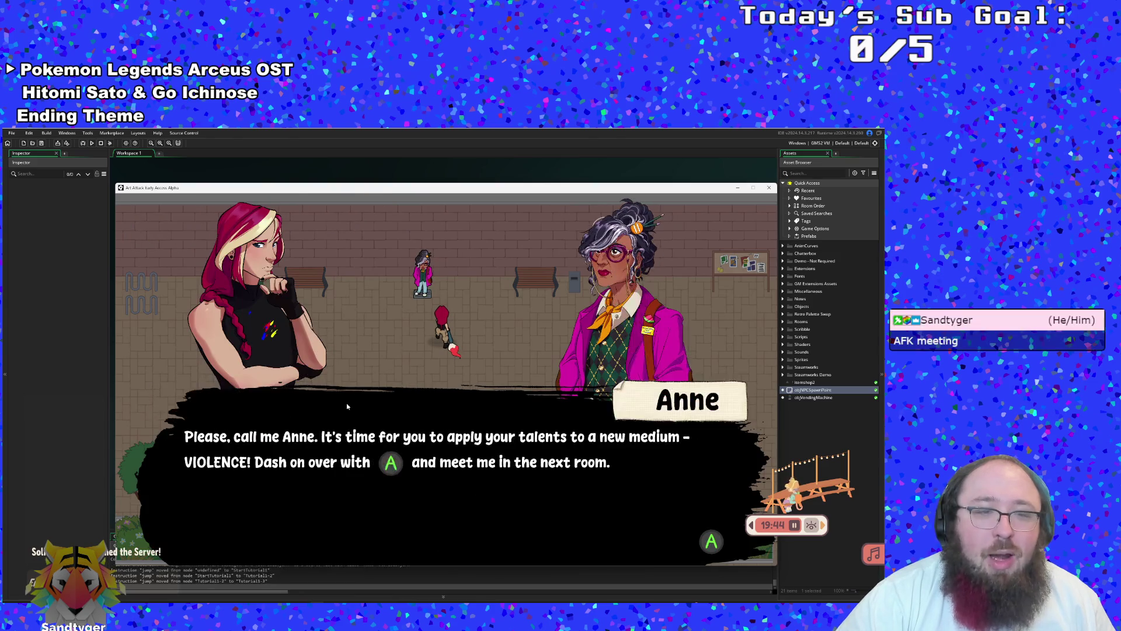
key(Return)
key(Right)
key(Right)
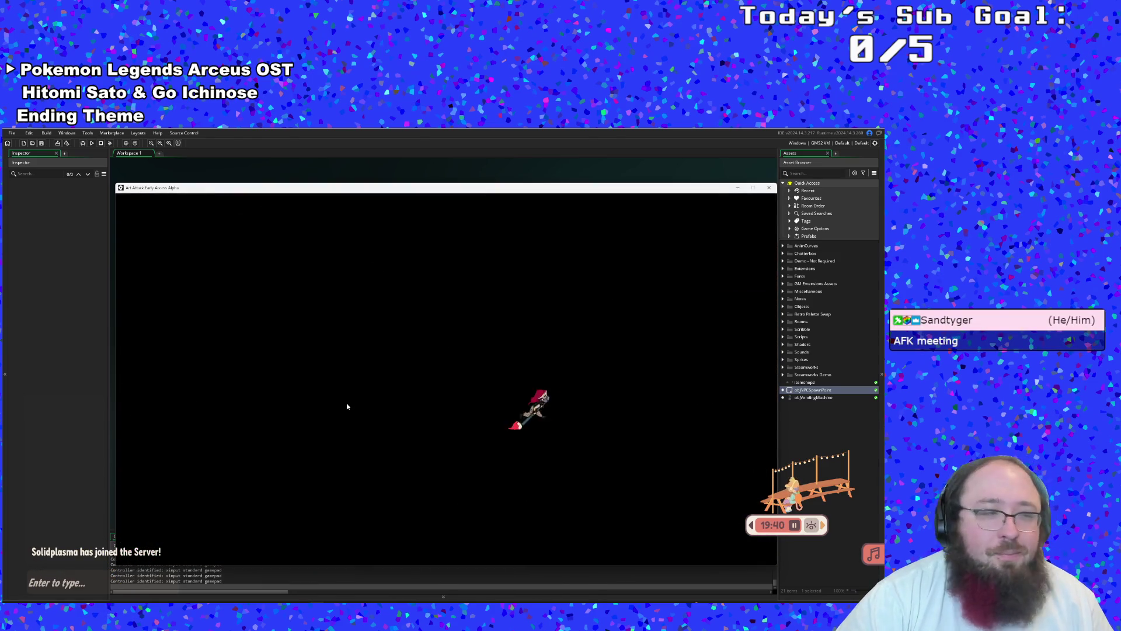
key(Right)
key(Up)
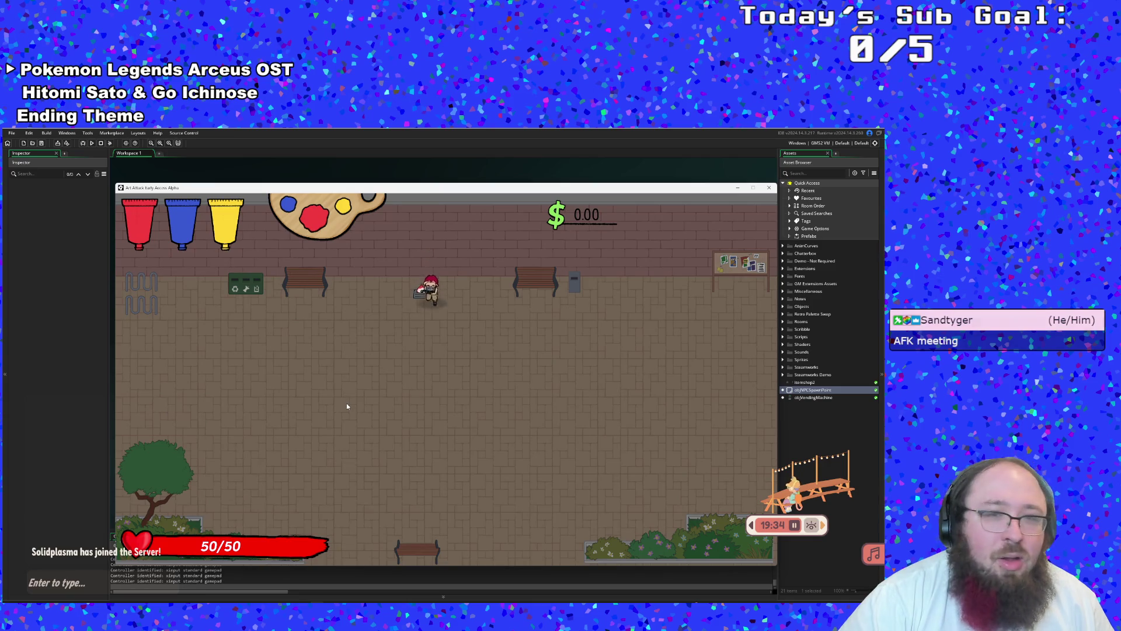
key(Down)
key(Right)
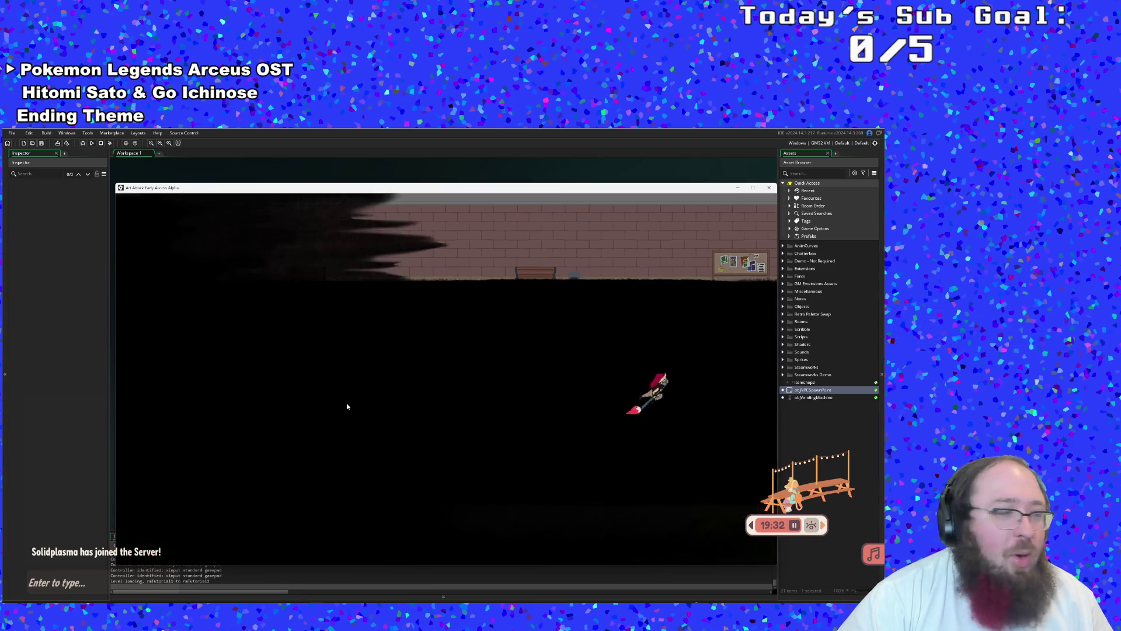
Talk to Anne again, close her dialogue, and defeat the white enemy
key(Right)
key(Up)
key(Right)
key(Return)
key(Down)
key(Right)
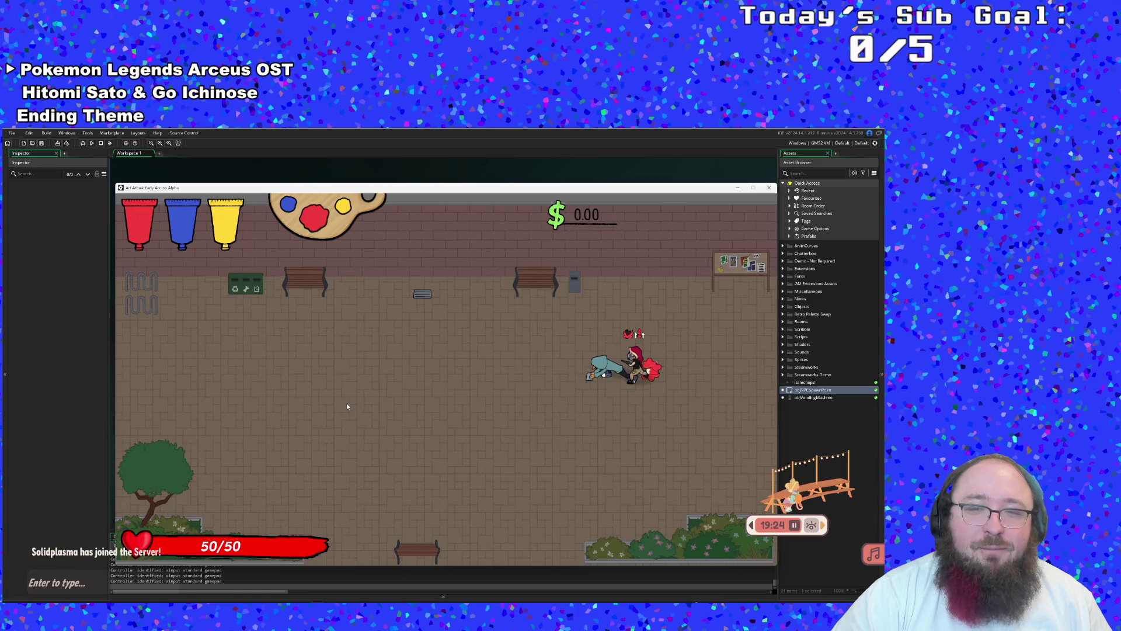
key(Right)
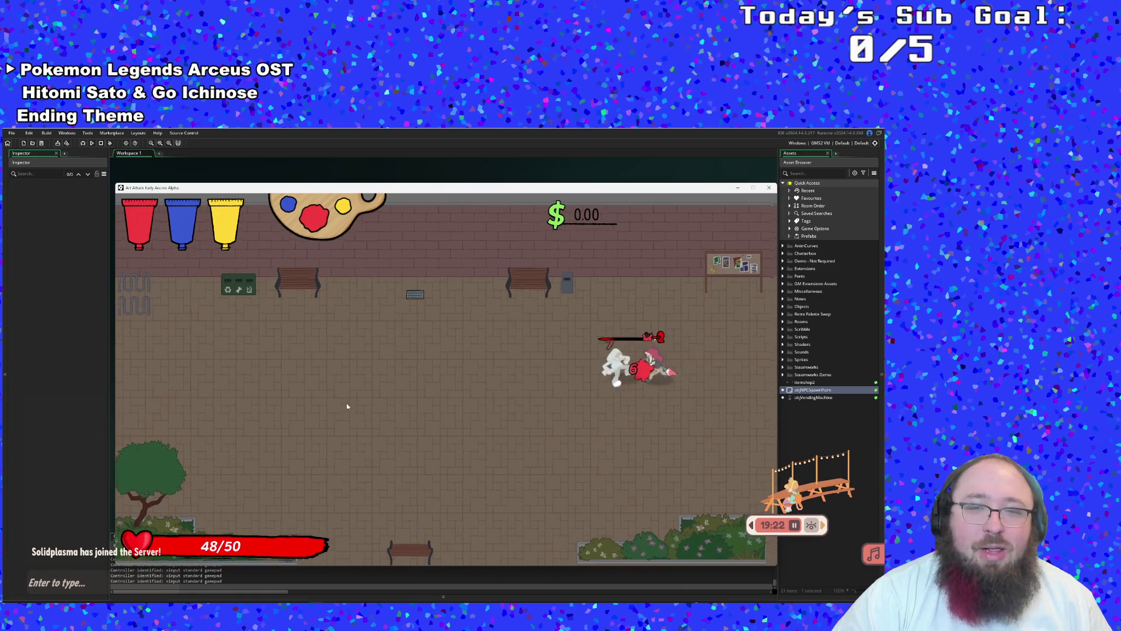
key(Left)
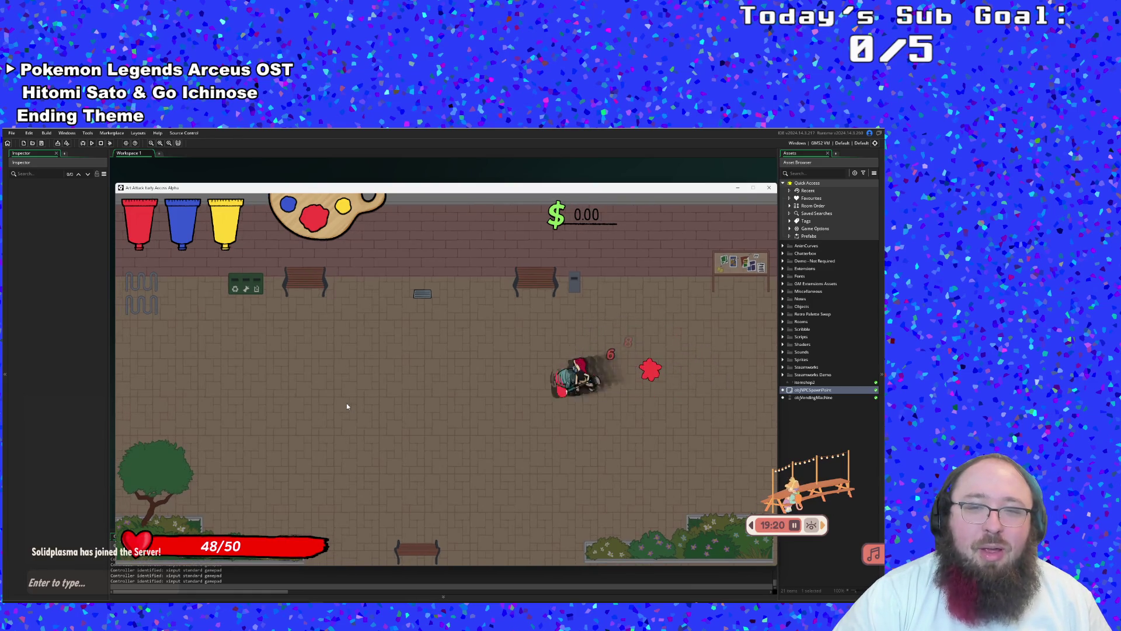
Exit right into the library and head past the pickup toward the next room's exit
key(Right)
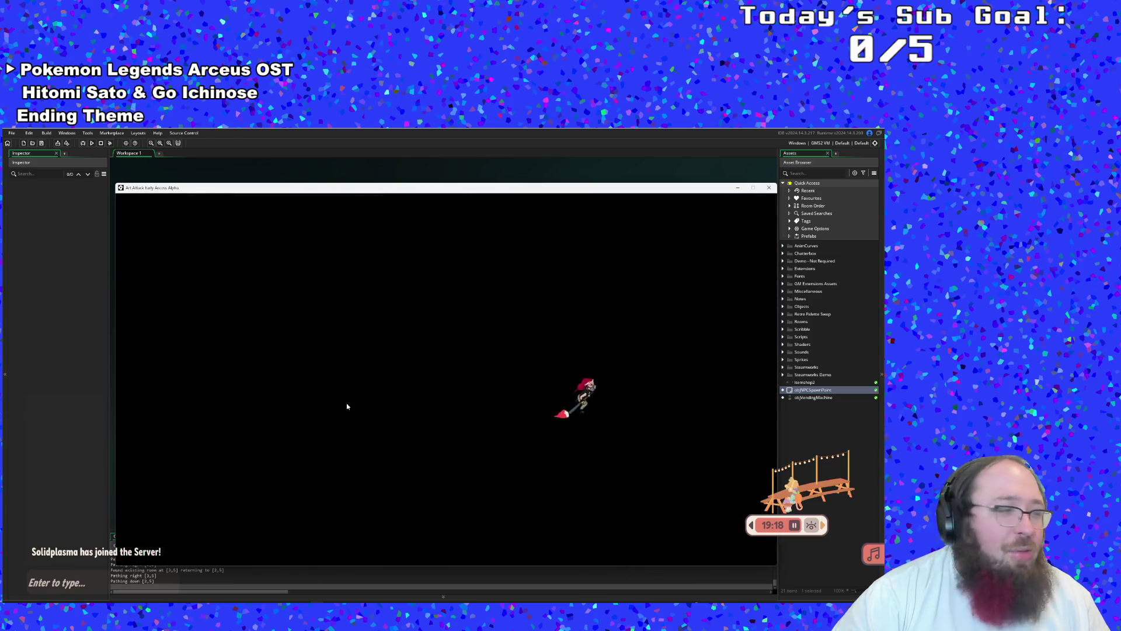
key(Right)
key(Up)
key(Right)
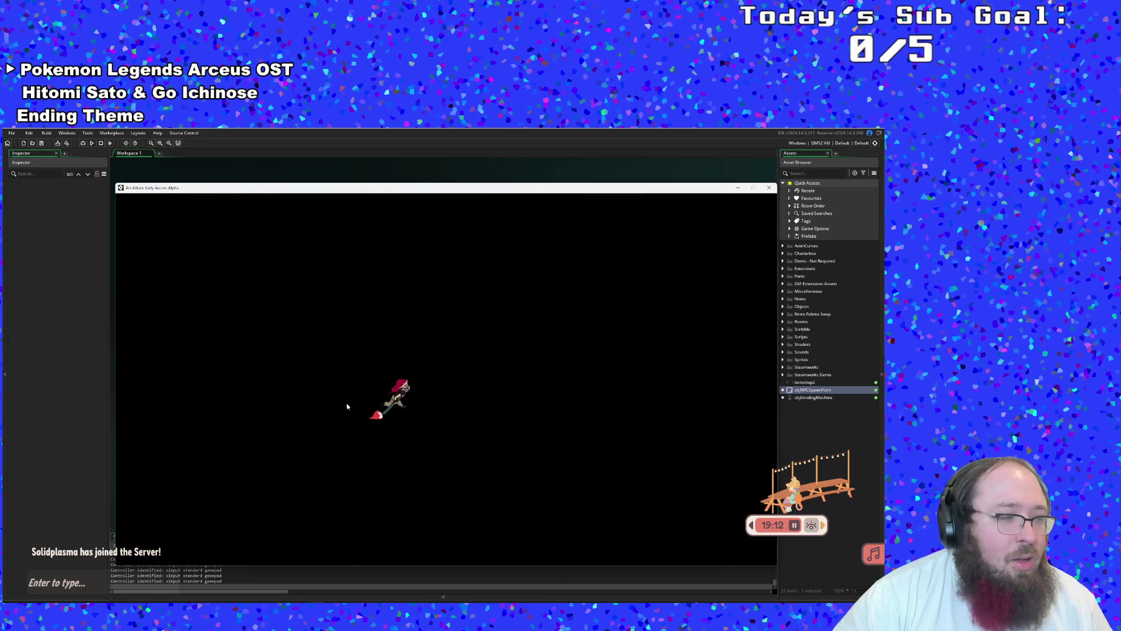
Walk the character around the shop room floor and shelves, then close the test window
key(Right)
key(Up)
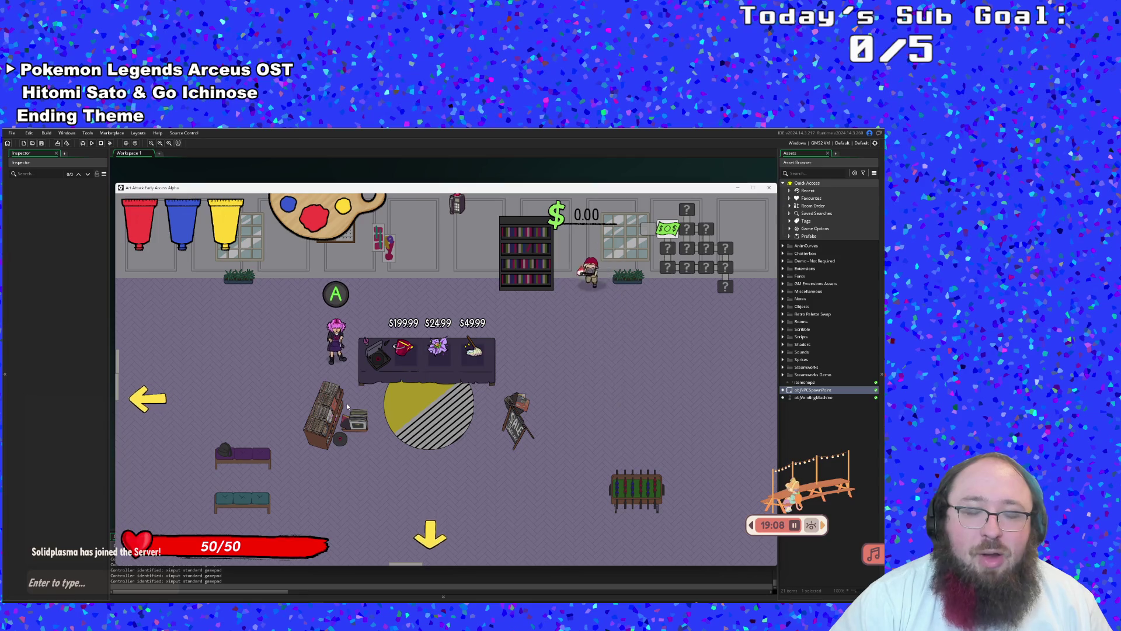
key(Down)
key(Left)
key(Up)
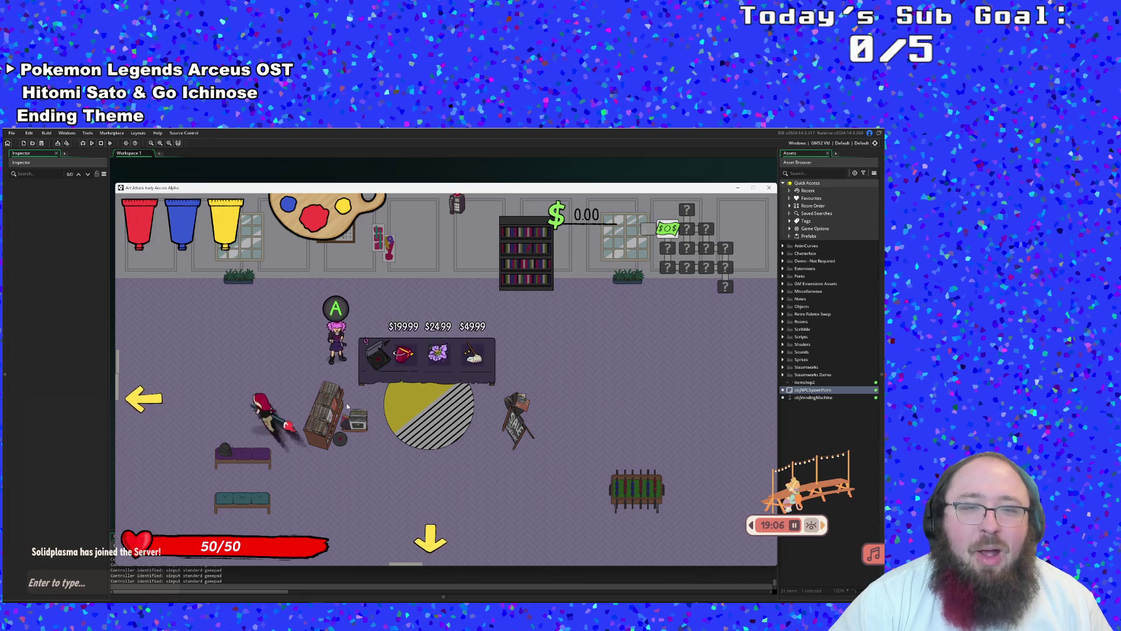
key(Down)
key(Down)
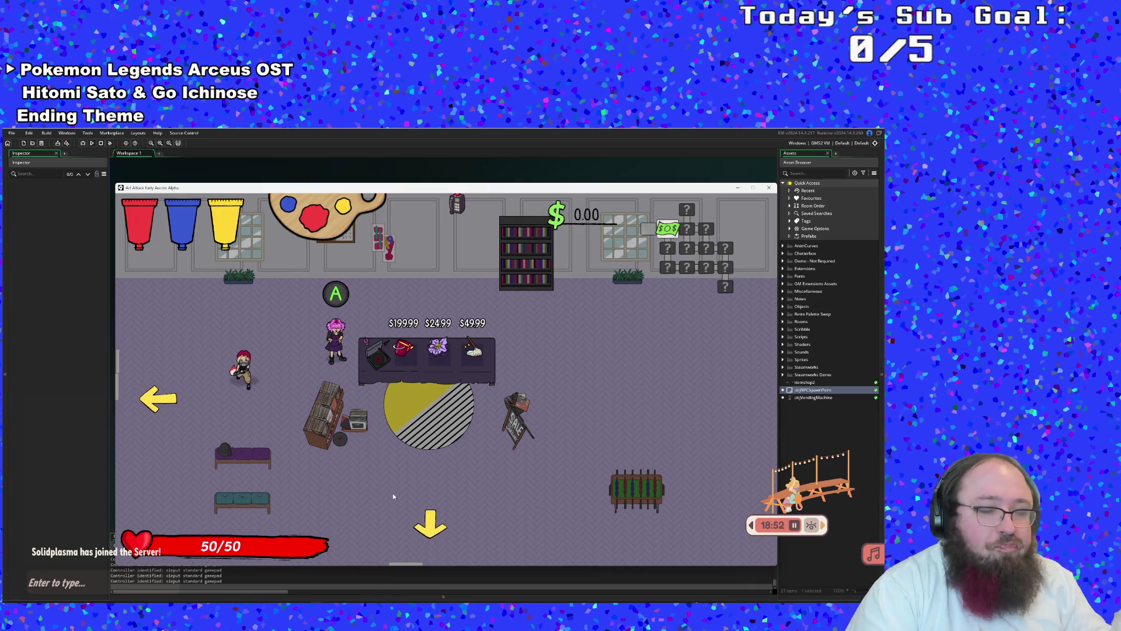
click(769, 188)
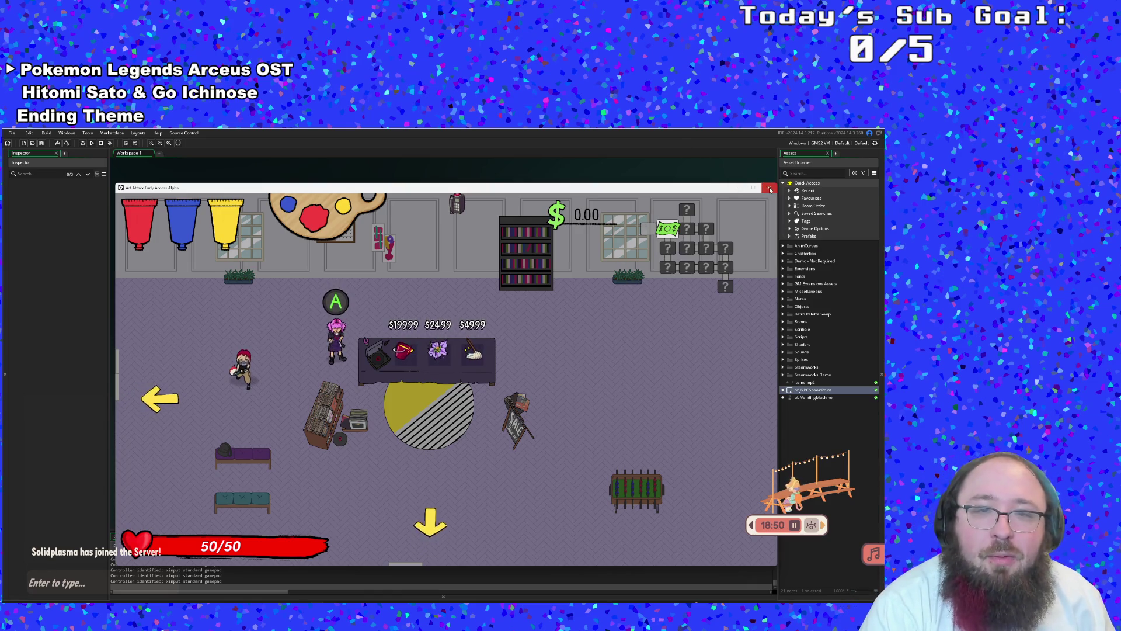
key(ctrl+t)
text(scrinpu)
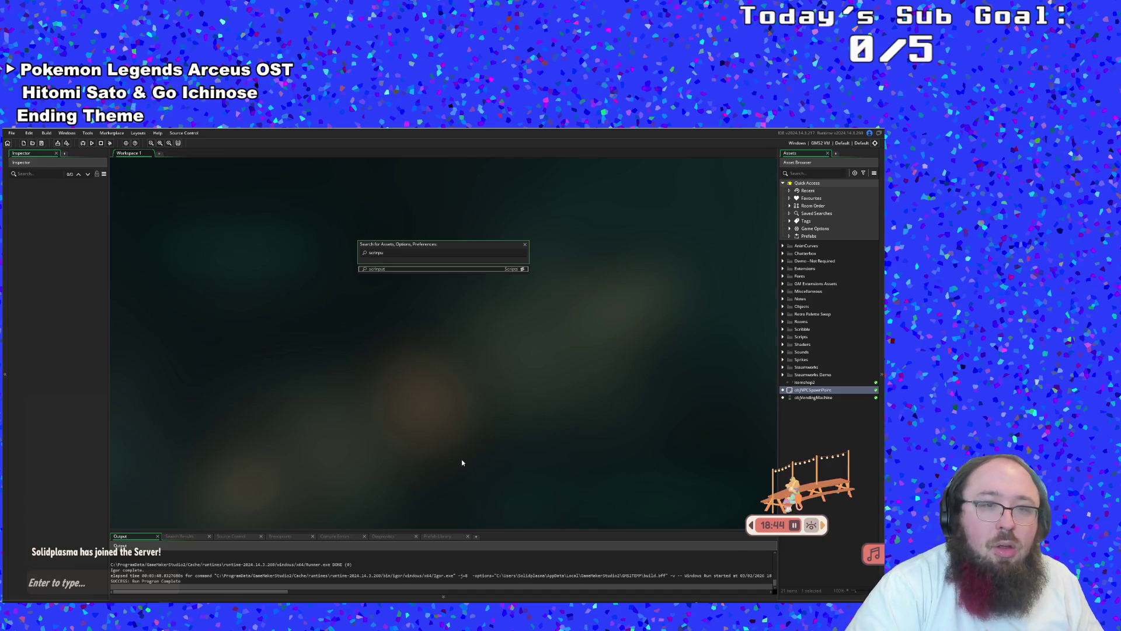
Open the scrInput script and scroll to input_check, placing the caret at line 507's end
key(Return)
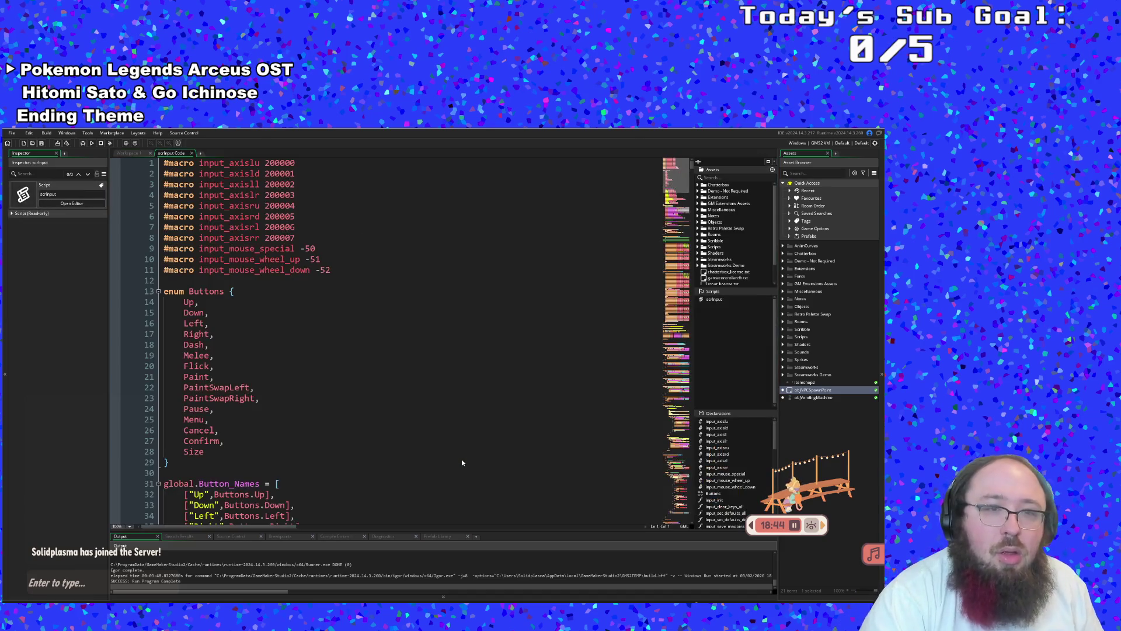
scroll(461, 462, down, 10)
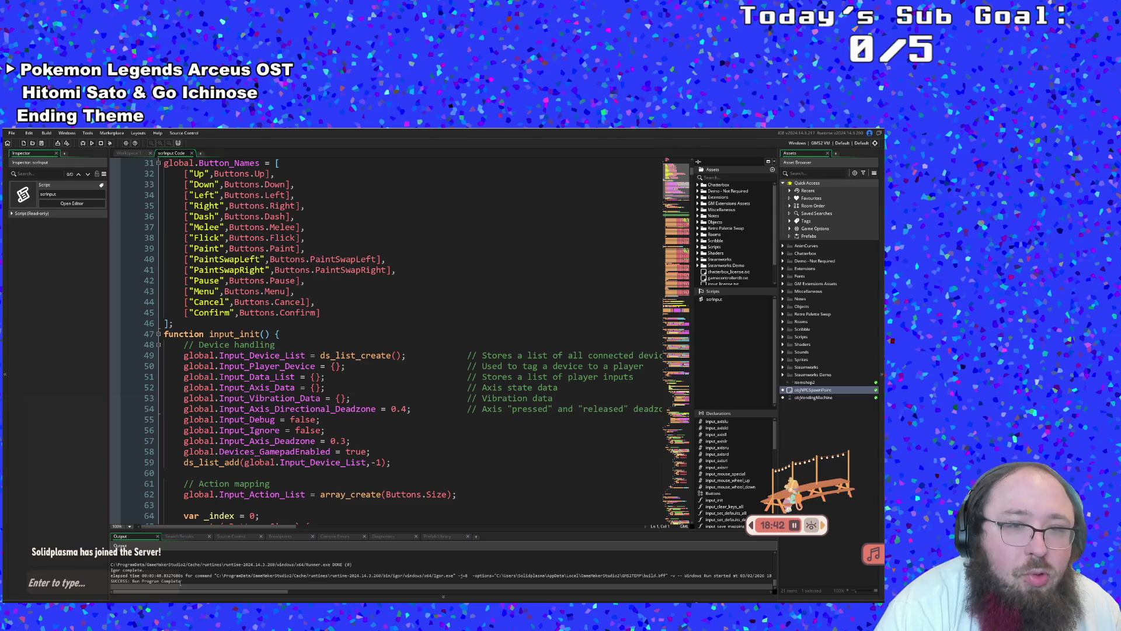
scroll(275, 499, down, 18)
scroll(274, 499, down, 20)
scroll(336, 288, down, 18)
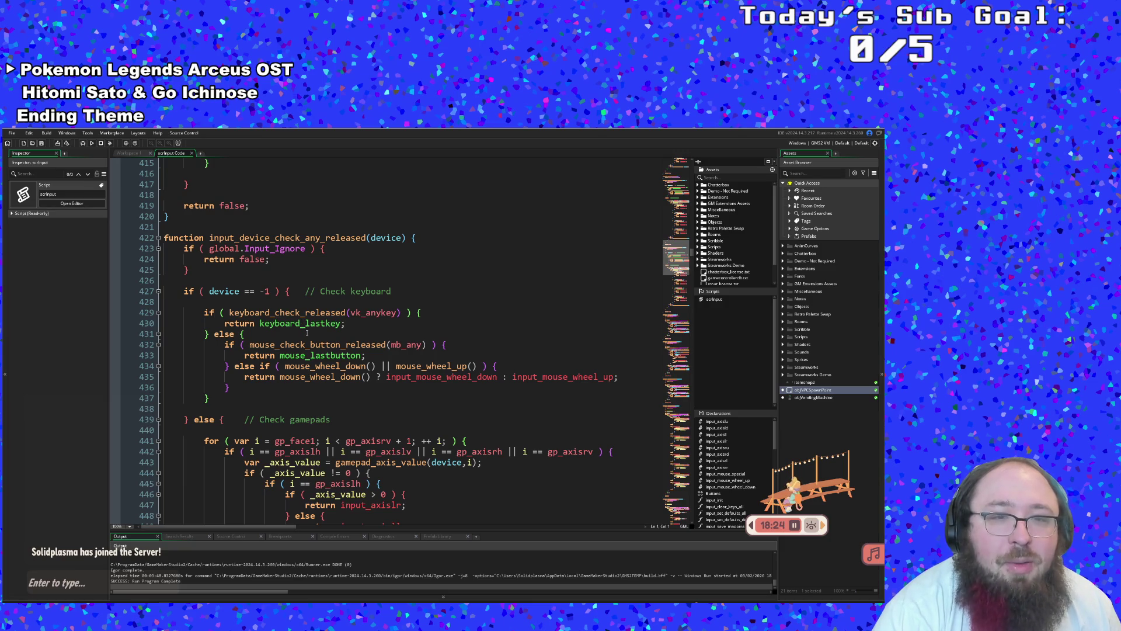
scroll(346, 387, down, 18)
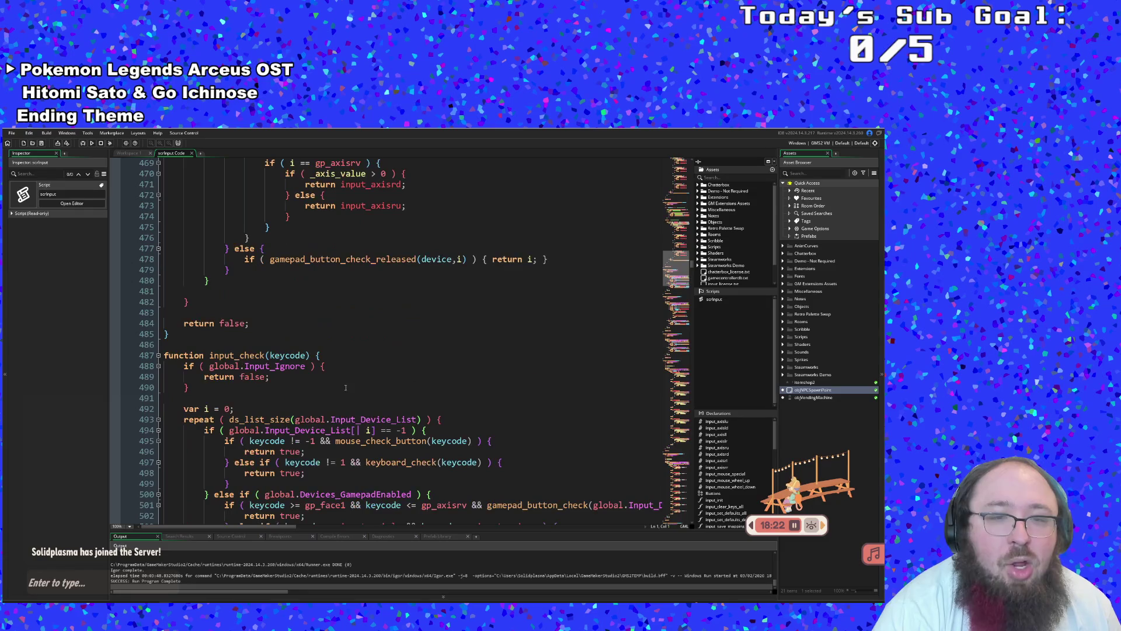
scroll(342, 397, down, 6)
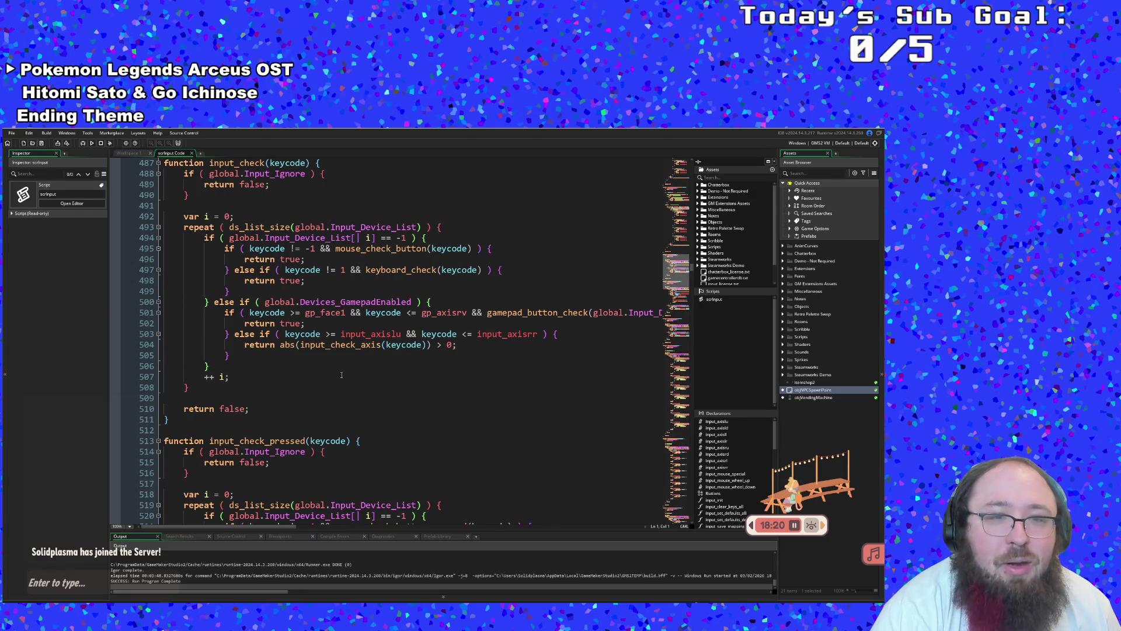
click(342, 375)
key(ctrl+t)
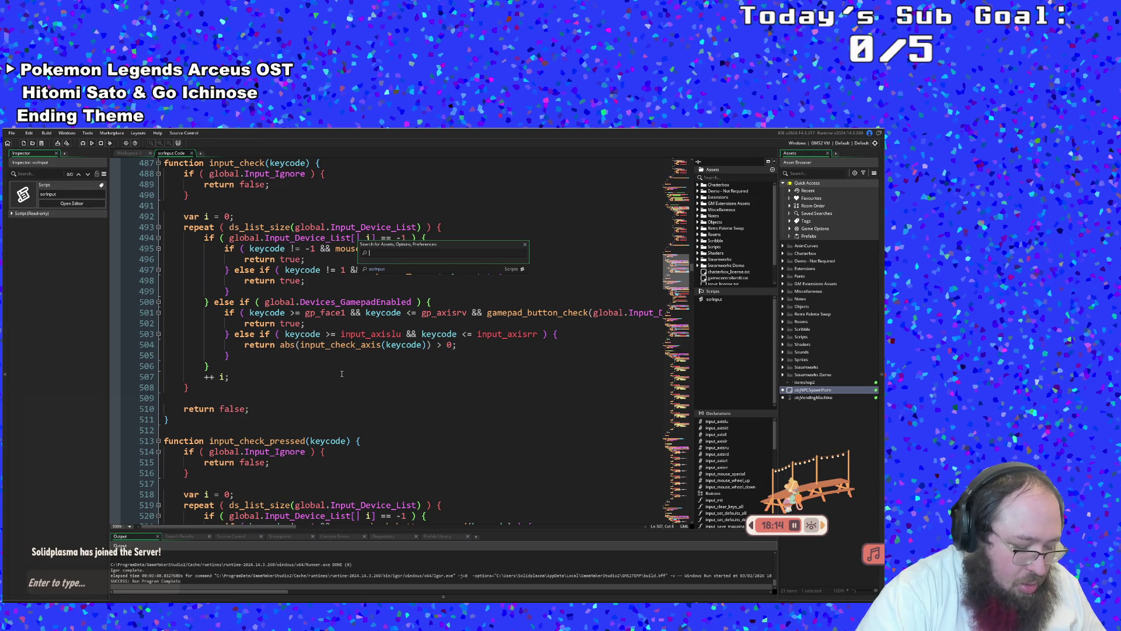
Discard a stray 'actions' query and line 509 edit, then search the script for 'input_Action'
text(action)
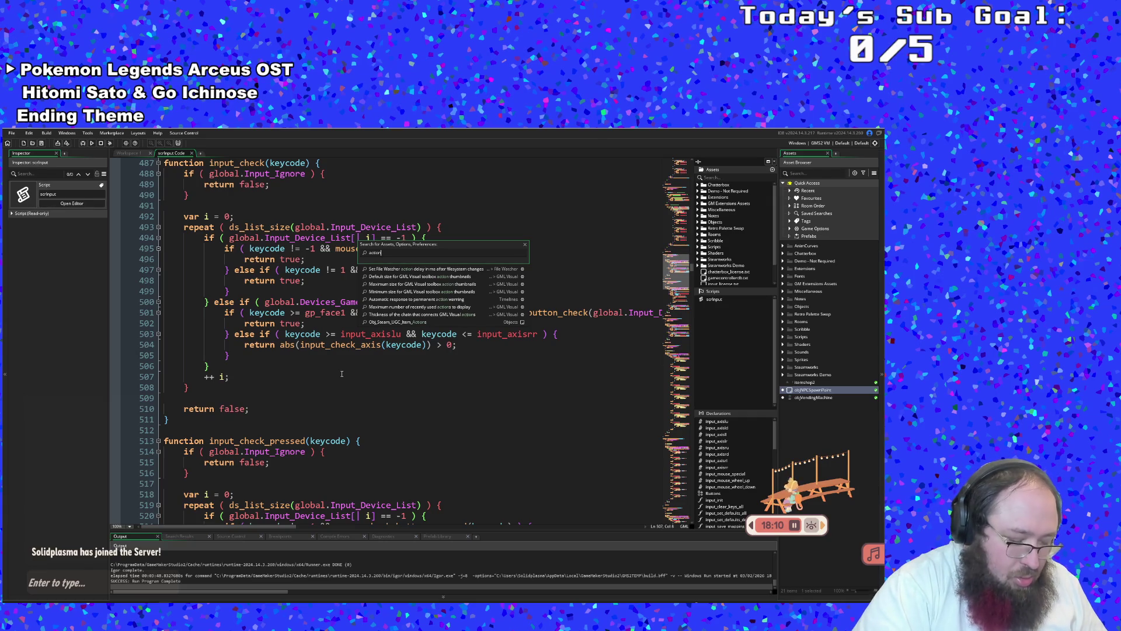
text(s)
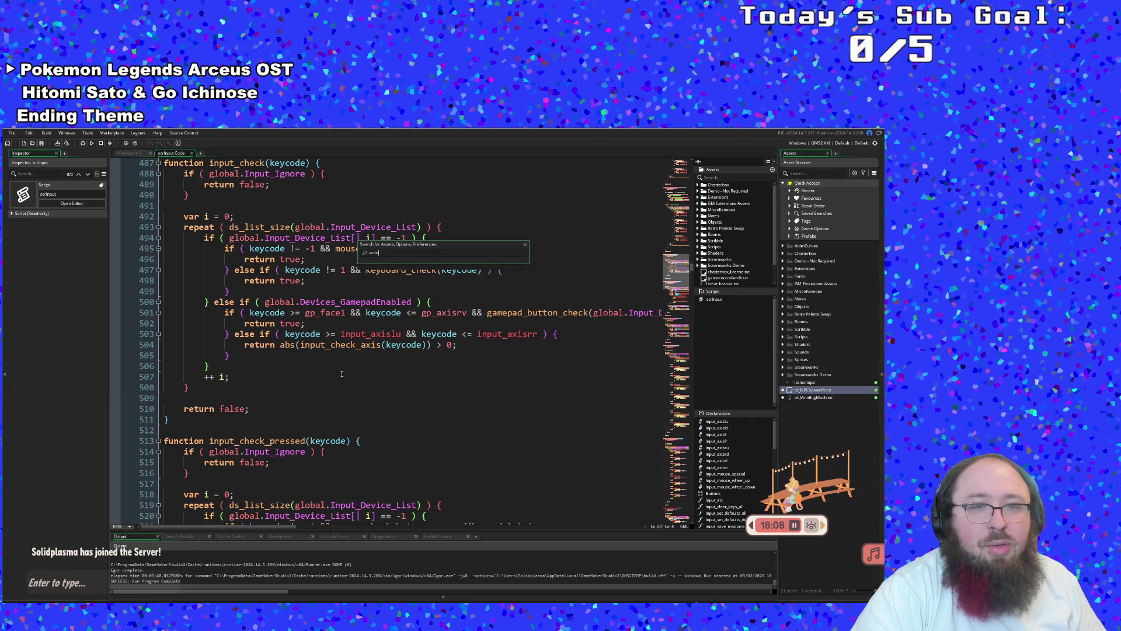
key(BackSpace)
key(BackSpace)
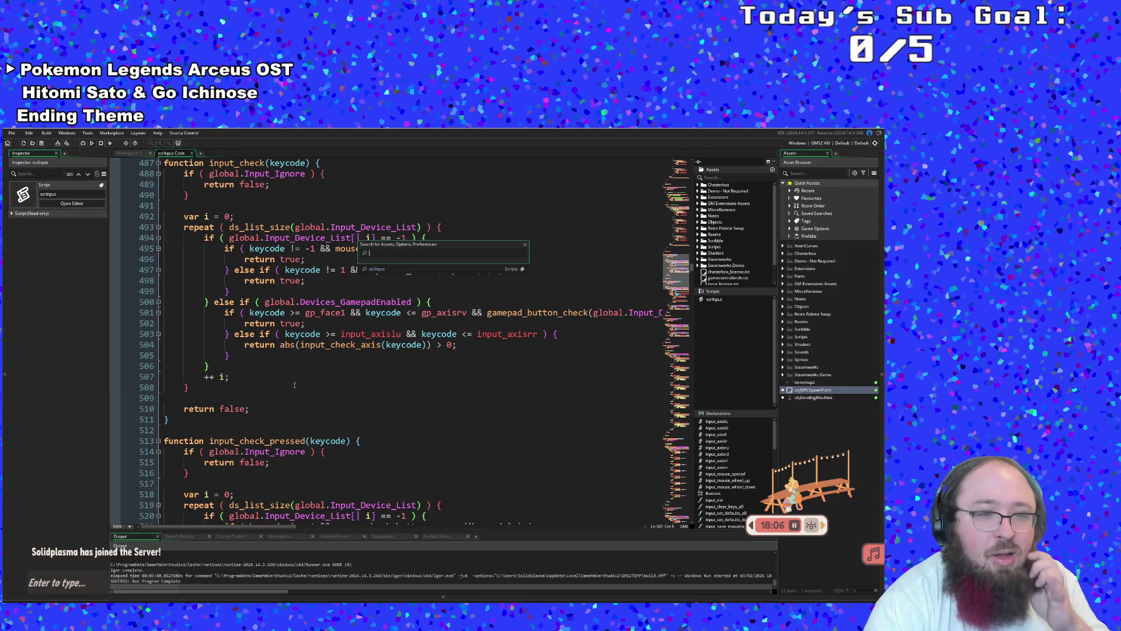
click(292, 397)
text(input)
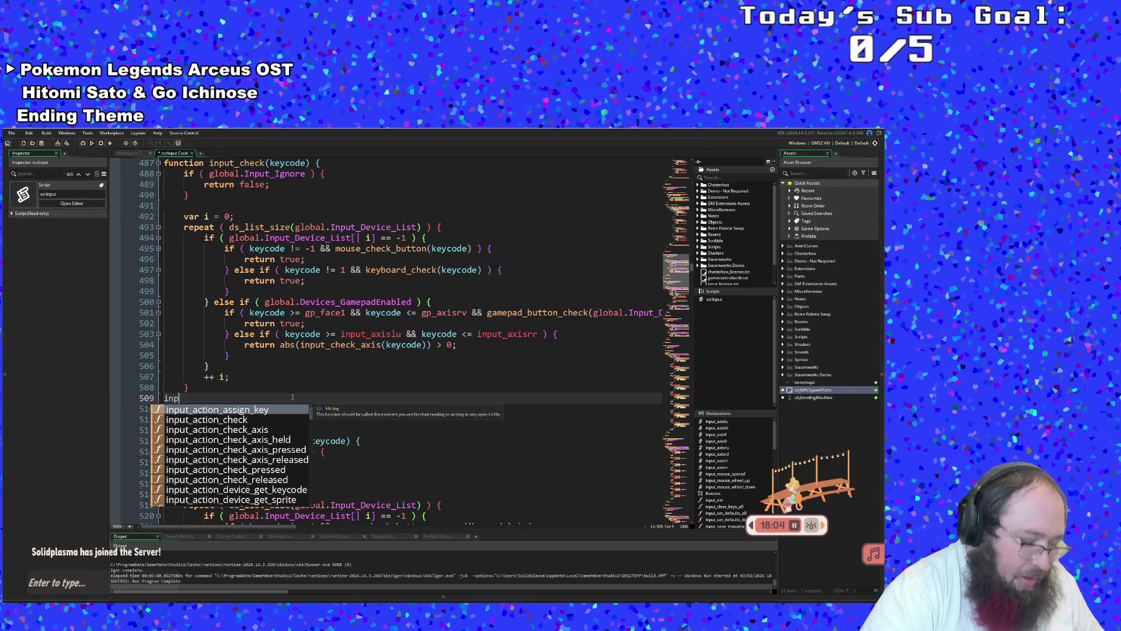
key(BackSpace)
key(BackSpace)
key(BackSpace)
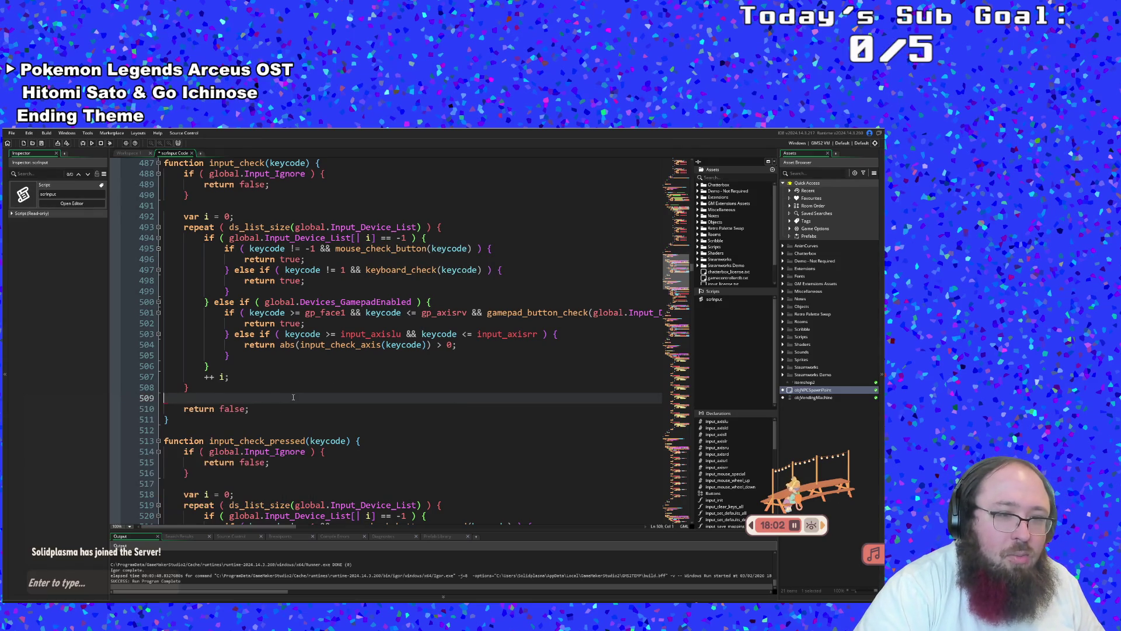
key(ctrl+f)
text(i)
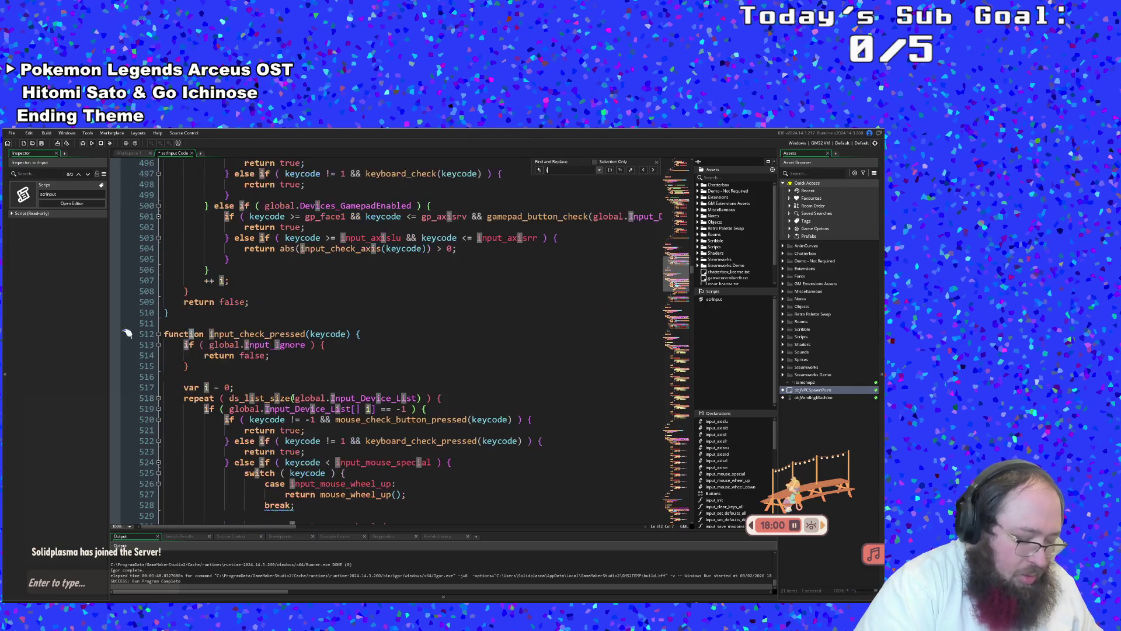
text(nput_Action)
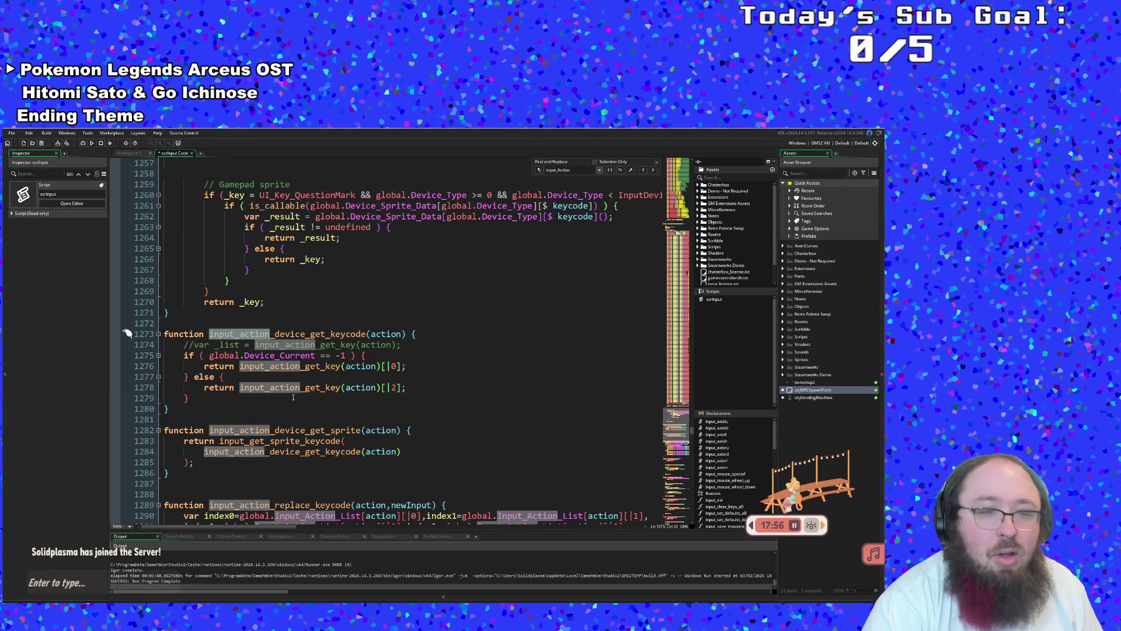
Scroll the scrInput editor to the default key case near line 1255
scroll(293, 397, down, 10)
scroll(293, 397, up, 8)
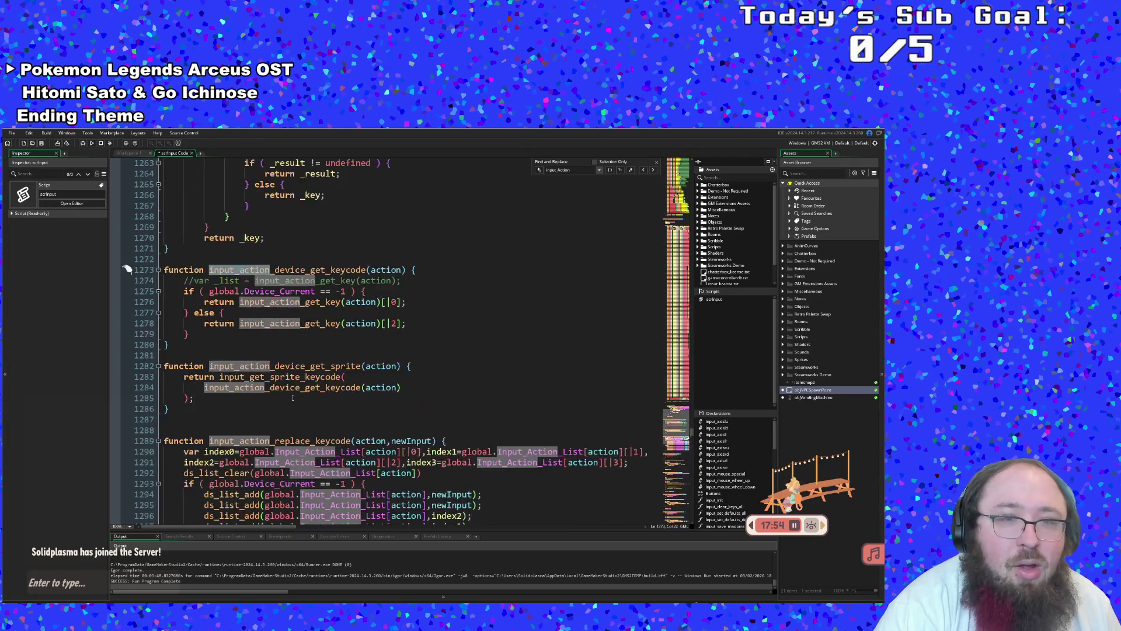
scroll(293, 398, up, 6)
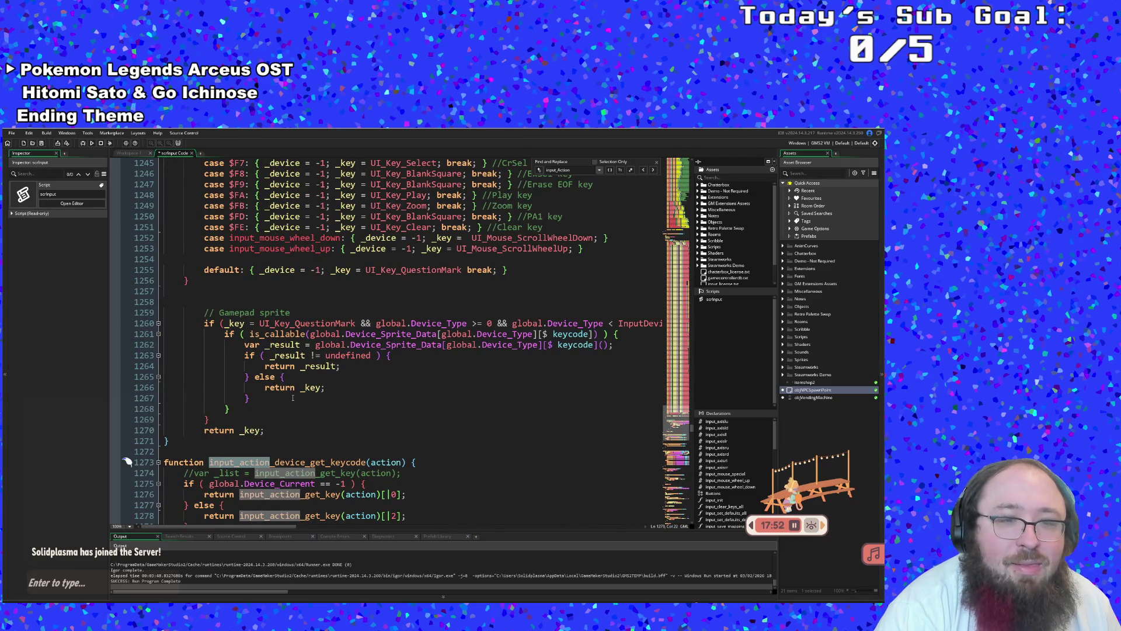
scroll(293, 398, up, 20)
scroll(293, 397, up, 20)
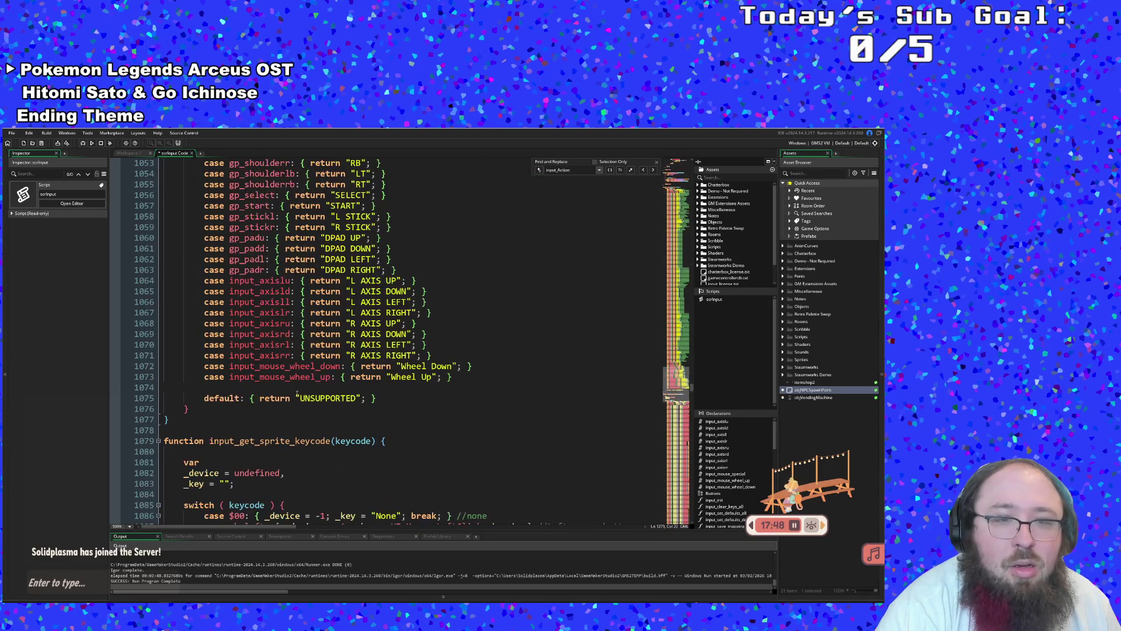
scroll(297, 394, down, 6)
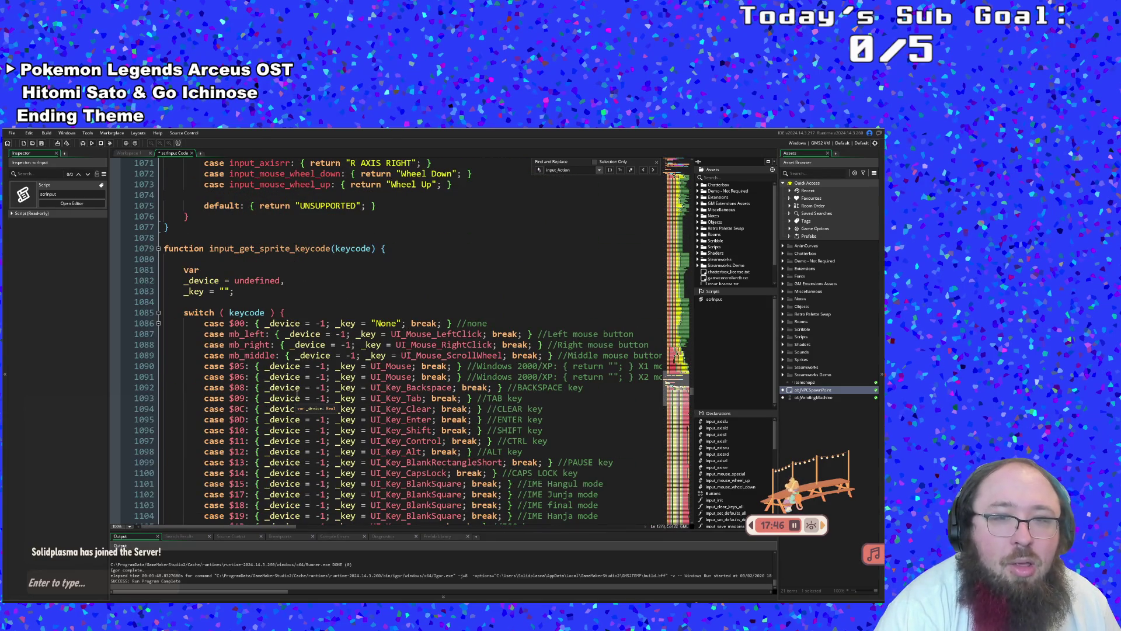
scroll(297, 395, down, 20)
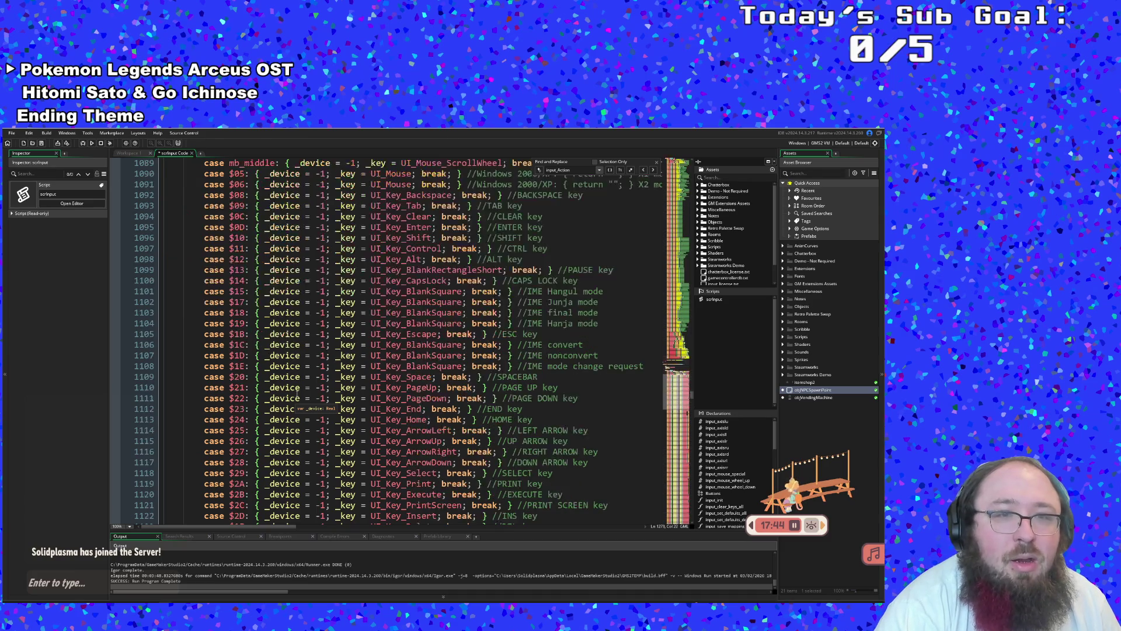
scroll(297, 395, down, 14)
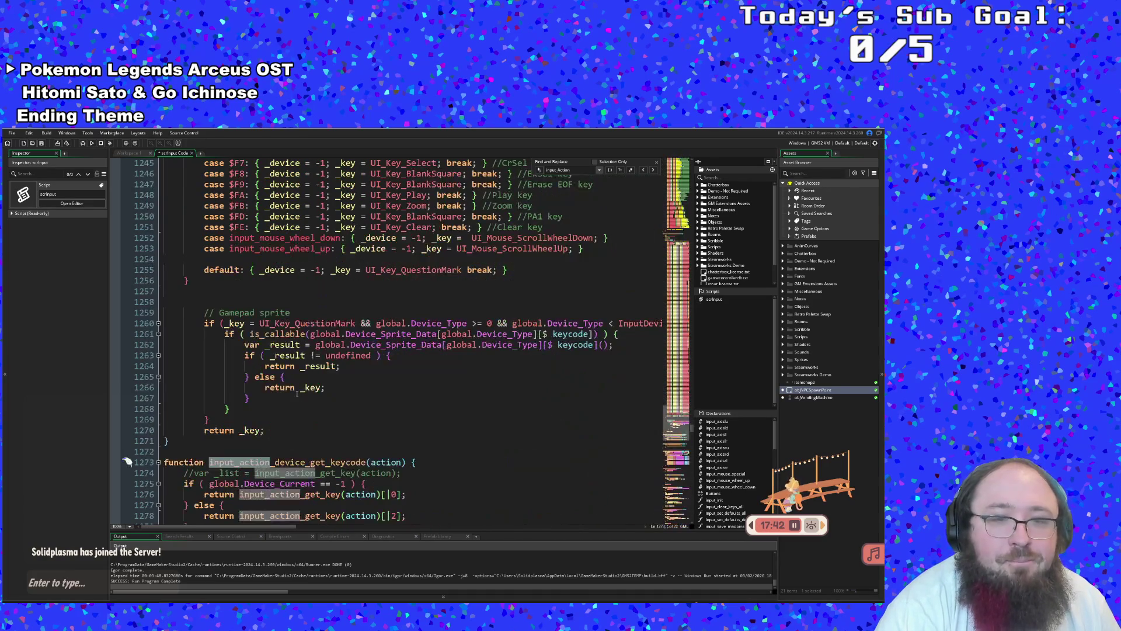
click(366, 290)
scroll(366, 290, up, 2)
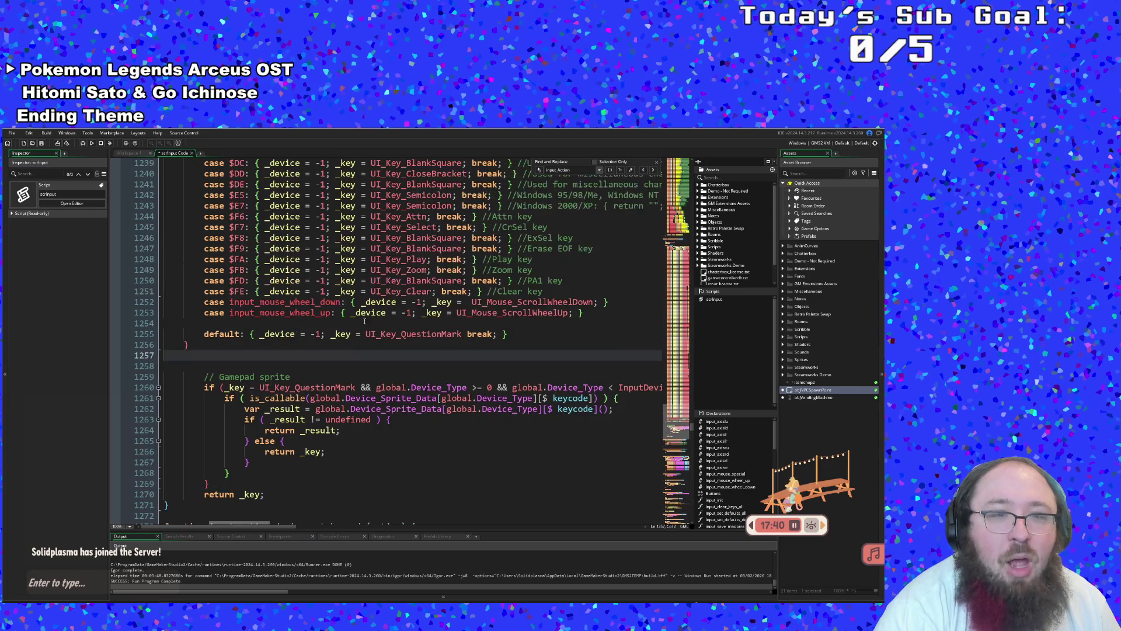
click(366, 333)
double_click(366, 333)
click(358, 333)
click(331, 334)
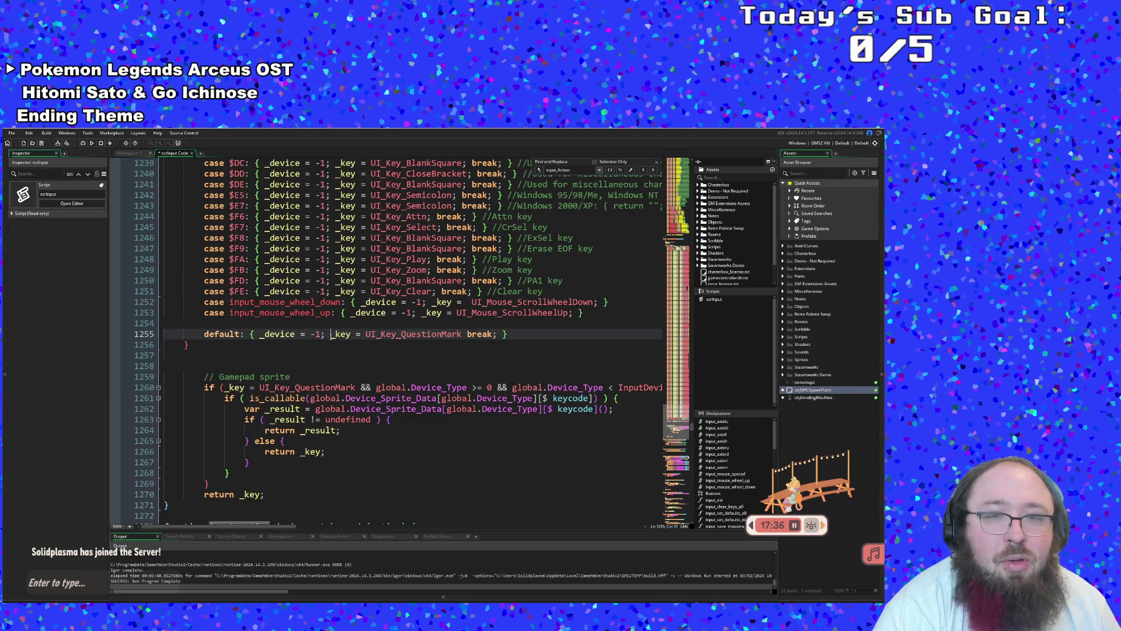
scroll(404, 355, down, 2)
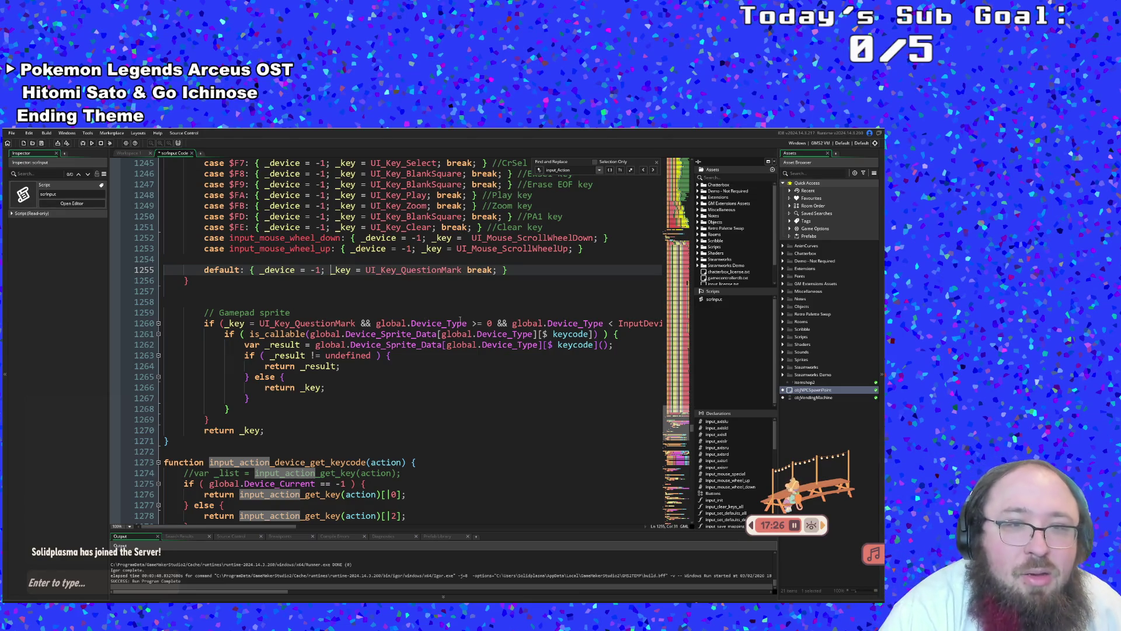
scroll(460, 320, up, 4)
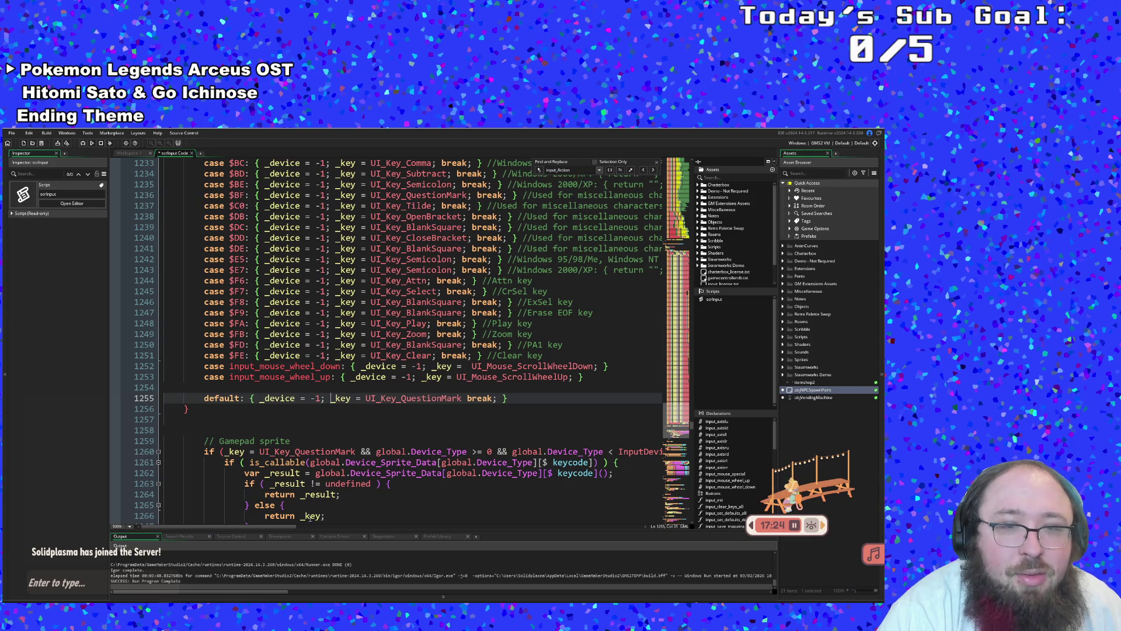
drag(290, 527, 296, 527)
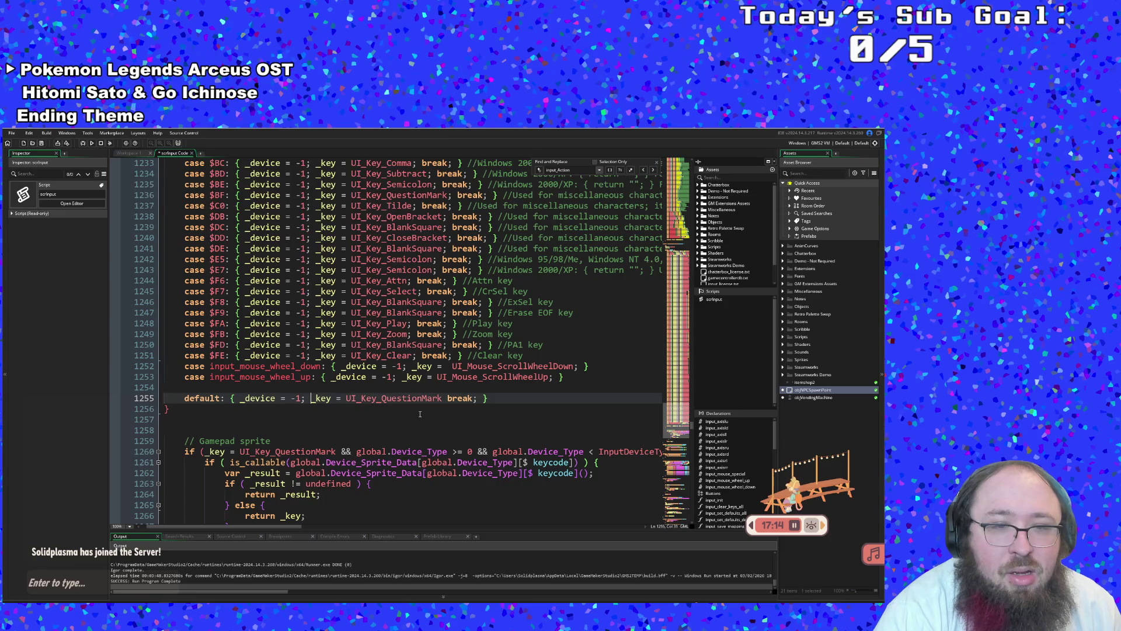
scroll(420, 413, down, 2)
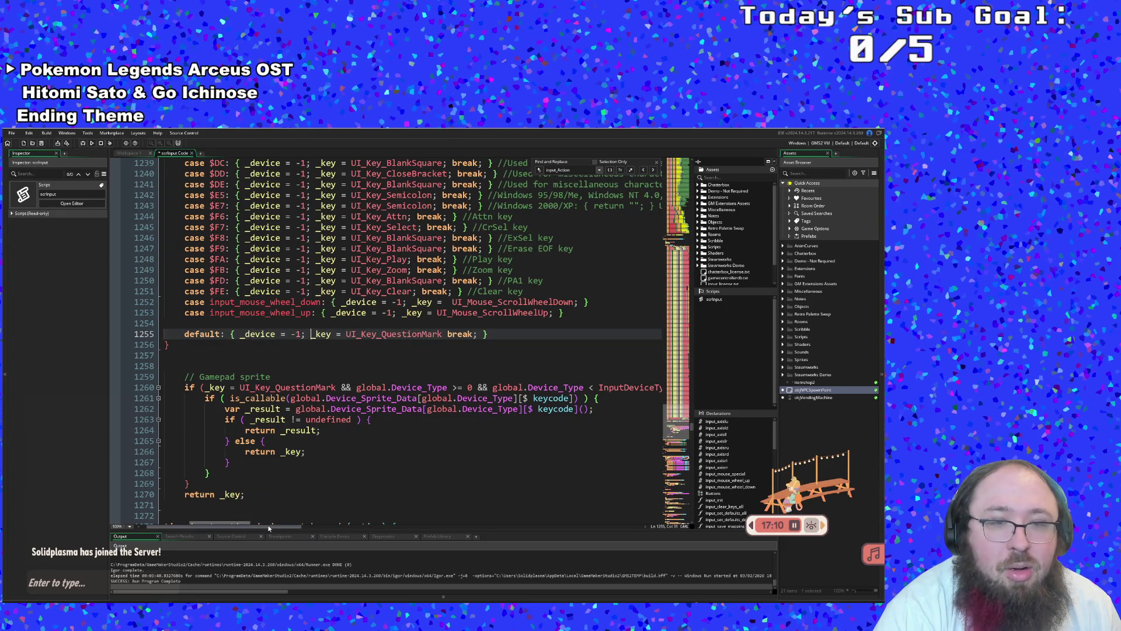
scroll(279, 529, right, 2)
drag(279, 531, 293, 530)
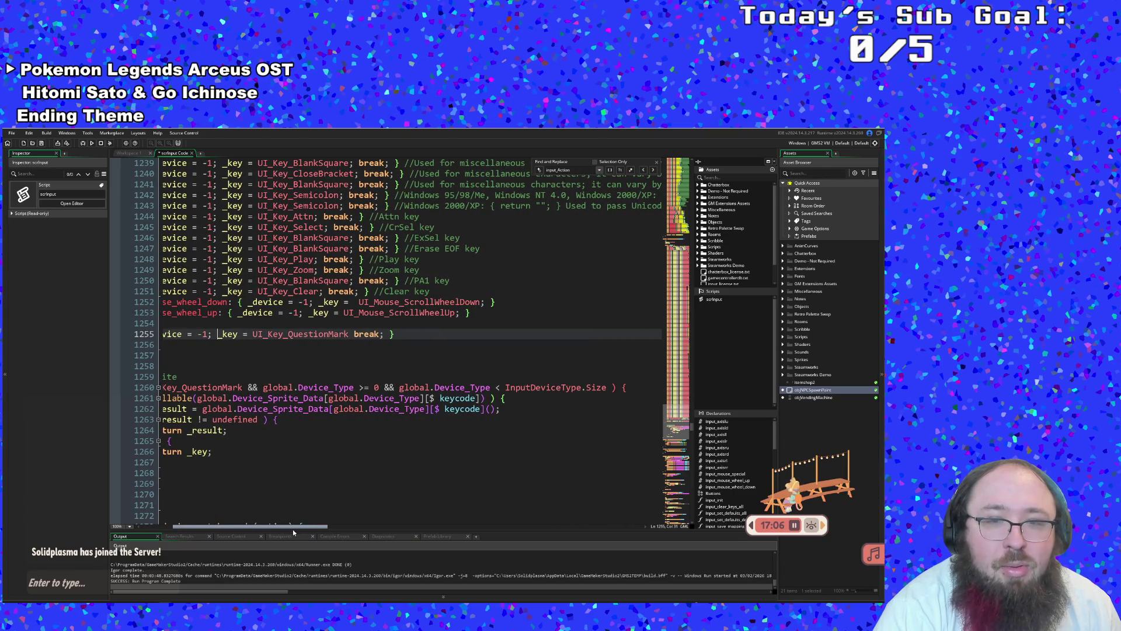
drag(293, 529, 251, 513)
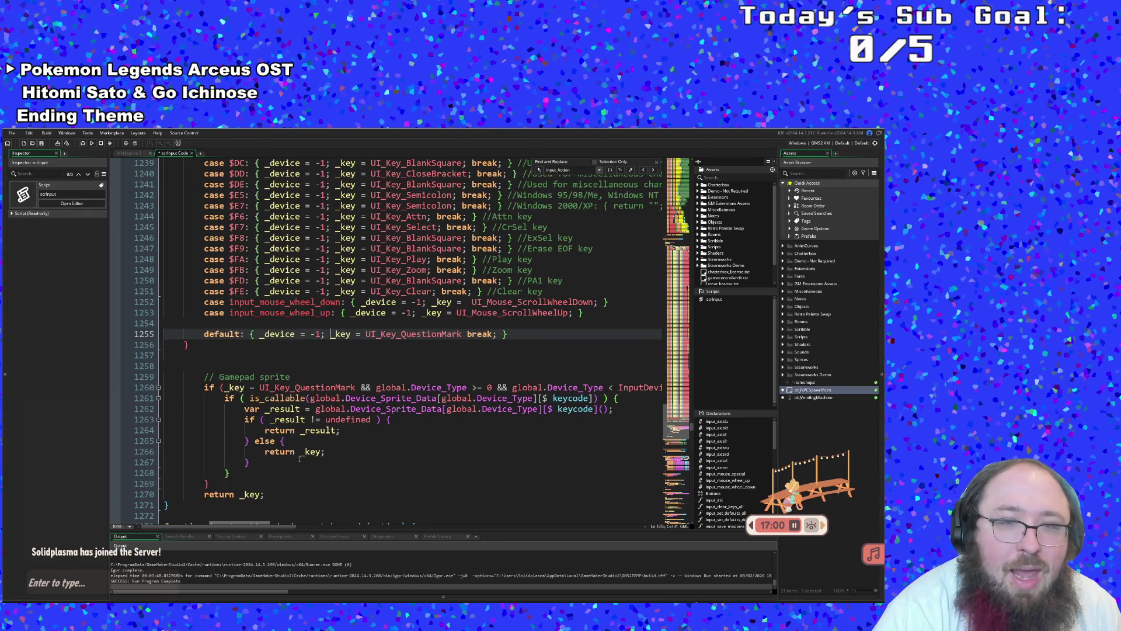
scroll(299, 459, up, 2)
click(380, 398)
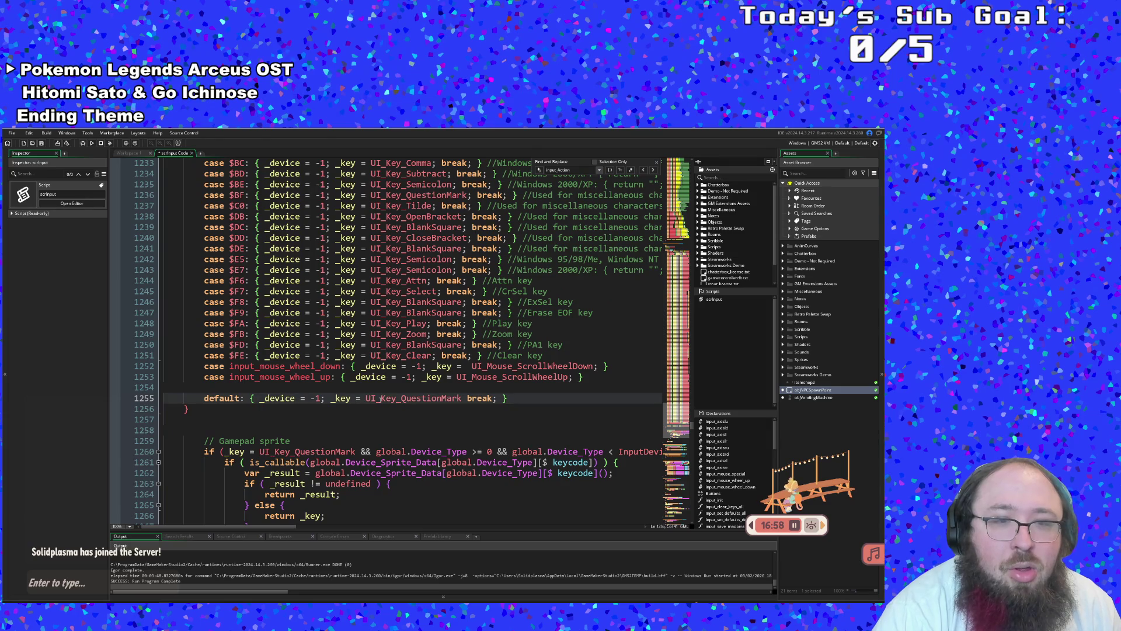
scroll(380, 397, up, 4)
scroll(369, 406, down, 4)
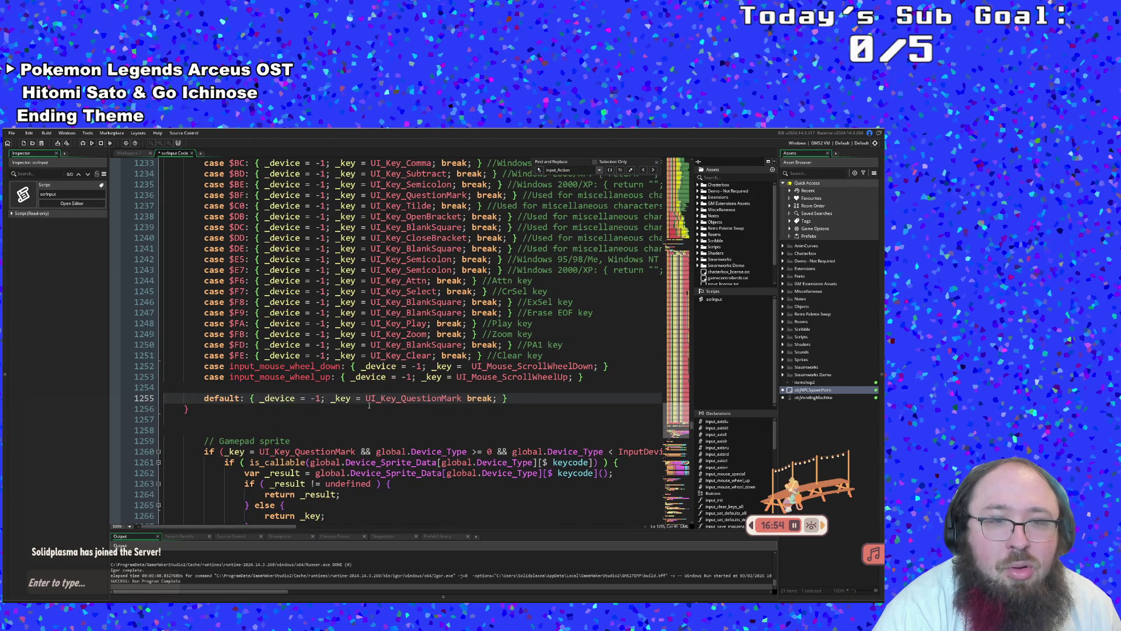
scroll(369, 405, up, 4)
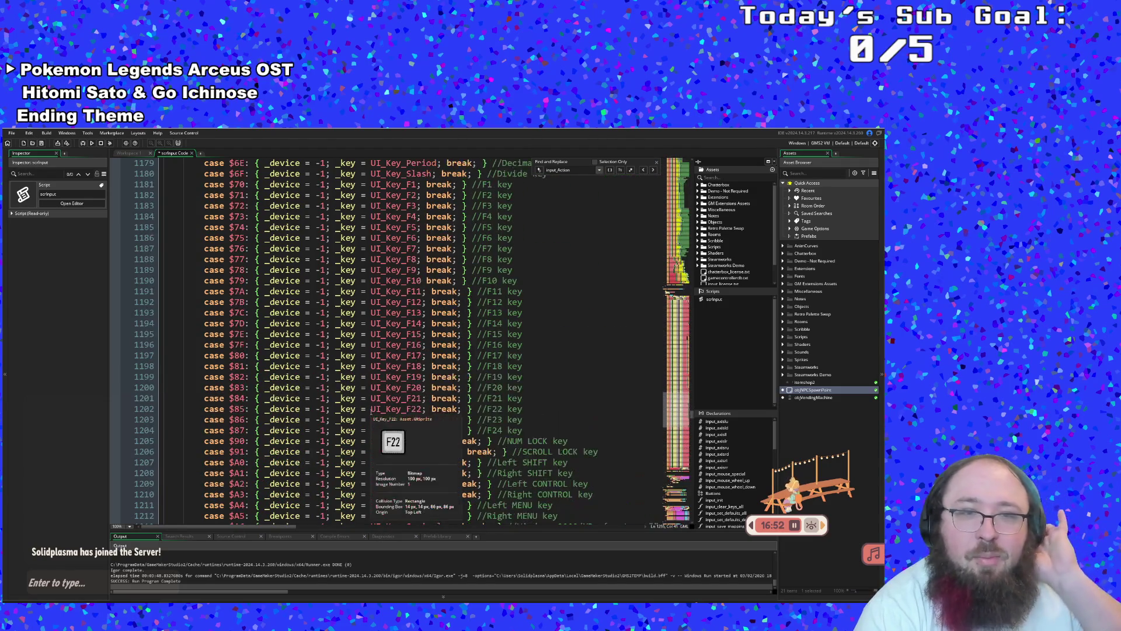
scroll(372, 411, down, 6)
scroll(371, 411, up, 2)
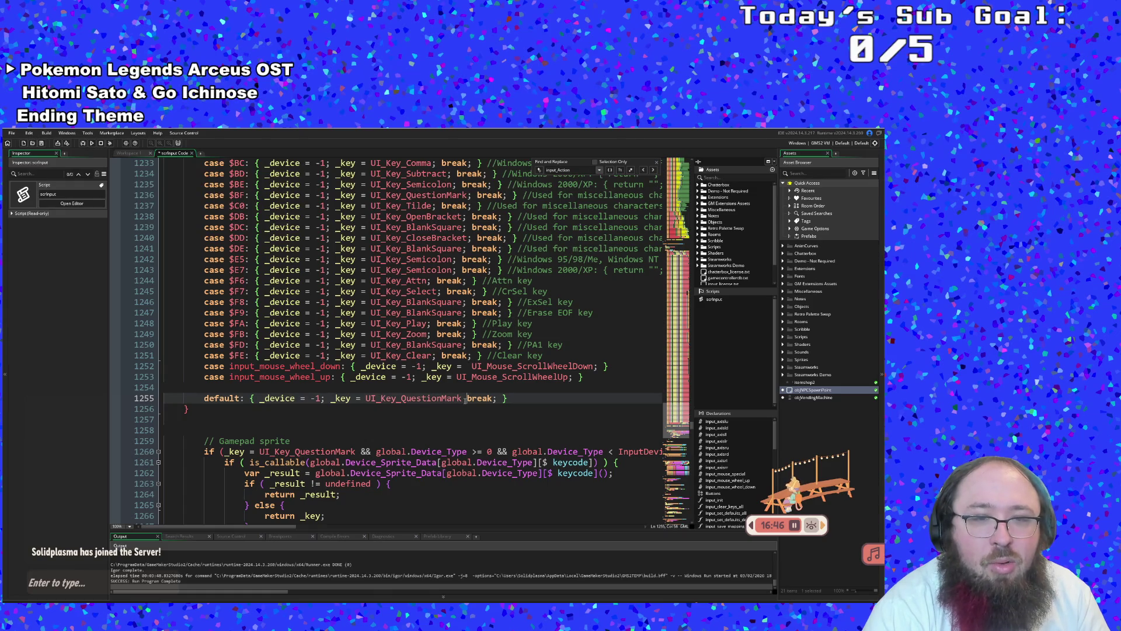
scroll(410, 511, down, 2)
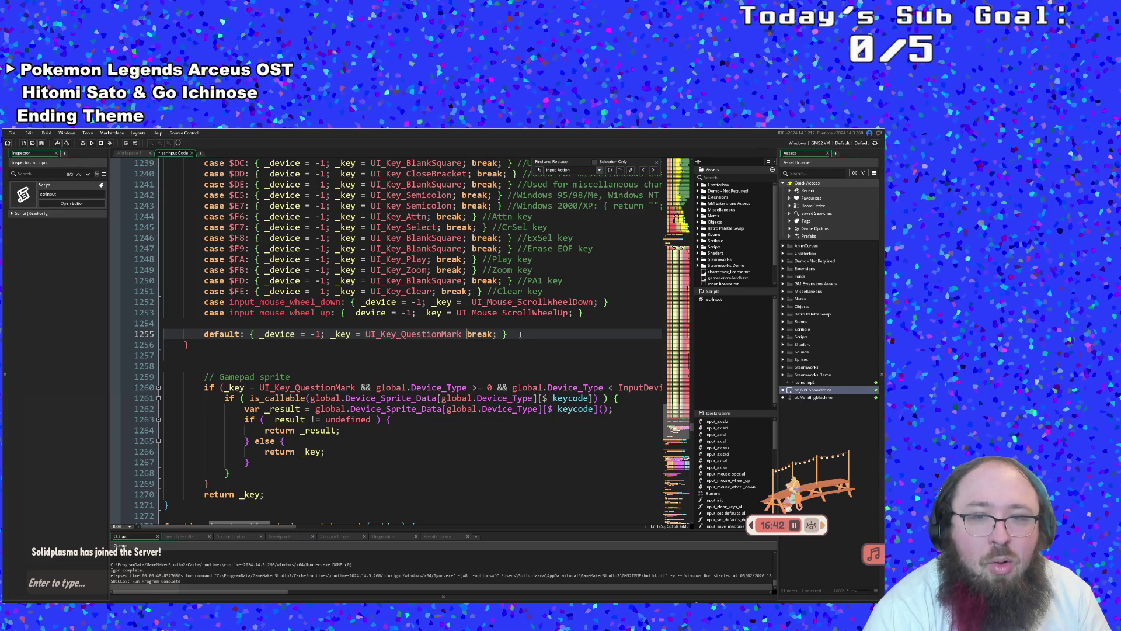
Comment out the default UI_Key_QuestionMark case on line 1255 with //
drag(520, 335, 301, 320)
mouse_move(180, 320)
mouse_down()
mouse_move(175, 344)
mouse_move(164, 335)
mouse_up()
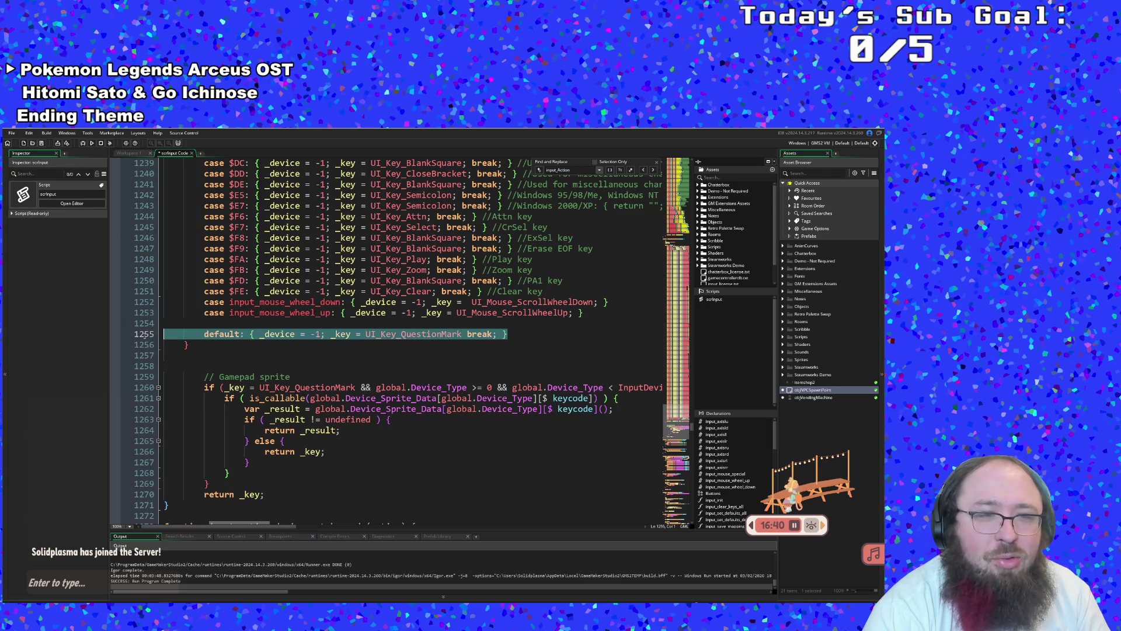
click(182, 333)
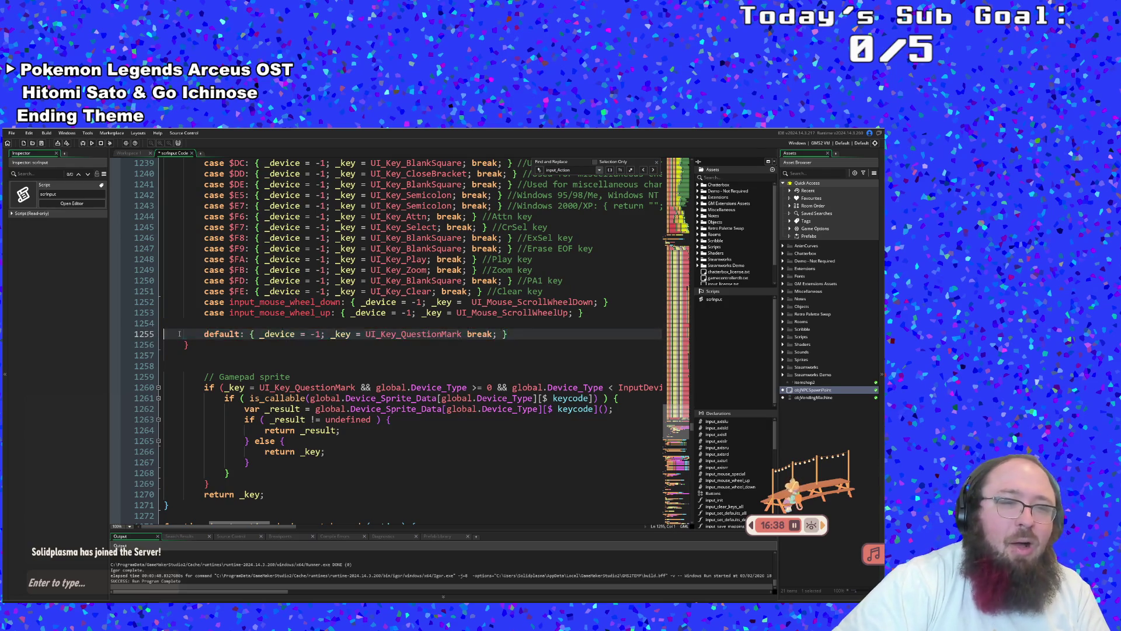
text(//)
key(Up)
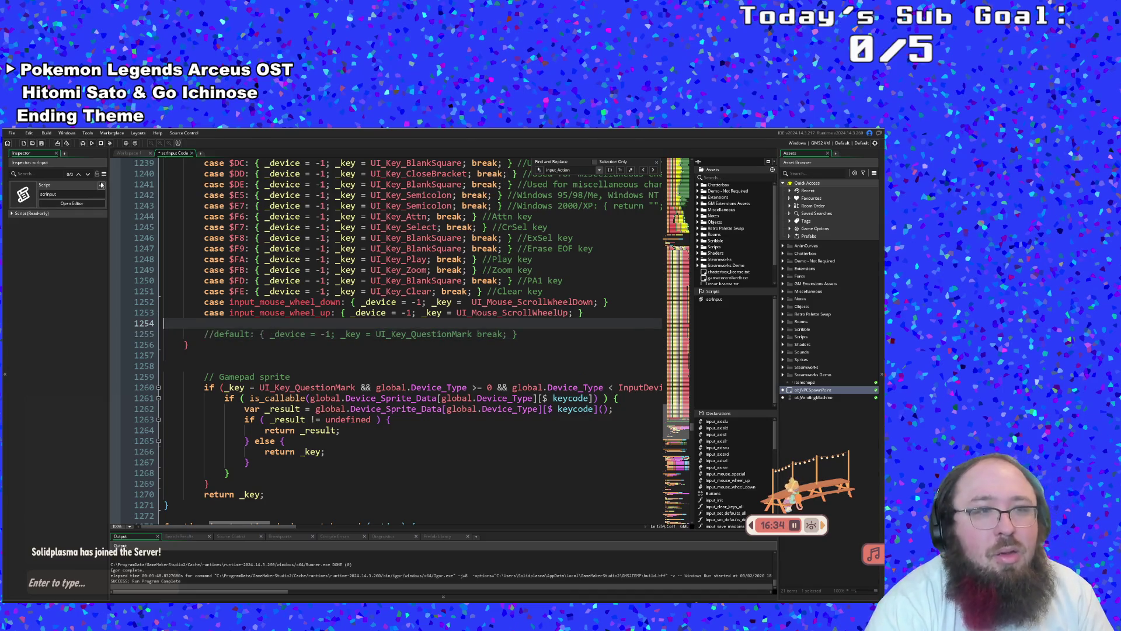
Save the project from the File menu and rerun the build
click(11, 133)
click(13, 169)
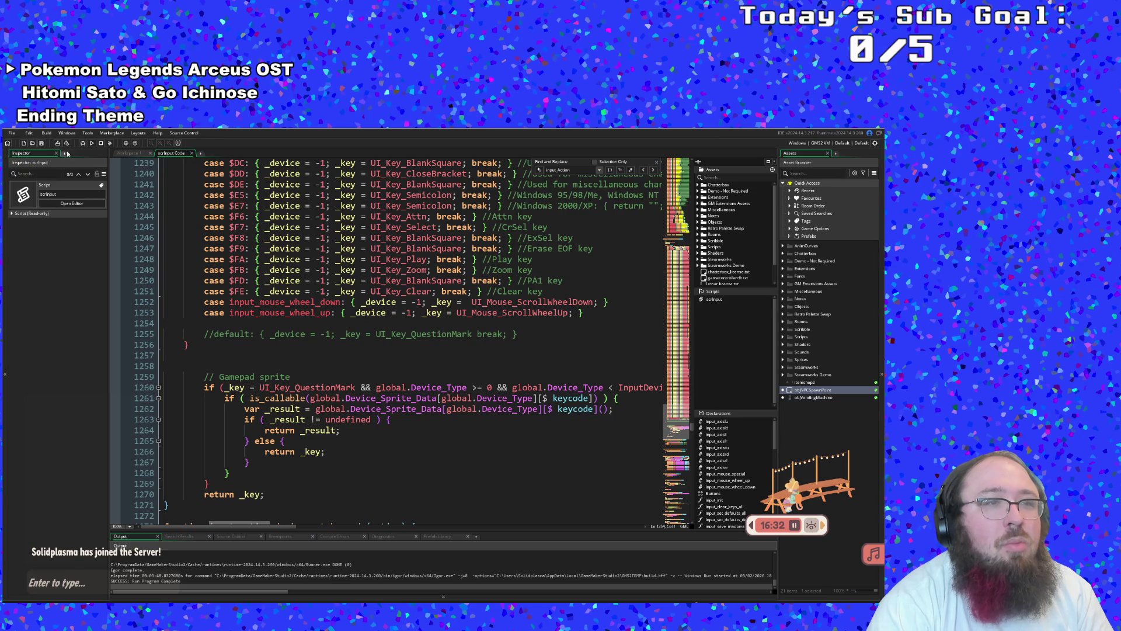
click(82, 142)
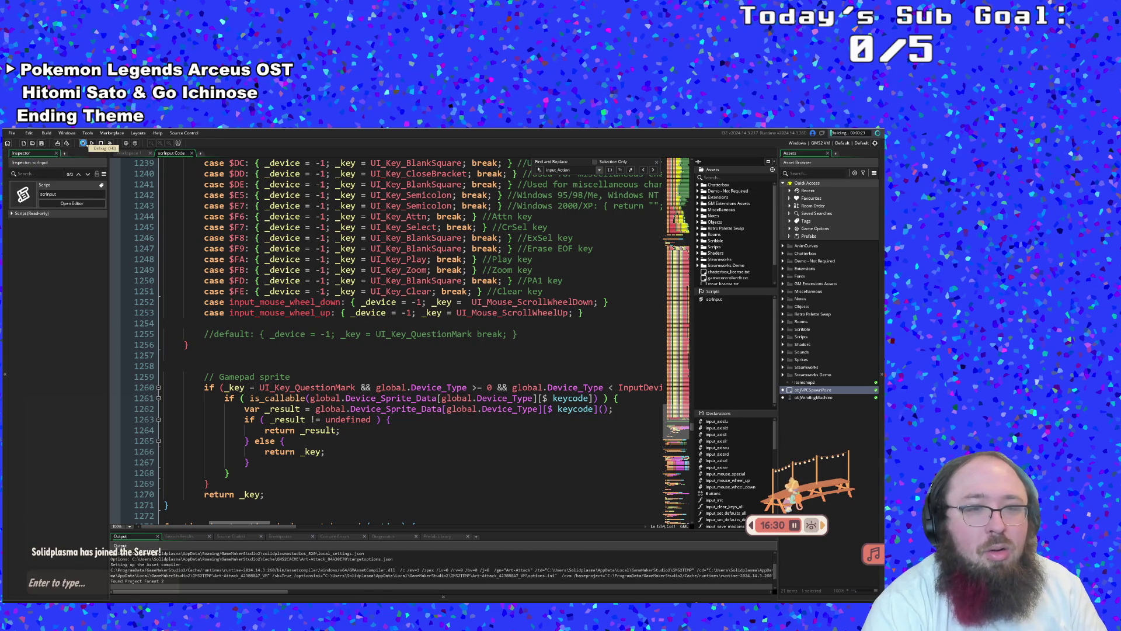
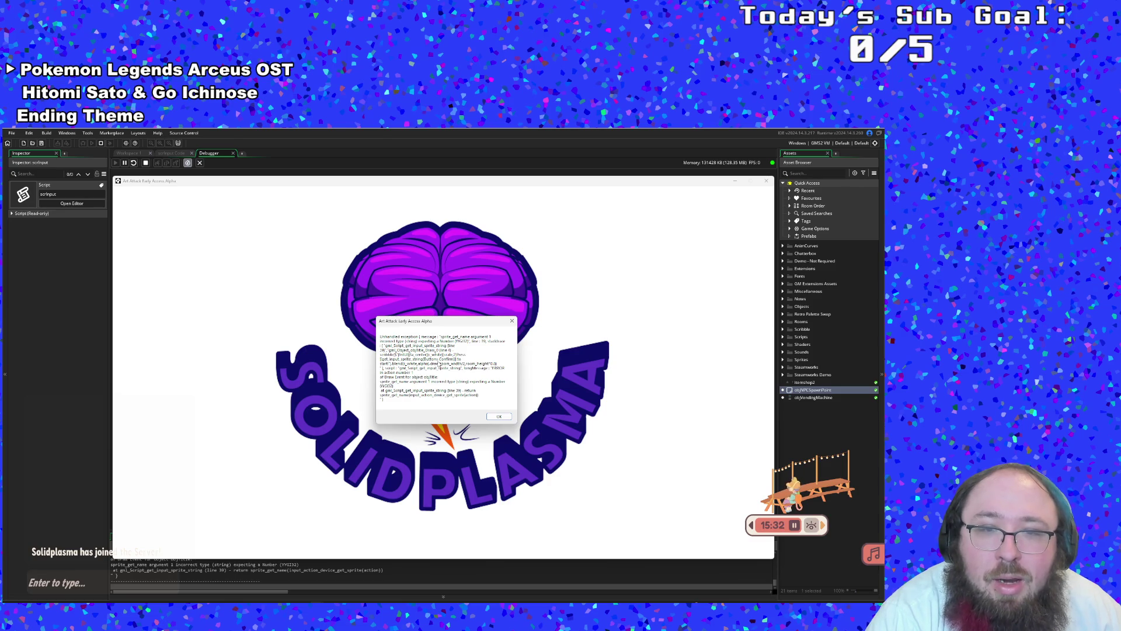
Close the crash message, then browse the bottom panel tabs back to Output's unhandled exception
click(80, 388)
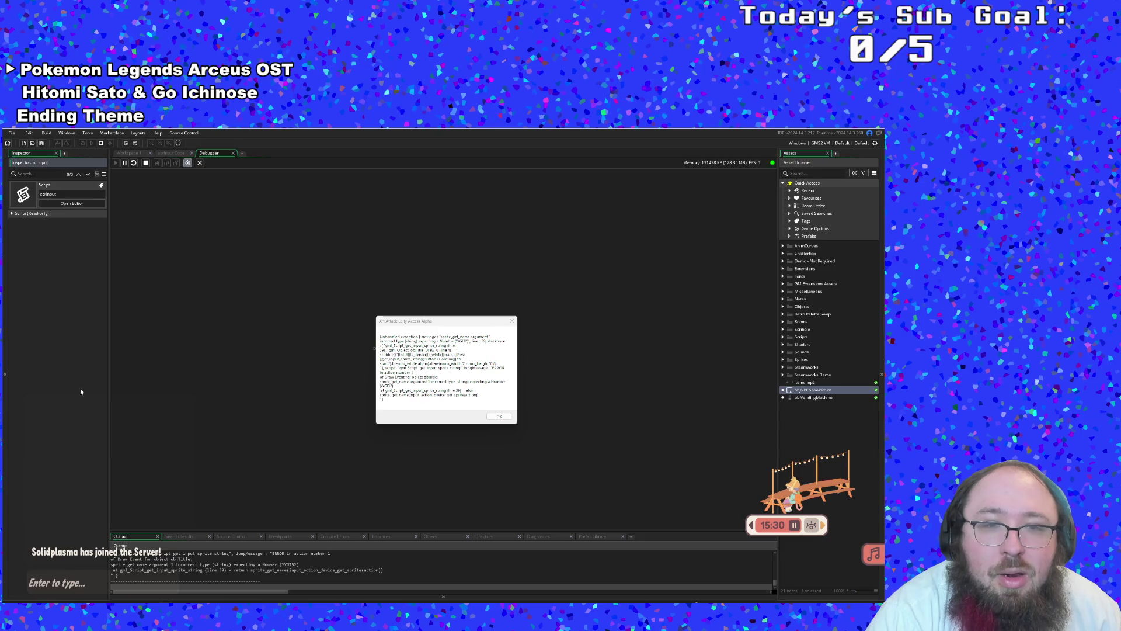
click(498, 416)
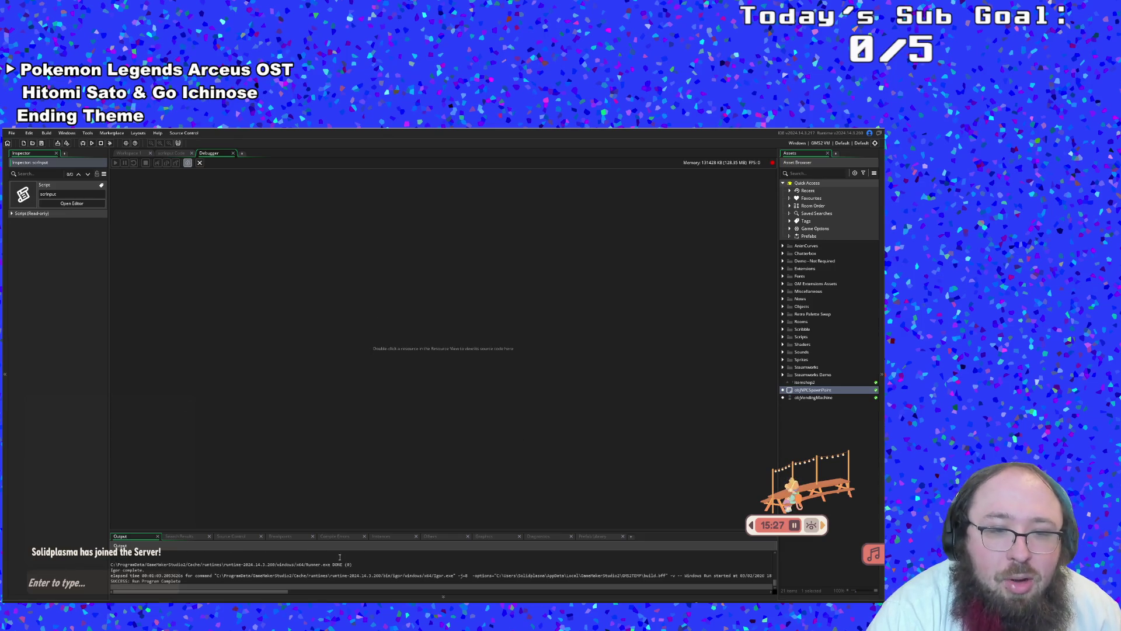
click(301, 536)
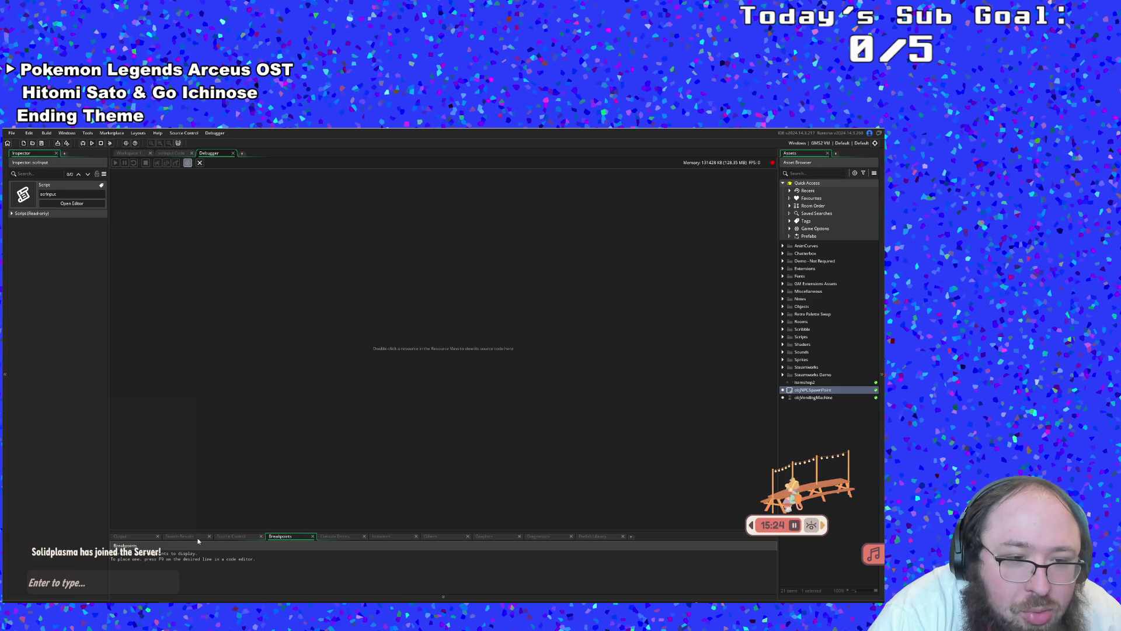
click(181, 536)
click(231, 536)
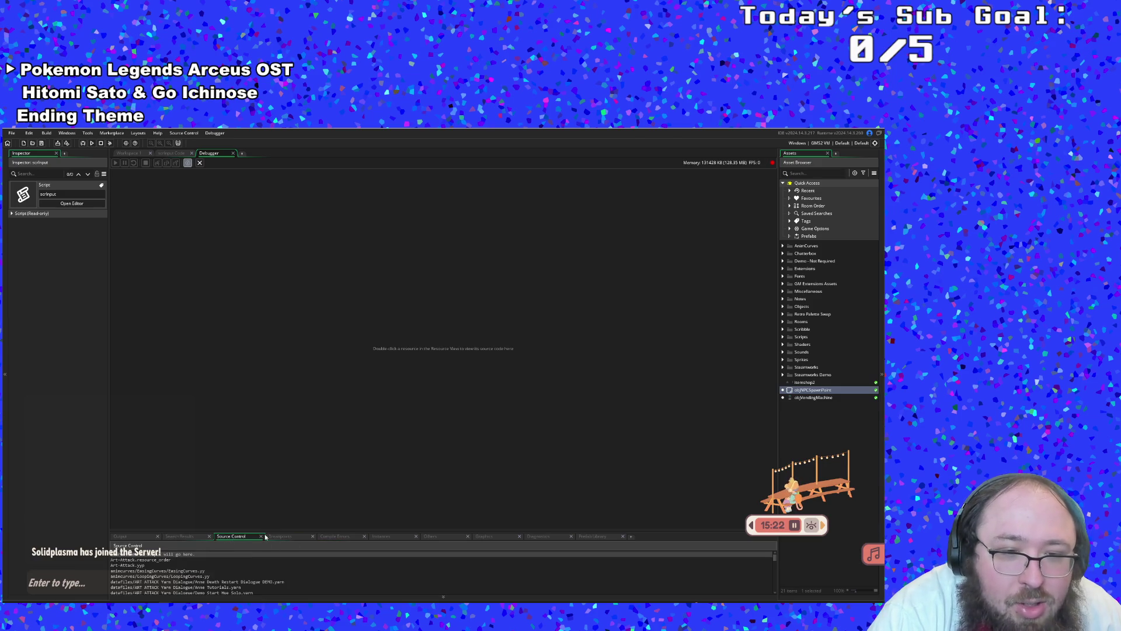
mouse_move(265, 533)
mouse_down()
mouse_move(303, 451)
mouse_move(346, 416)
mouse_up()
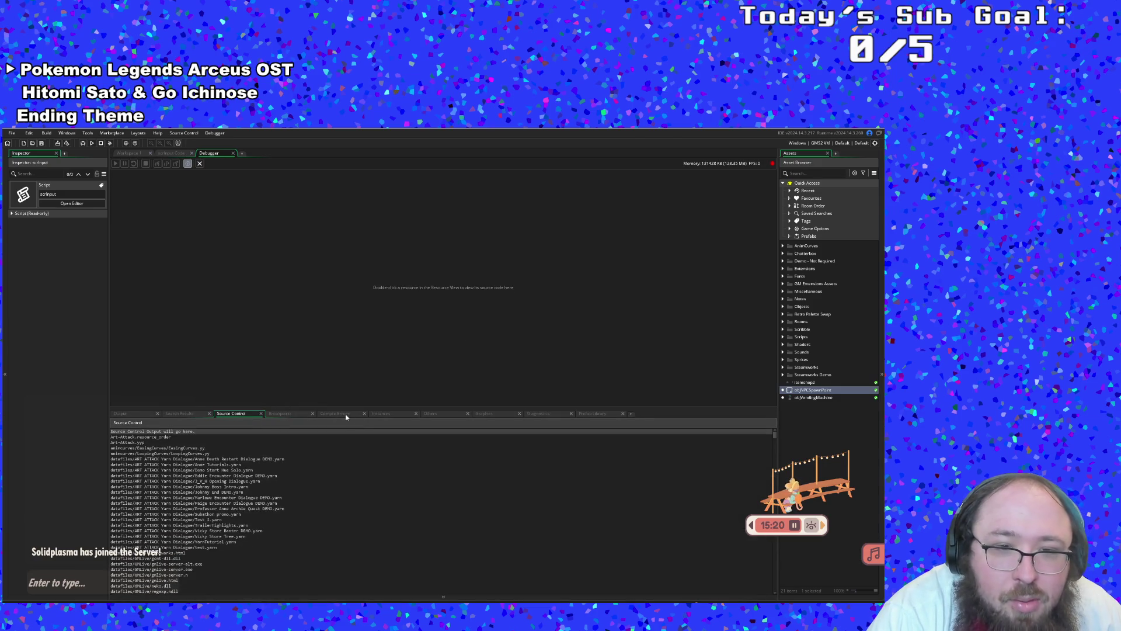
click(380, 415)
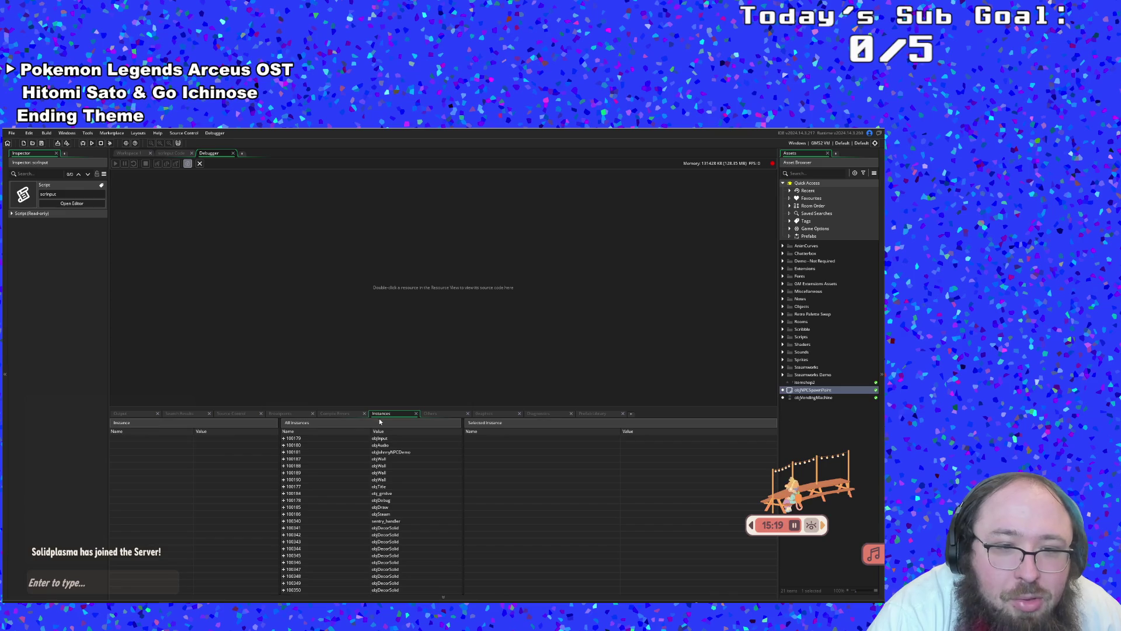
click(121, 414)
scroll(169, 502, up, 1)
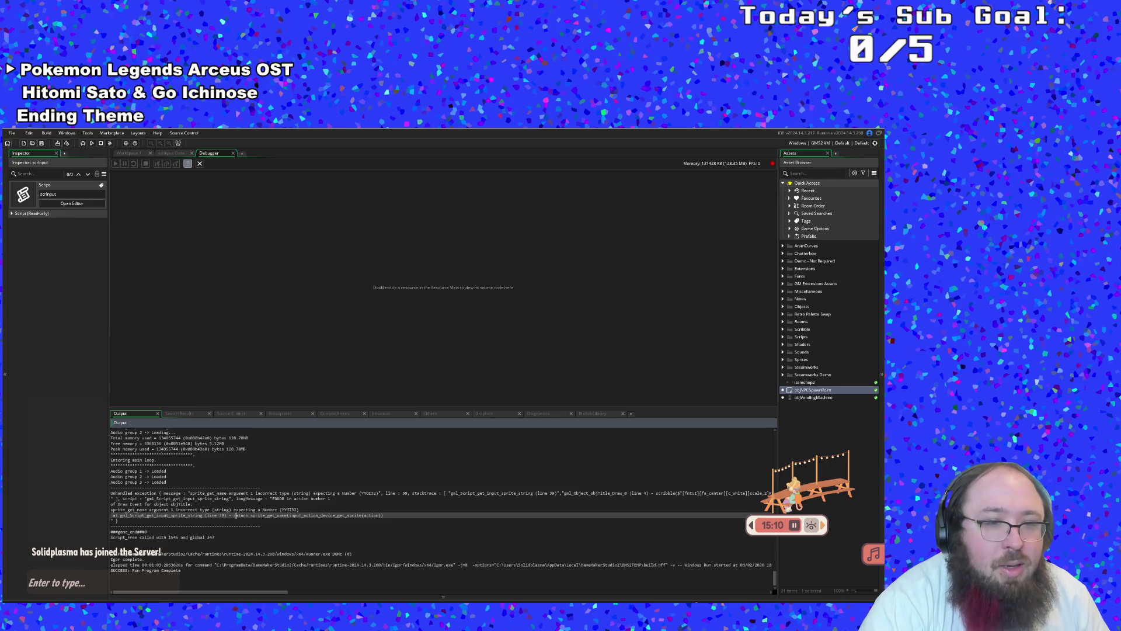
Find get_input_sprite_string with Ctrl+T and jump to input_action_device_get_sprite's definition
key(ctrl+t)
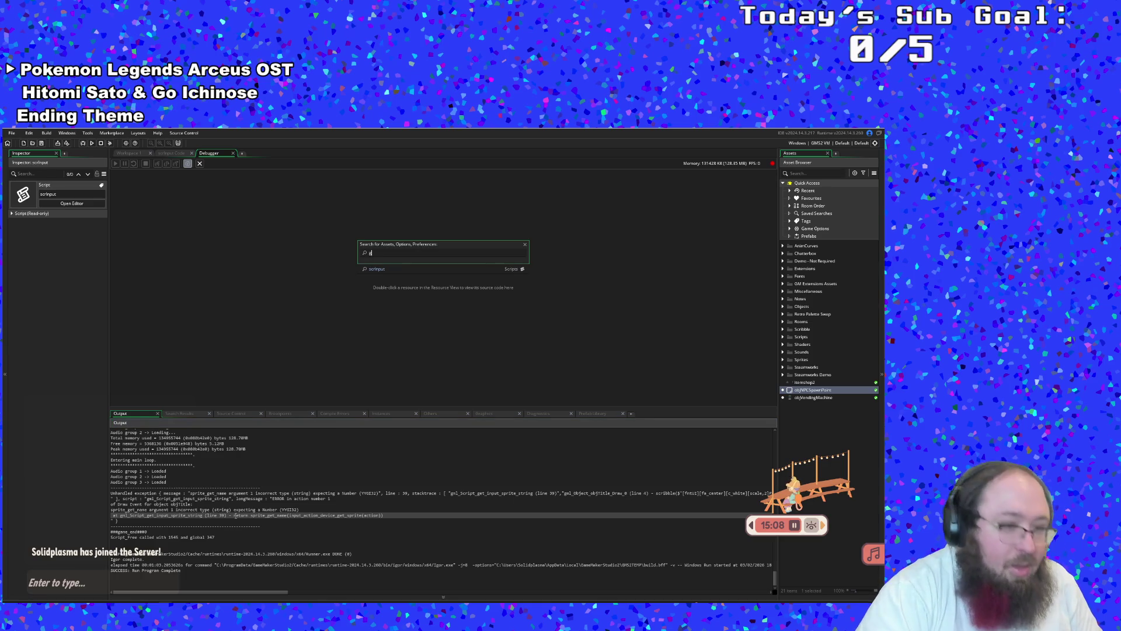
text(et_input_sprite)
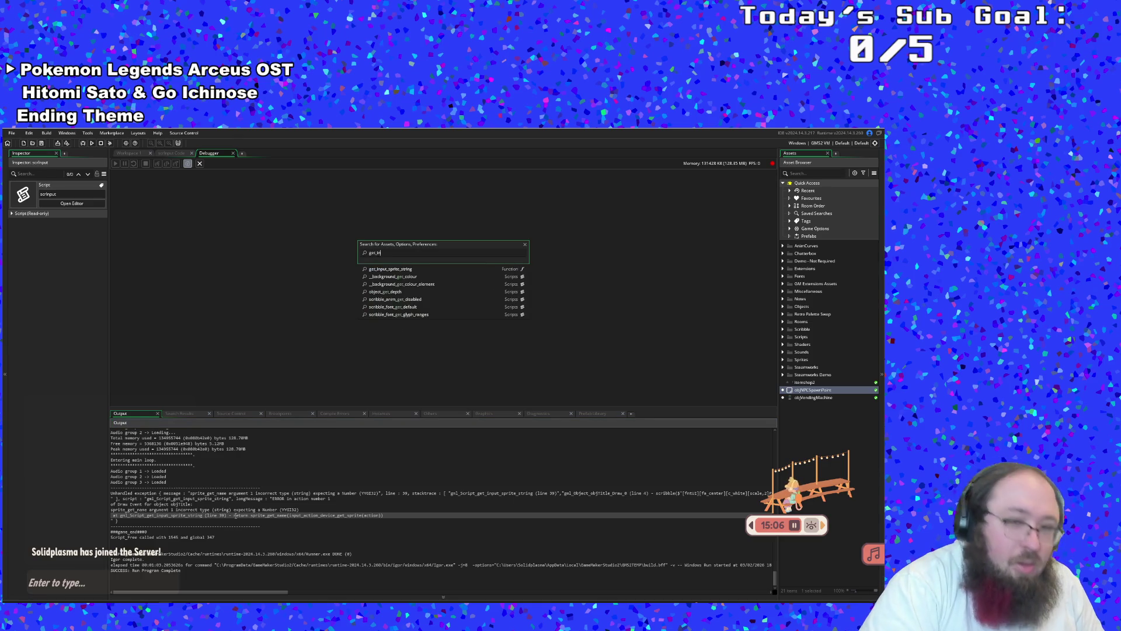
key(Return)
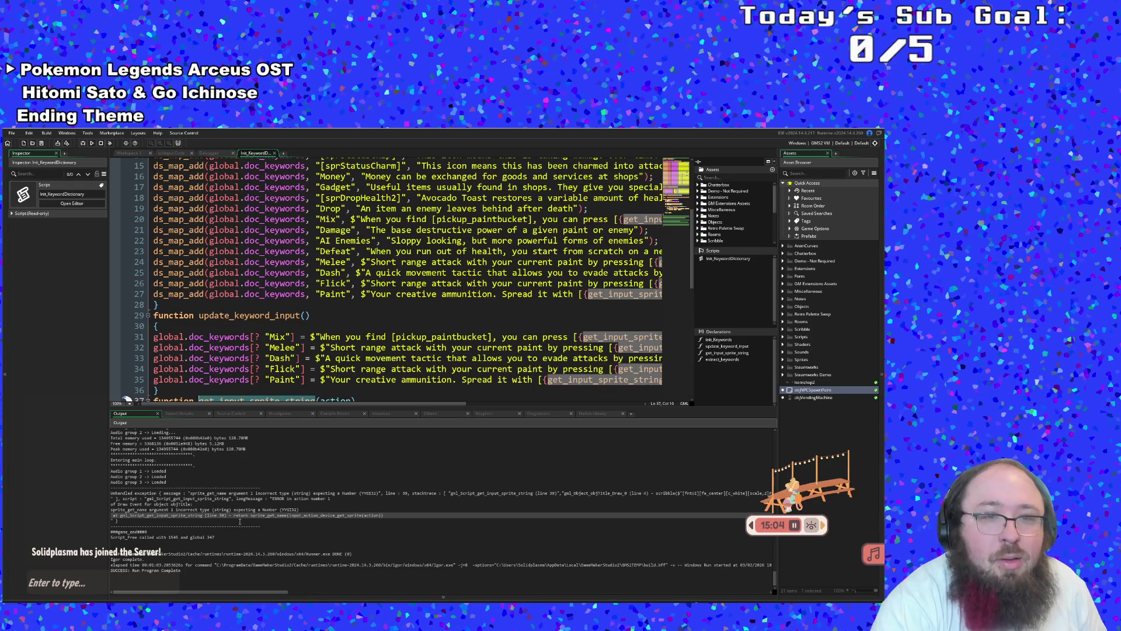
scroll(250, 386, down, 6)
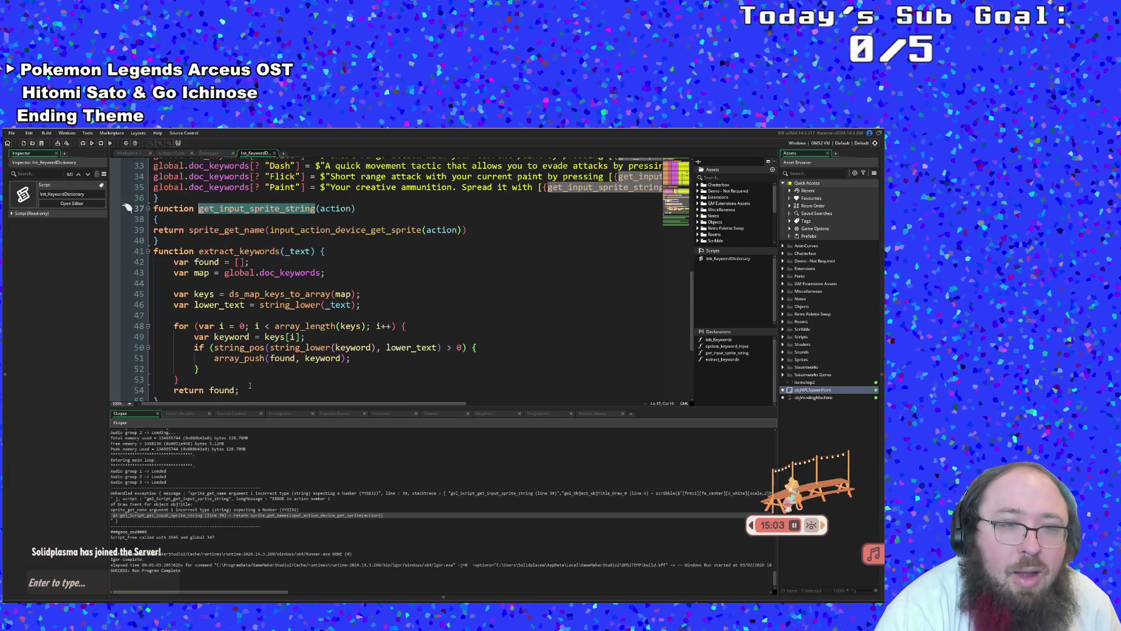
click(279, 230)
click(335, 229)
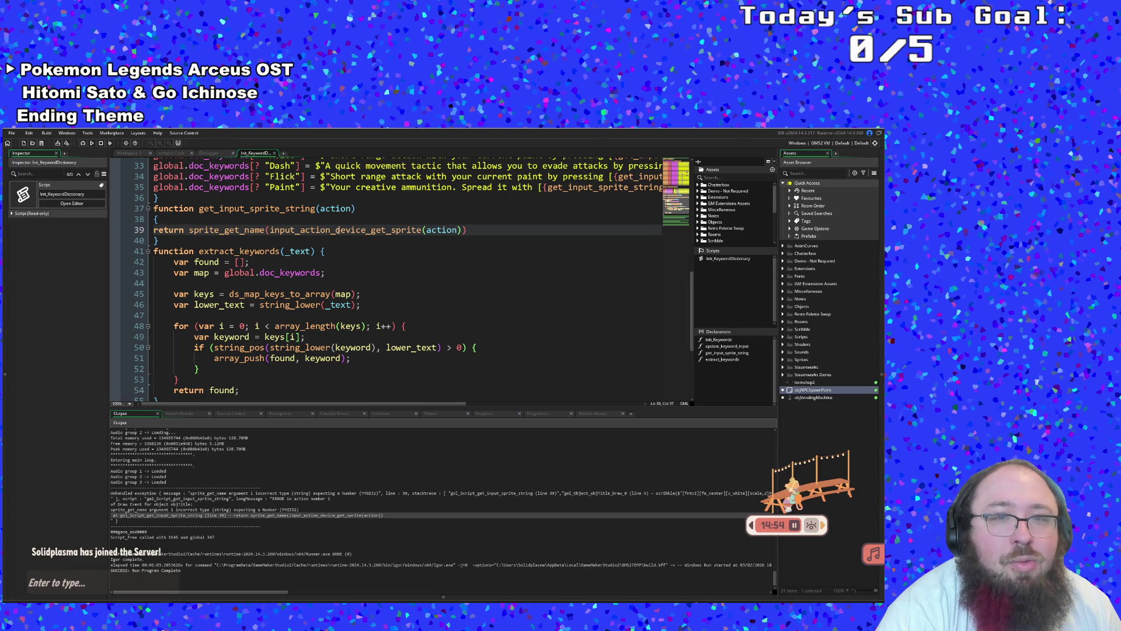
middle_click(337, 229)
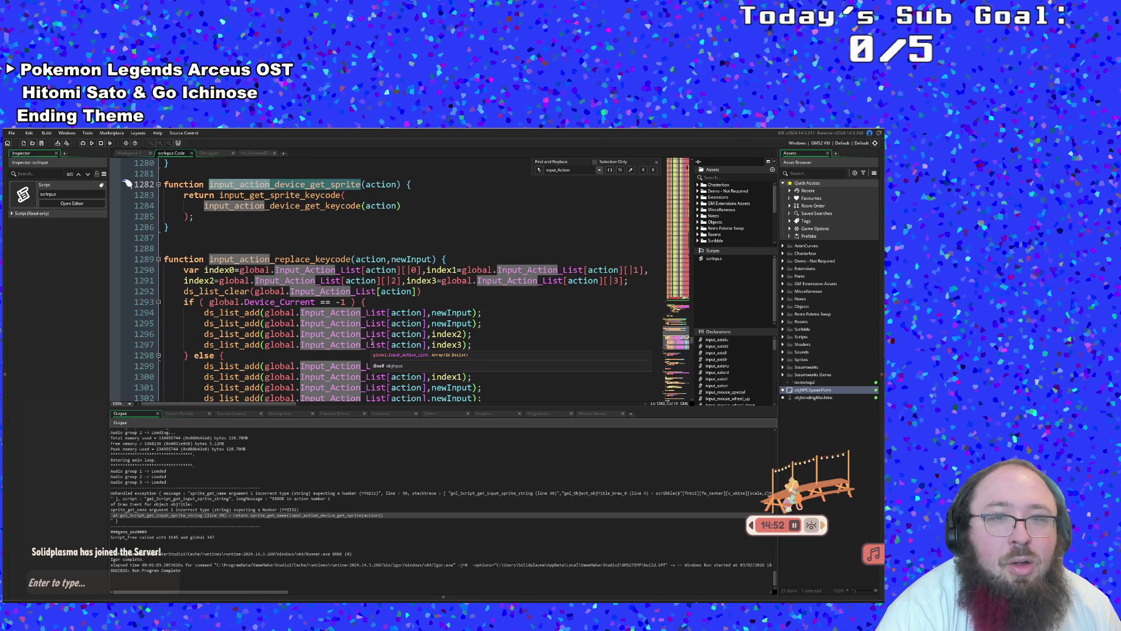
Jump from the keycode call to the input_get_sprite_keycode definition
scroll(372, 342, down, 6)
scroll(372, 340, up, 4)
scroll(372, 338, up, 6)
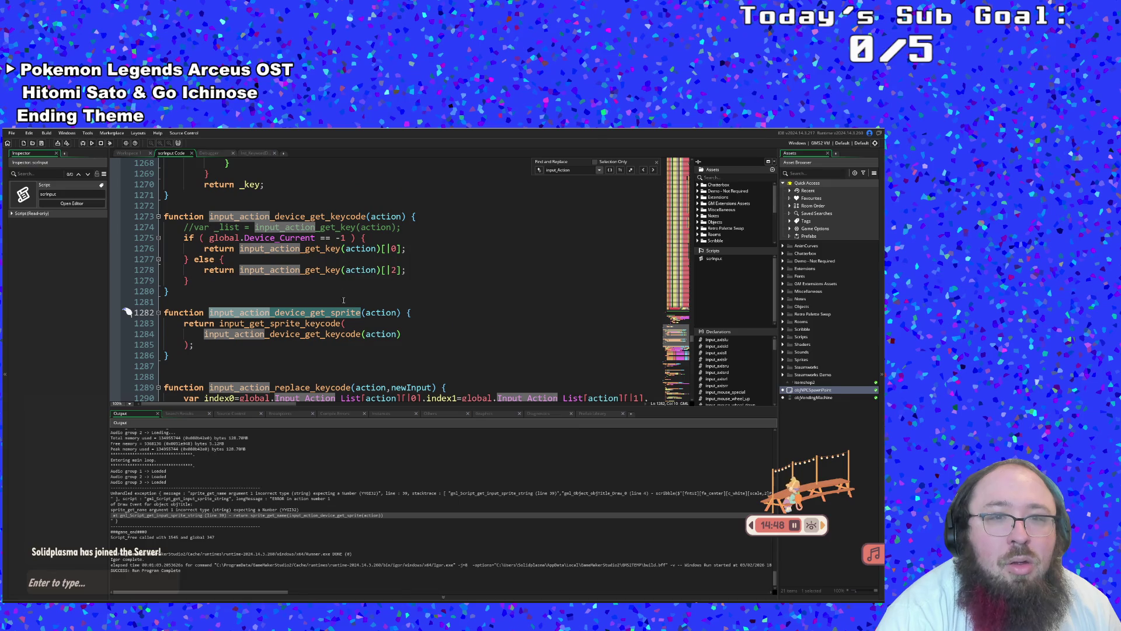
click(335, 335)
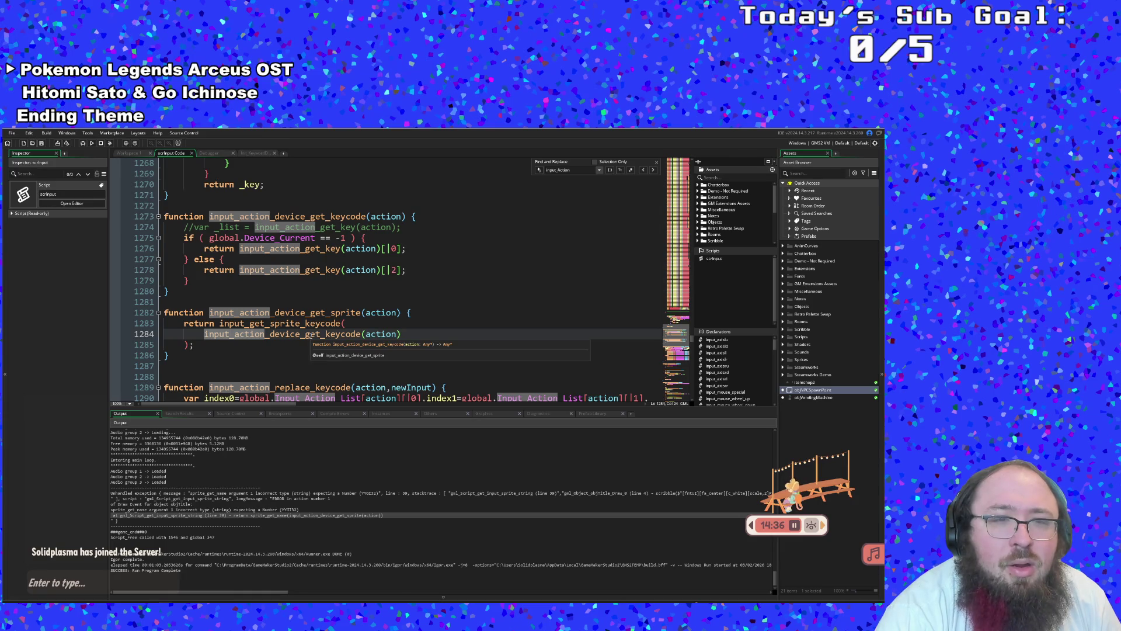
click(306, 322)
key(F12)
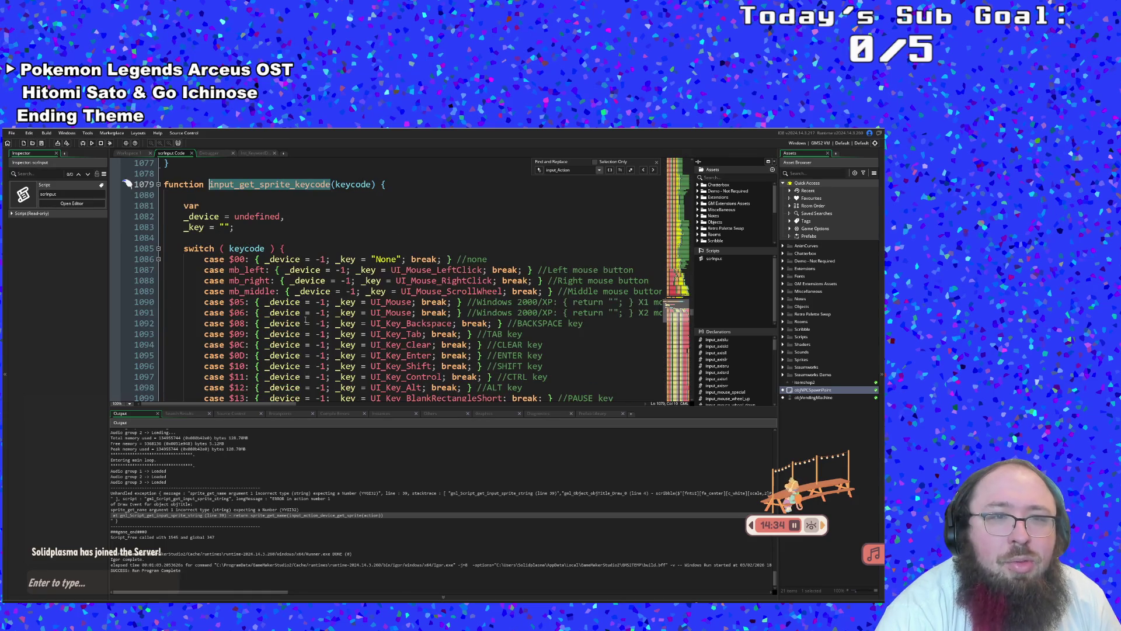
Review the keycode switch cases, including the middle mouse button case
scroll(306, 319, down, 20)
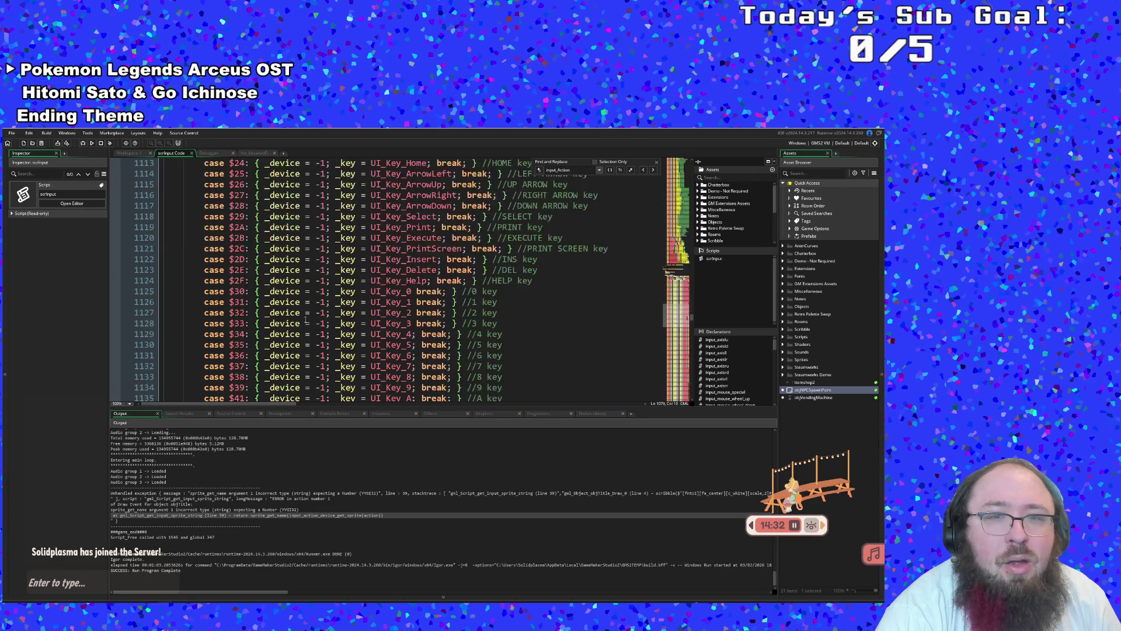
scroll(306, 311, down, 16)
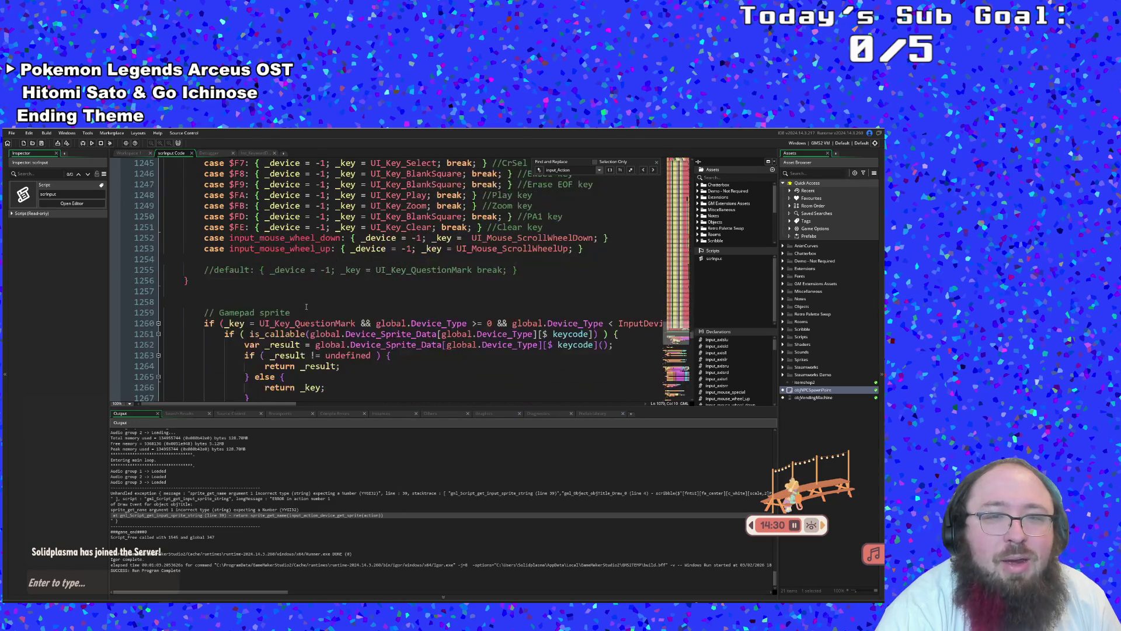
scroll(307, 292, up, 4)
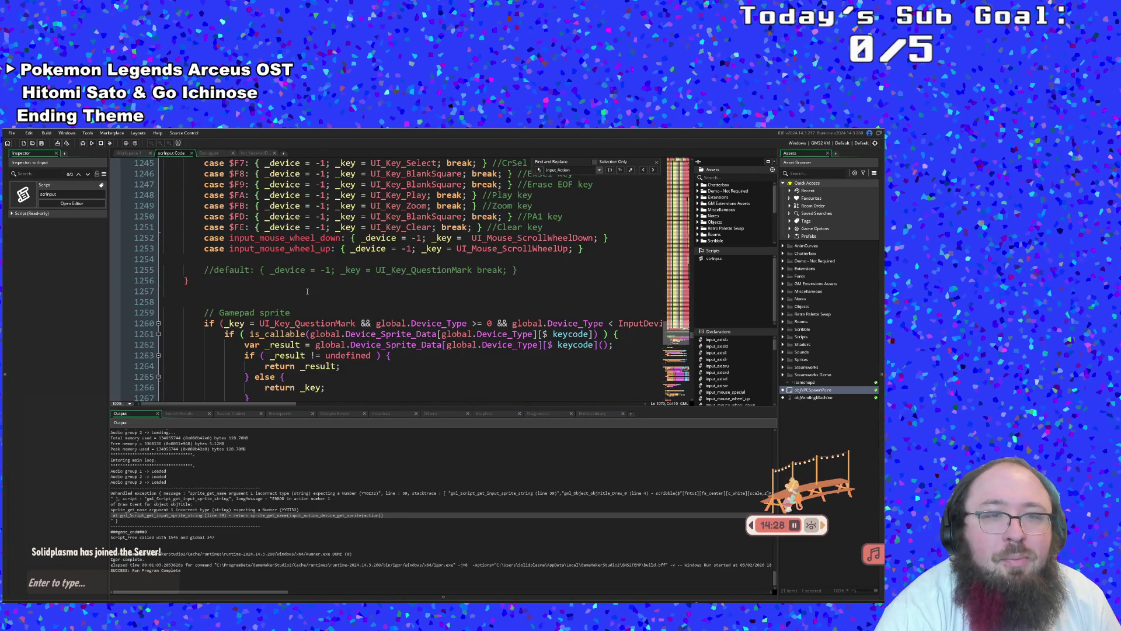
scroll(307, 292, down, 4)
scroll(307, 291, up, 6)
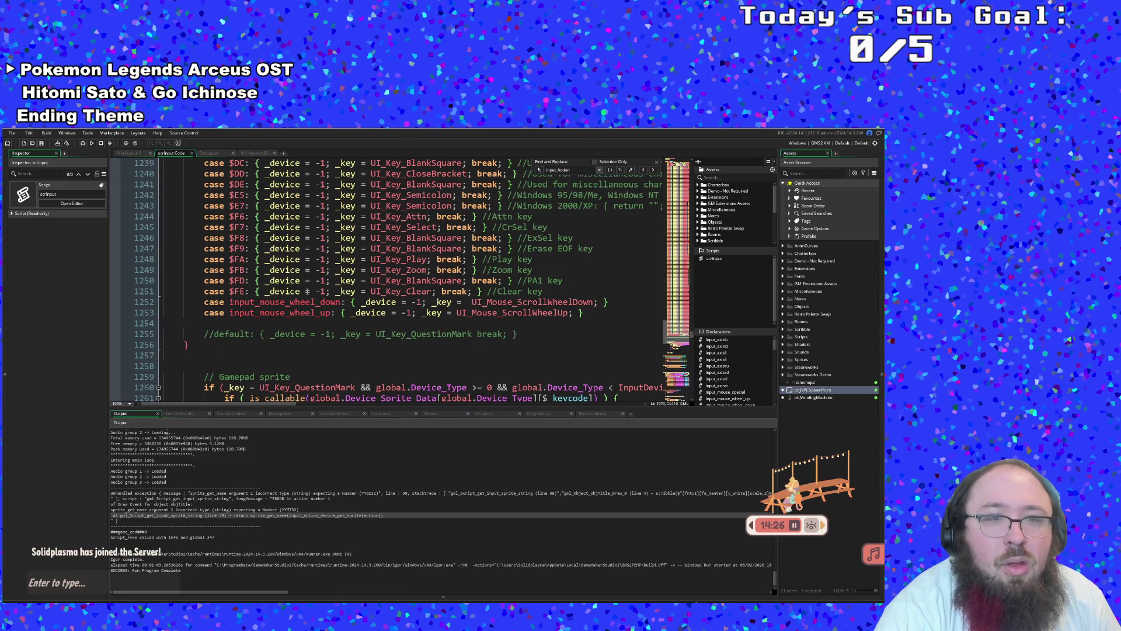
scroll(307, 291, down, 2)
scroll(307, 292, up, 20)
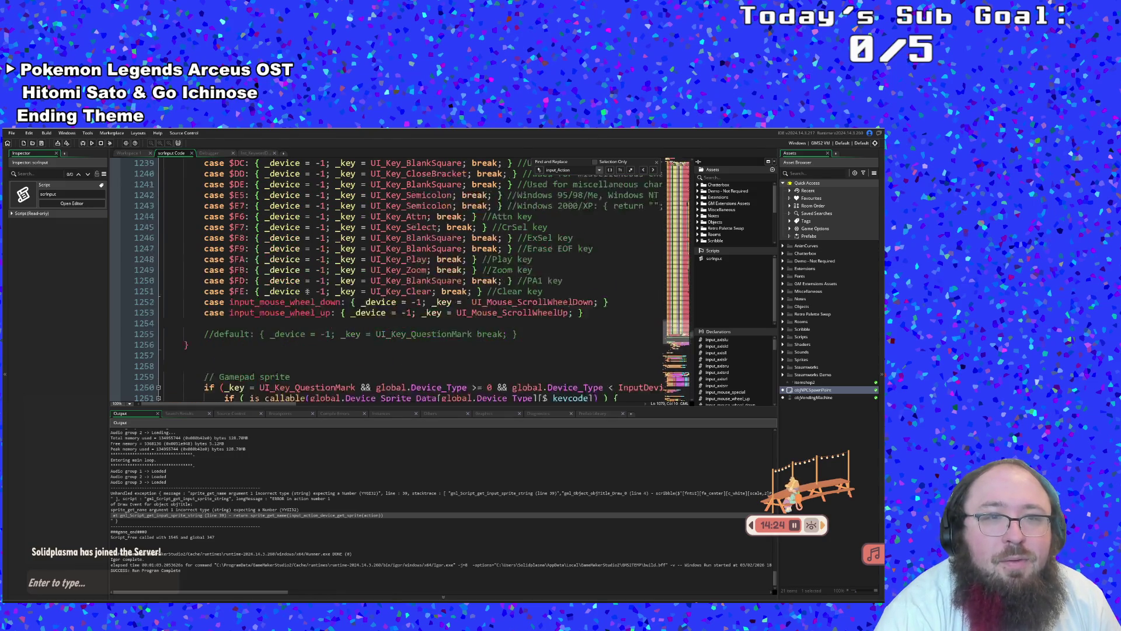
scroll(306, 292, up, 20)
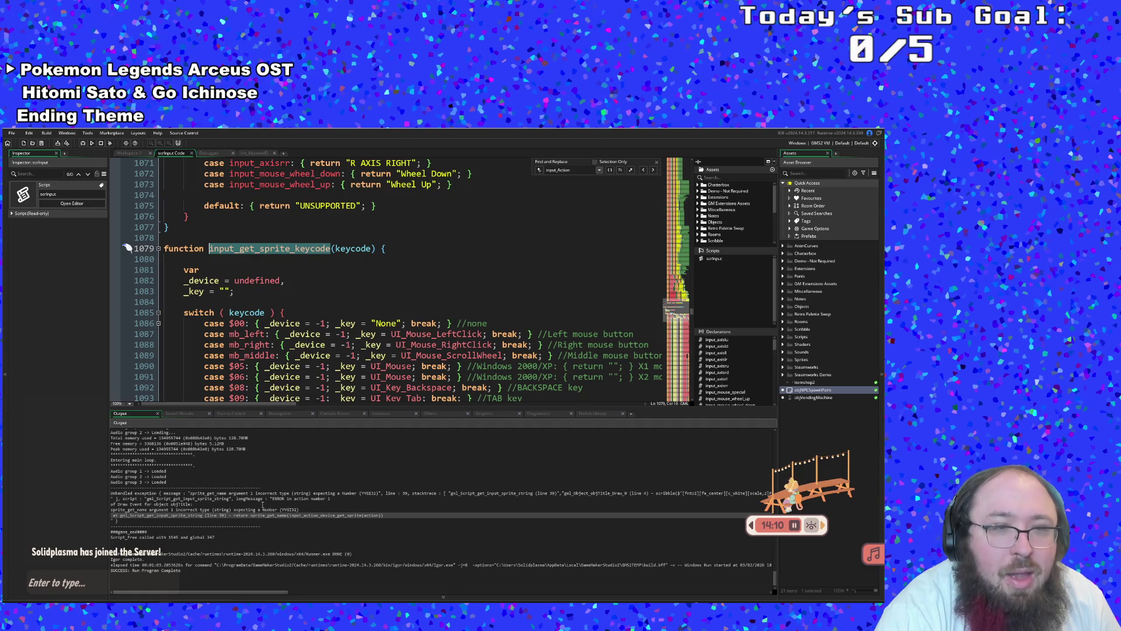
click(310, 355)
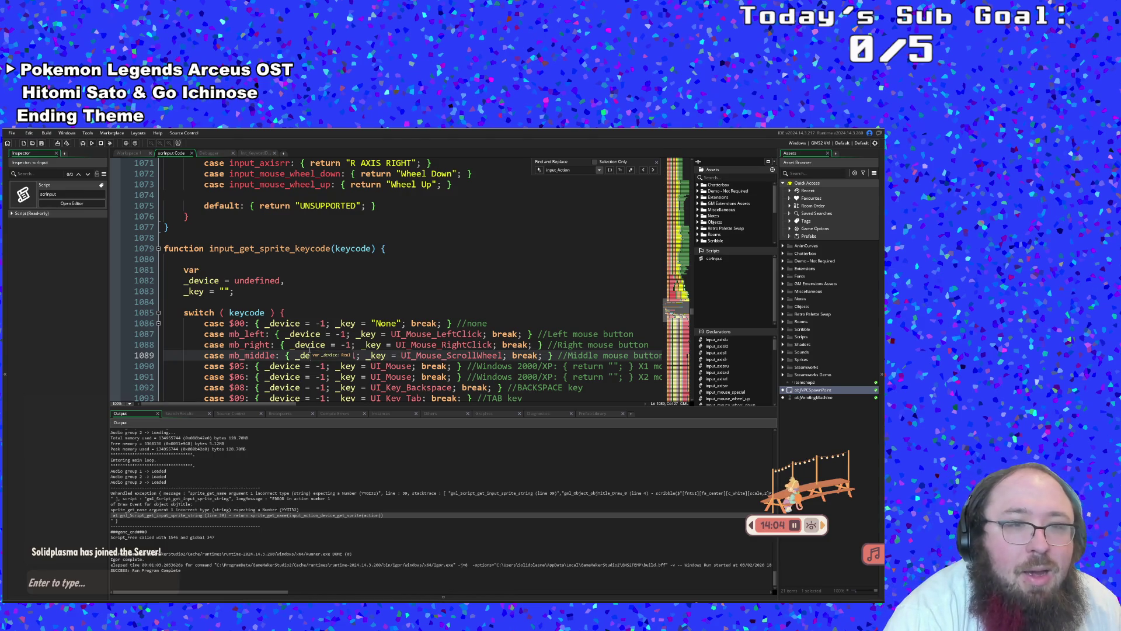
Scroll down to the commented-out default case above the gamepad sprite section
scroll(310, 350, down, 20)
scroll(310, 328, up, 20)
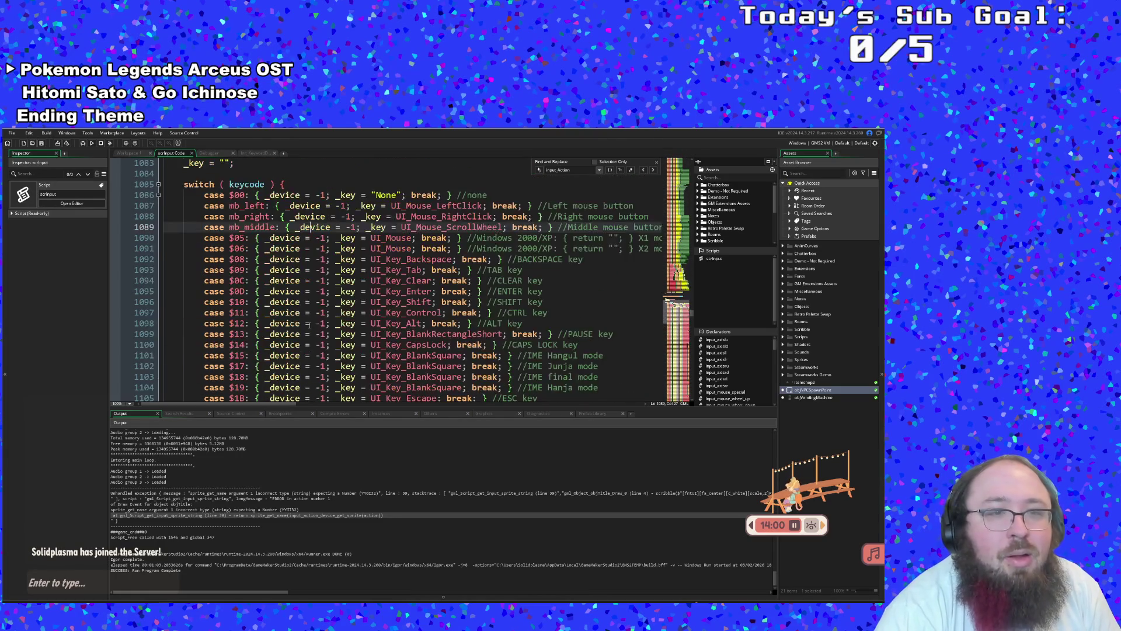
scroll(238, 238, up, 4)
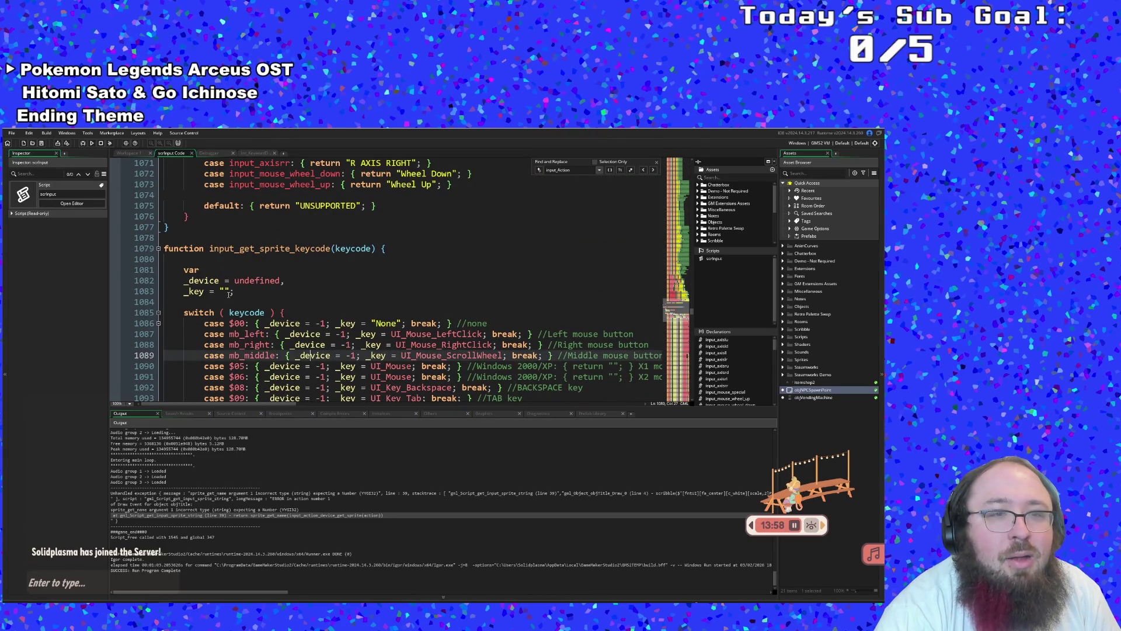
click(228, 291)
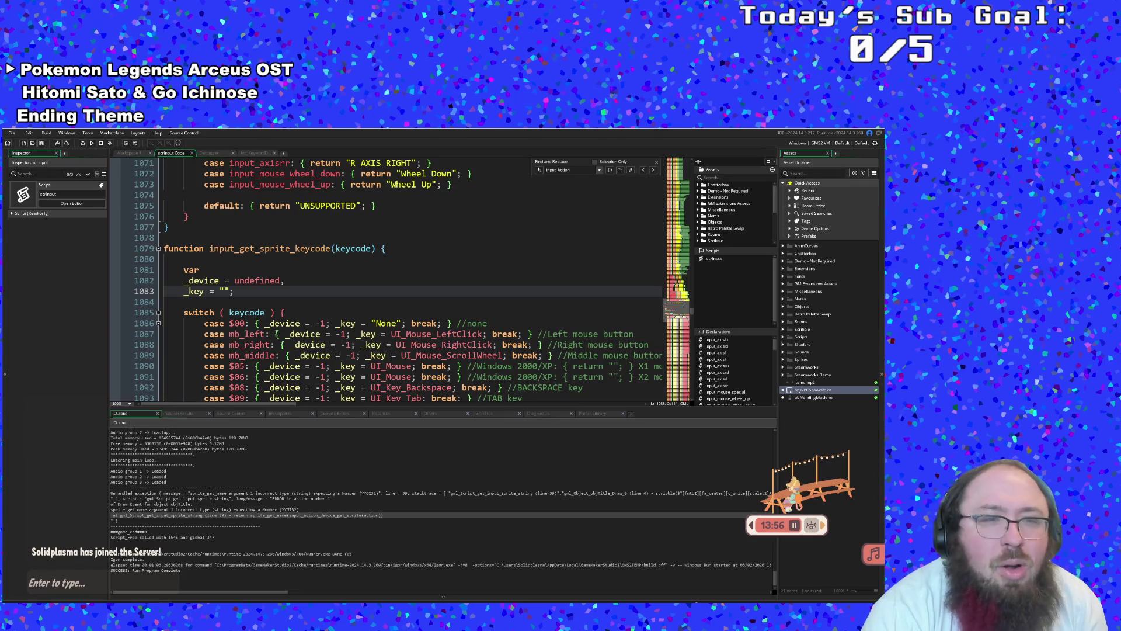
scroll(277, 332, down, 4)
scroll(277, 333, up, 2)
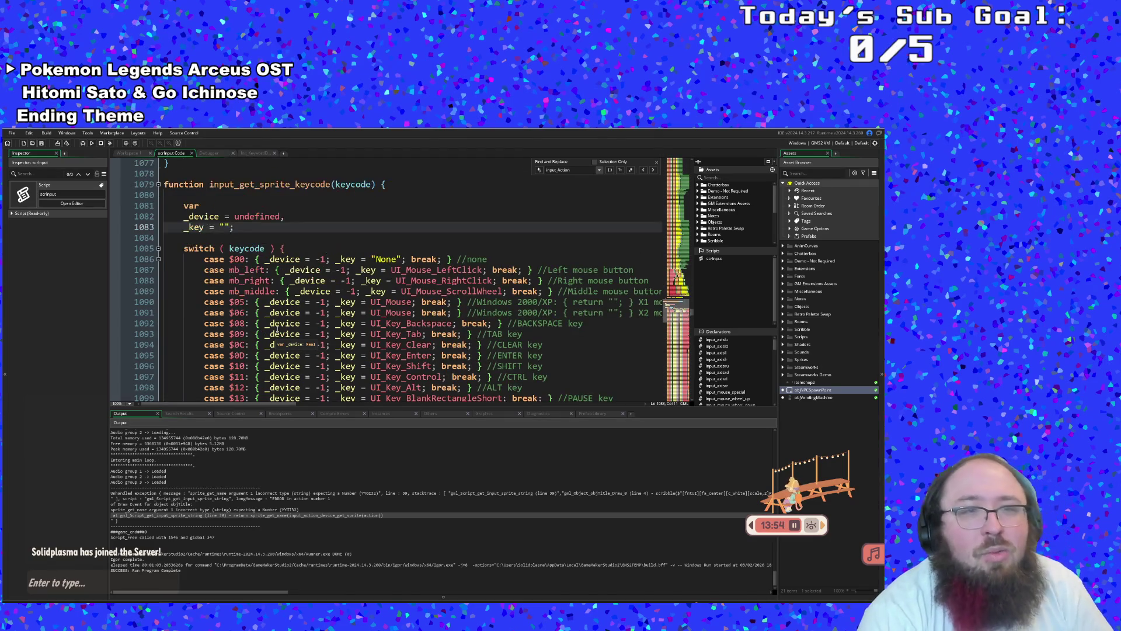
scroll(278, 330, down, 20)
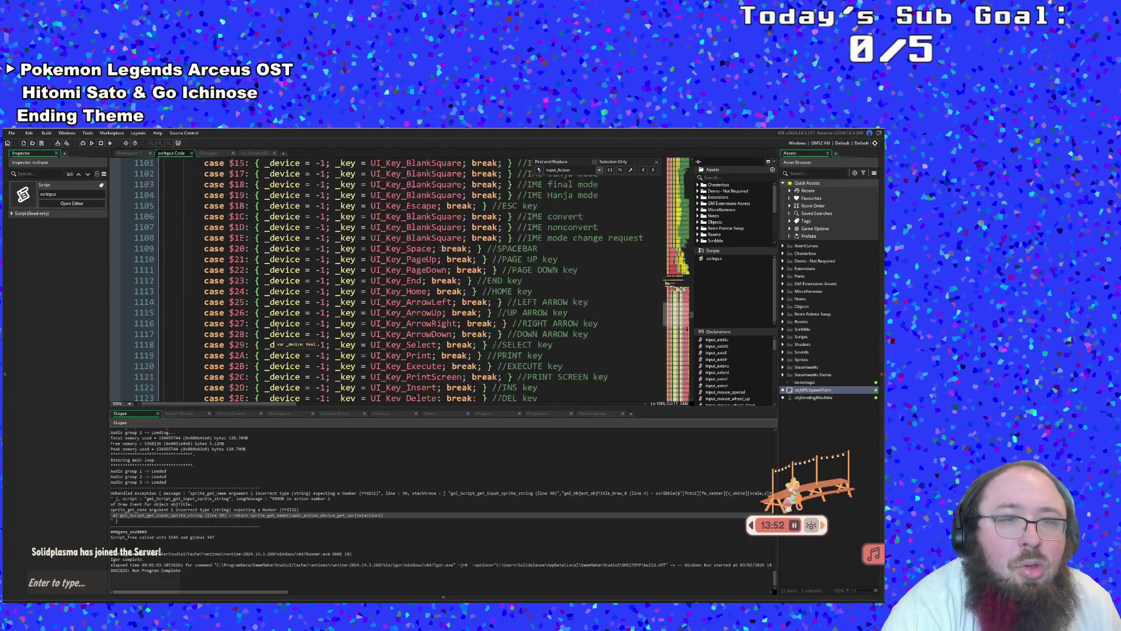
scroll(284, 280, down, 14)
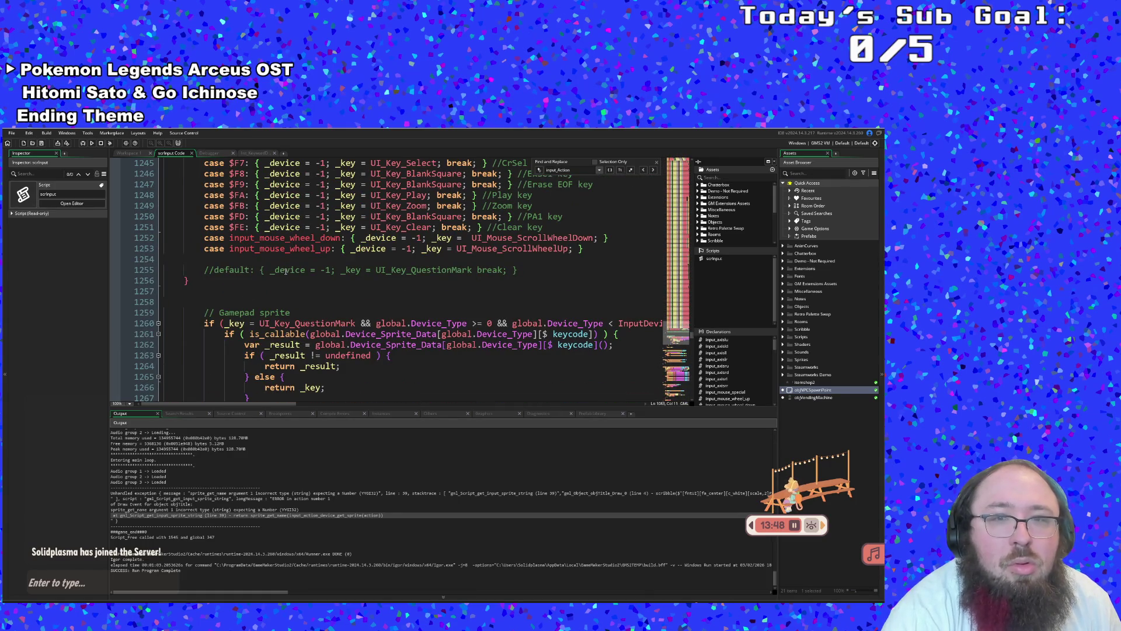
click(215, 270)
Uncomment the default case on line 1255 and change UI_Key_QuestionMark to UI_Key_Enter
key(BackSpace)
key(BackSpace)
key(End)
key(Left)
key(Left)
key(Left)
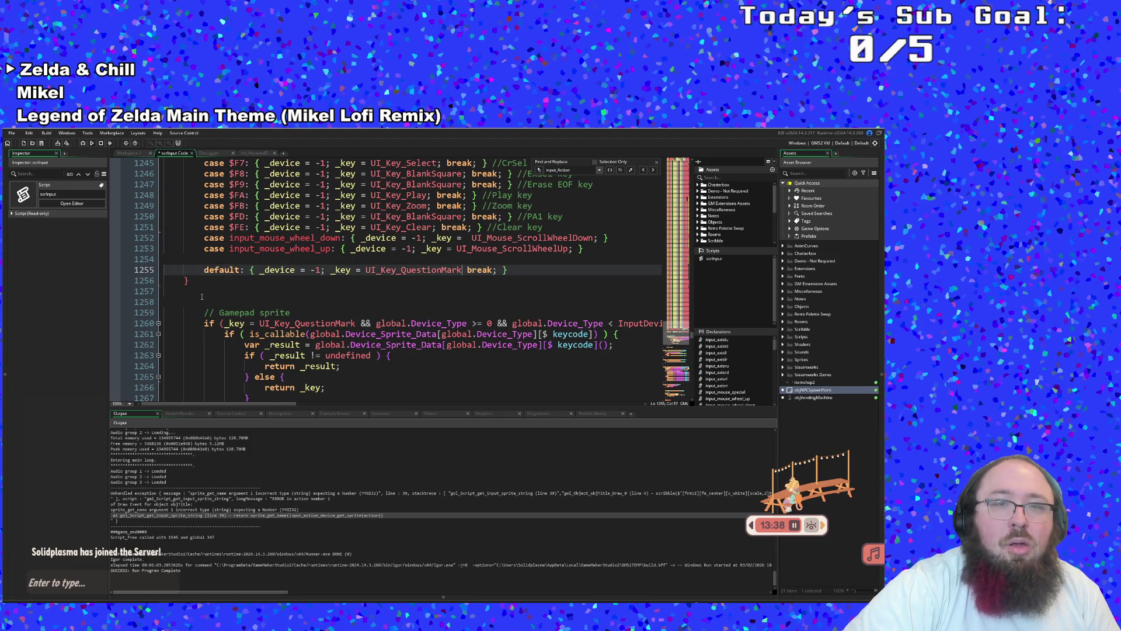
key(BackSpace)
key(BackSpace)
key(BackSpace)
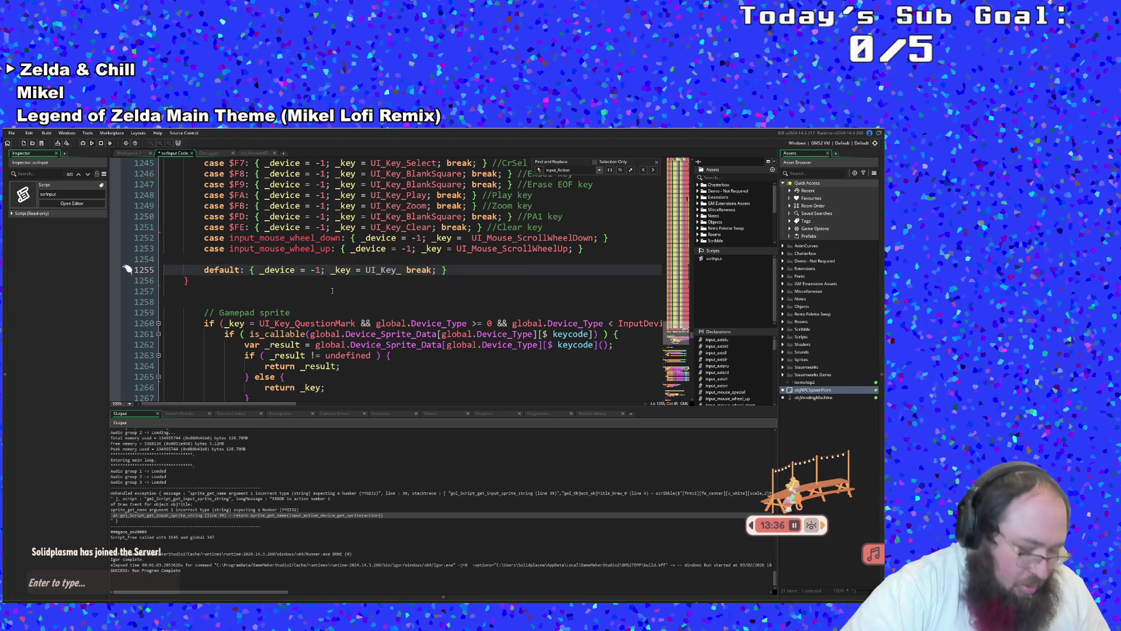
text(Enter)
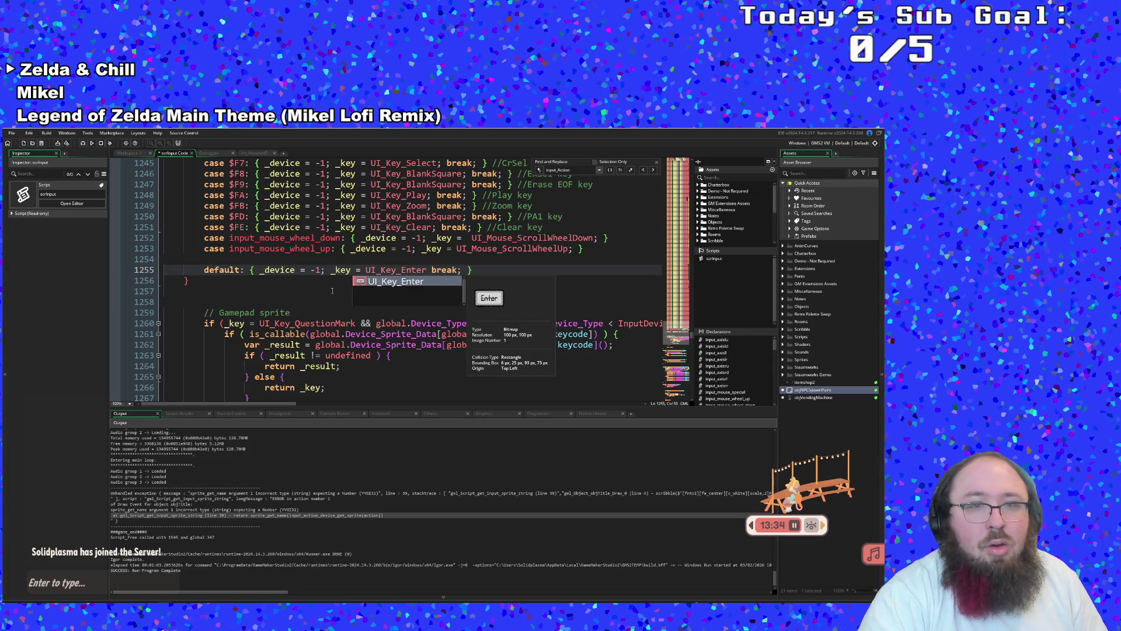
key(Escape)
key(Left)
key(Left)
key(Left)
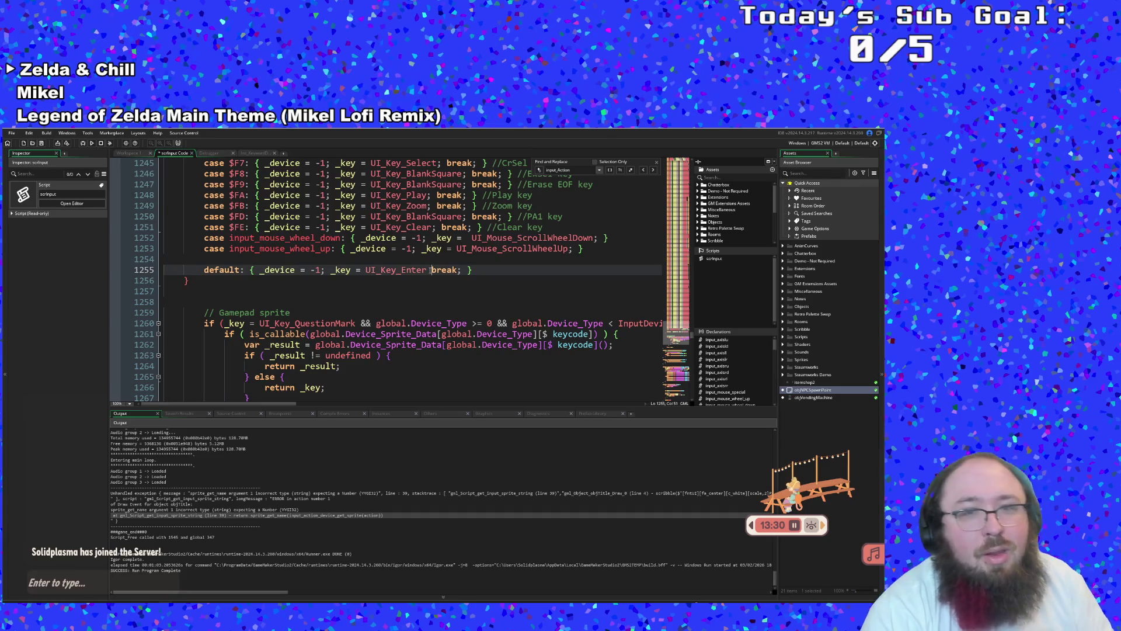
click(392, 270)
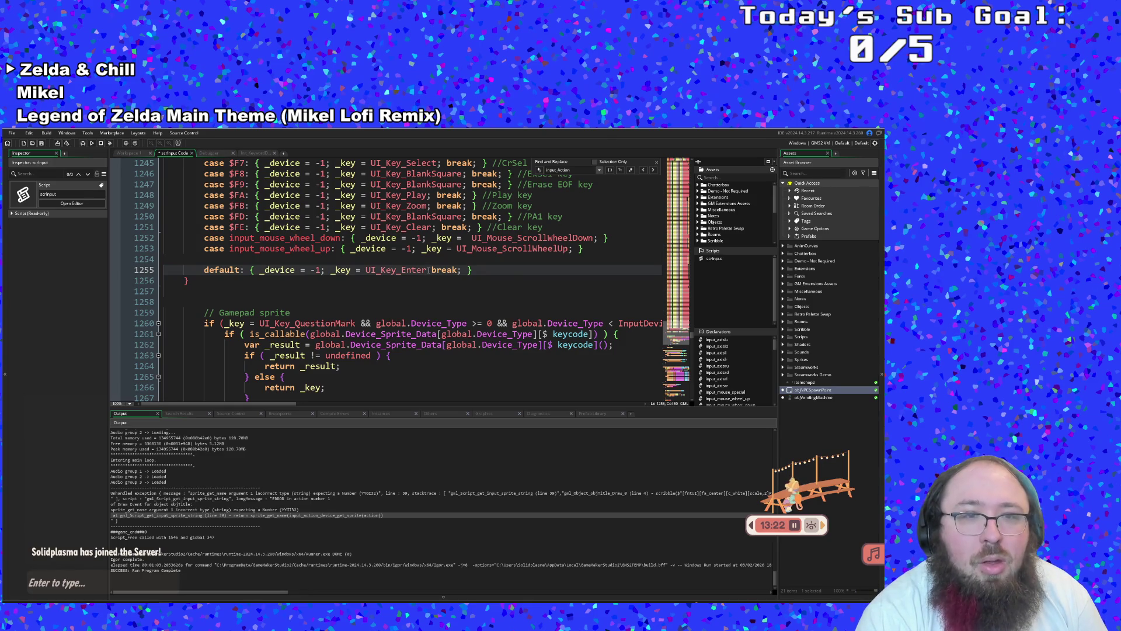
mouse_move(427, 269)
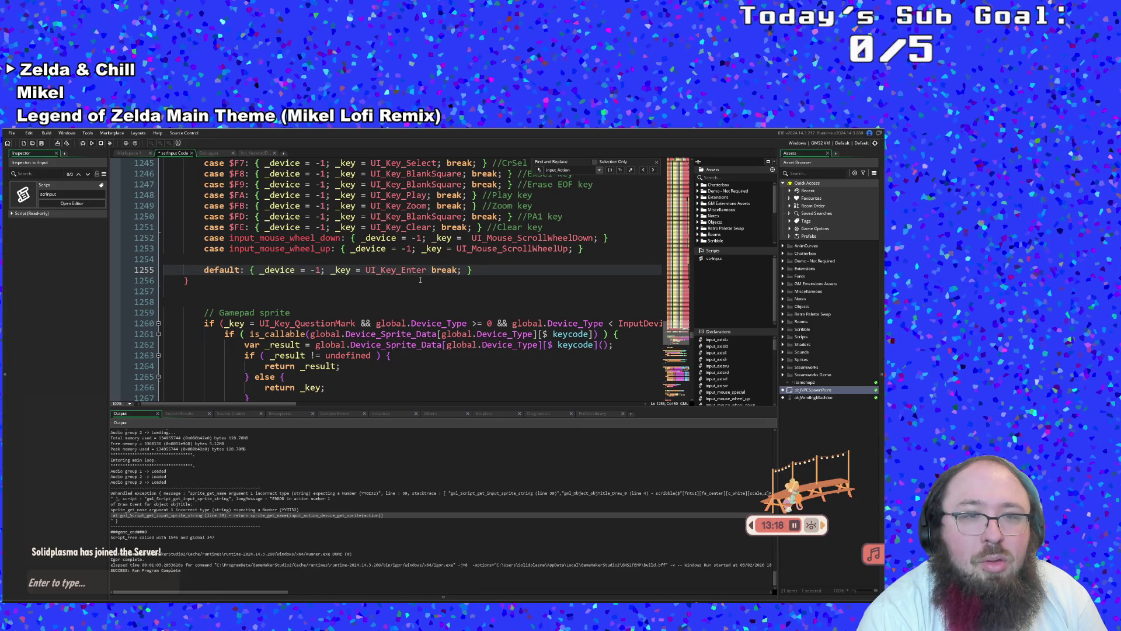
scroll(402, 286, up, 2)
mouse_move(402, 287)
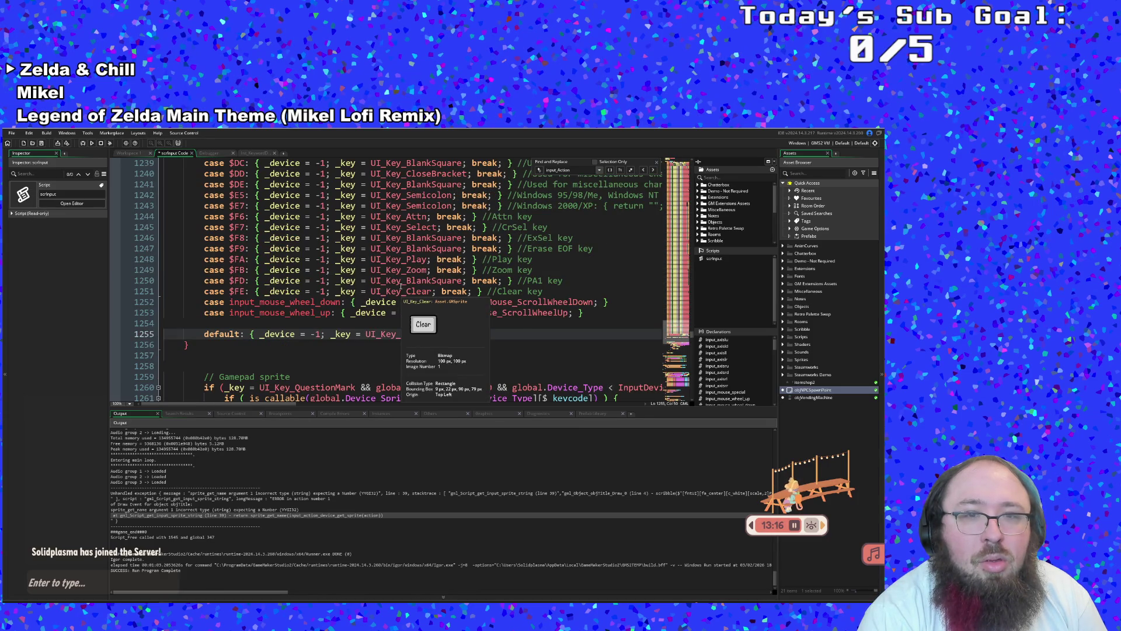
scroll(402, 286, down, 2)
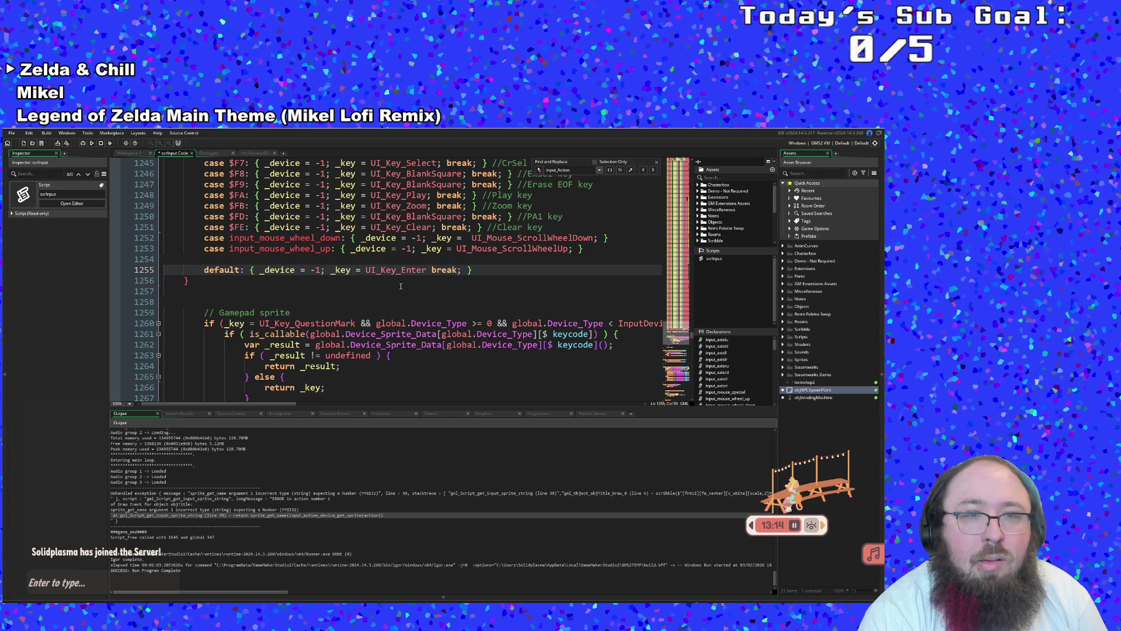
Save the project and run the game to its 'Press Enter to start!' title screen
click(11, 132)
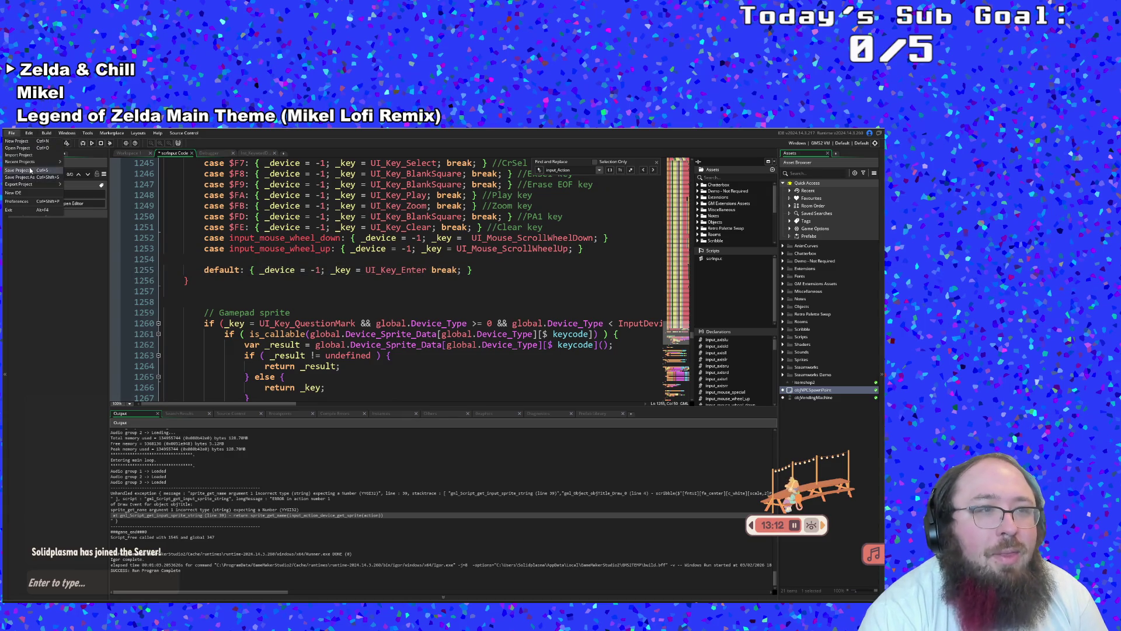
click(30, 167)
click(11, 132)
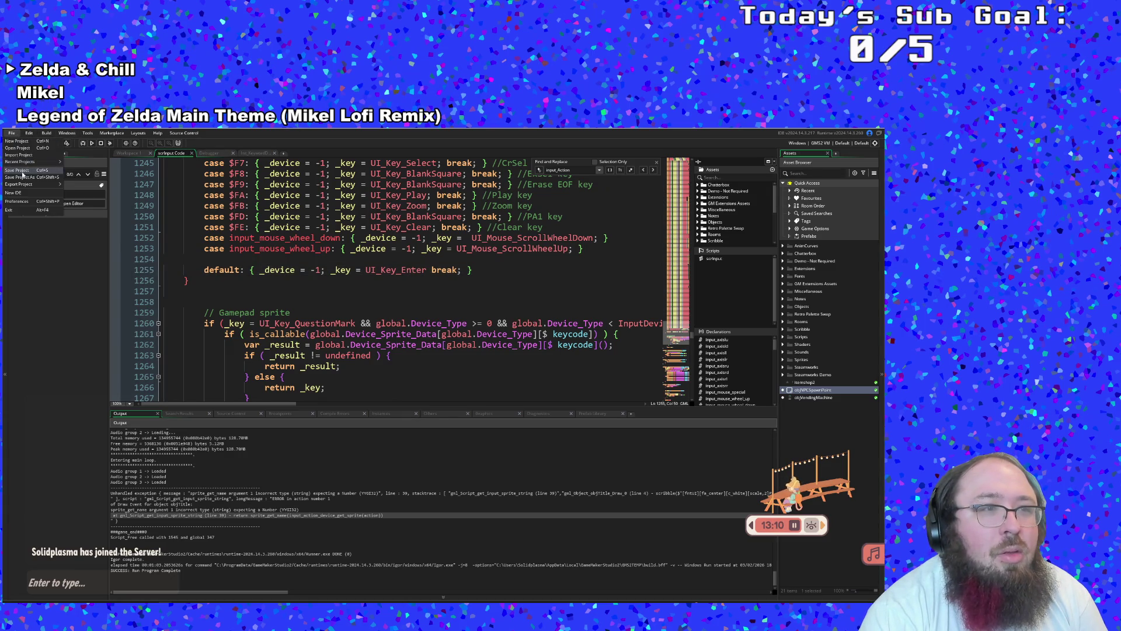
click(22, 171)
click(83, 142)
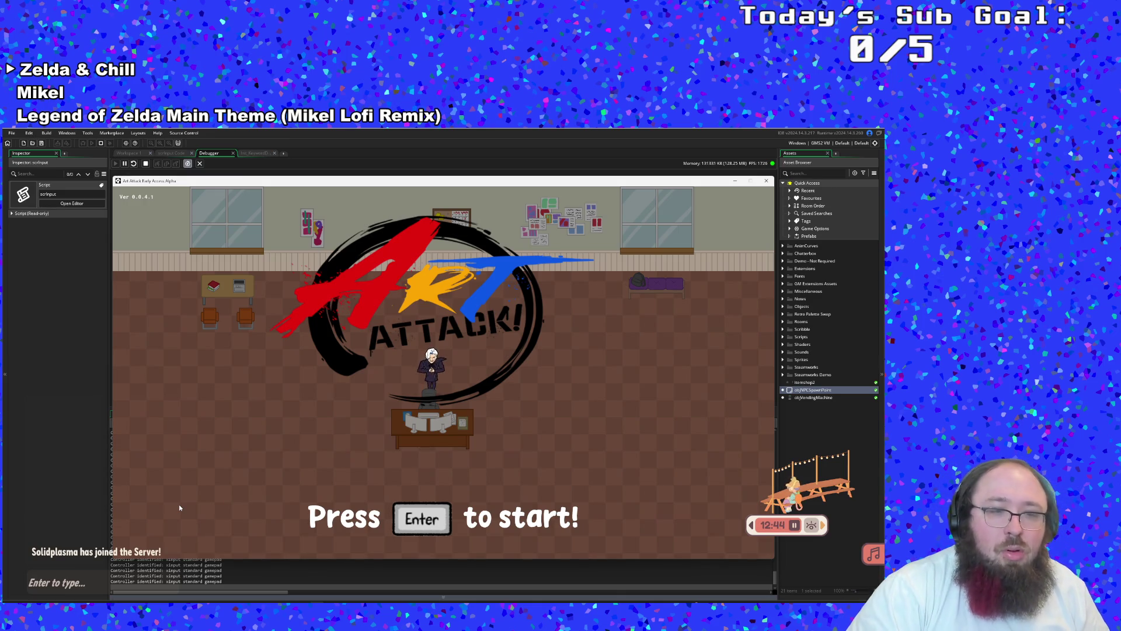
Pass the title screen, open and leave Settings, then choose Quit to end the run
key(Return)
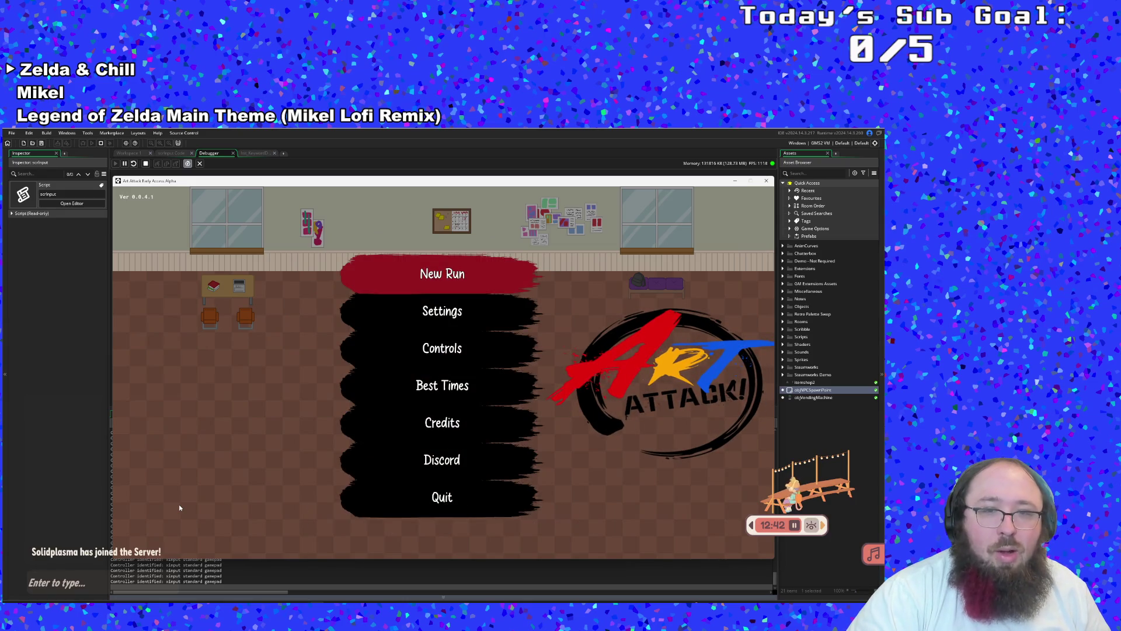
key(Down)
key(Return)
key(Escape)
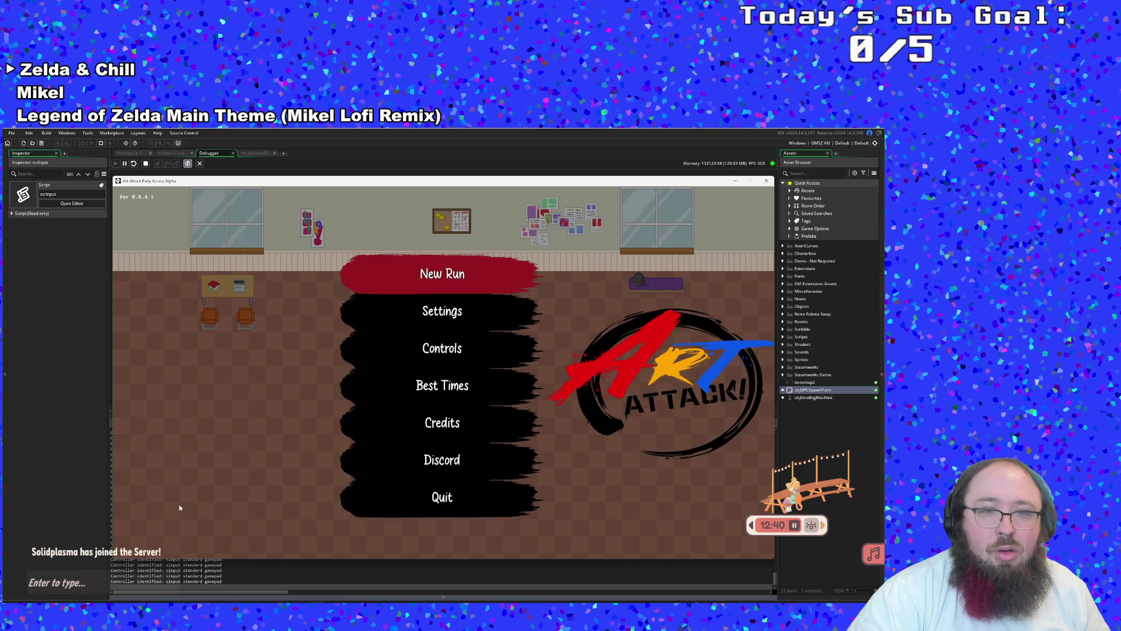
key(Down)
key(Return)
key(Escape)
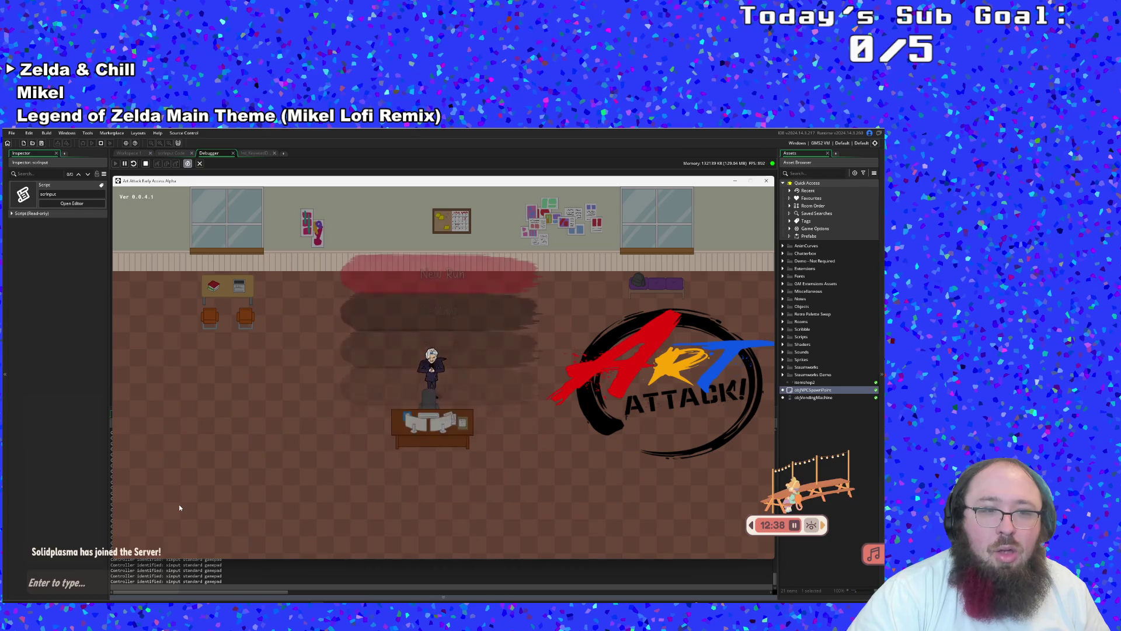
key(Up)
key(Return)
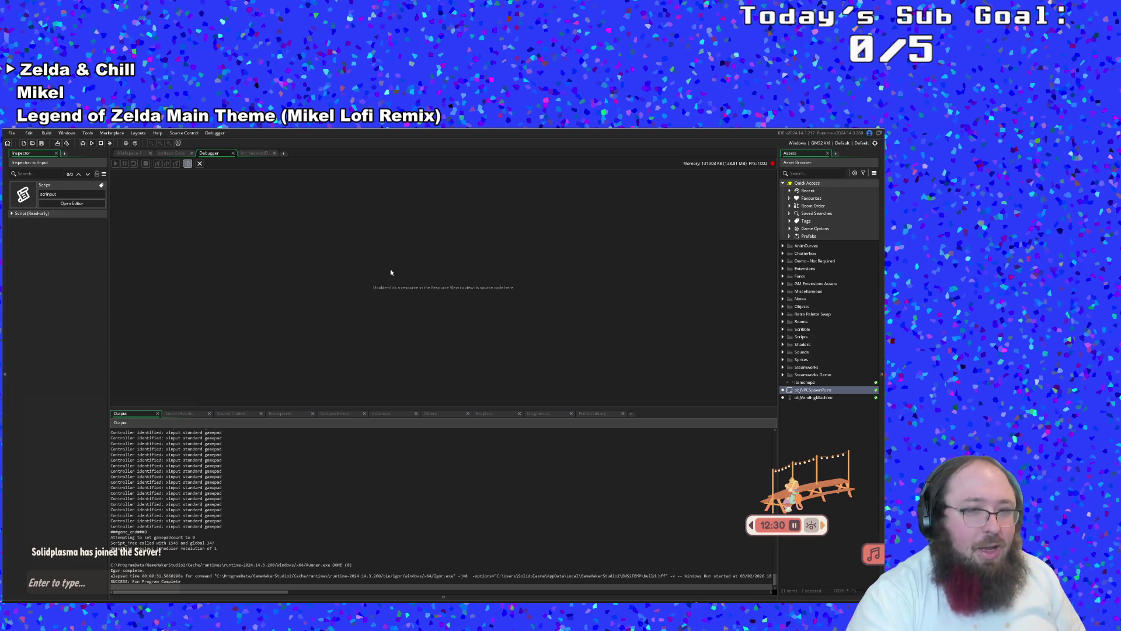
Close the debugger, return to empty line 1084 of input_get_sprite_keycode and begin typing 'if glob'
click(232, 153)
click(308, 279)
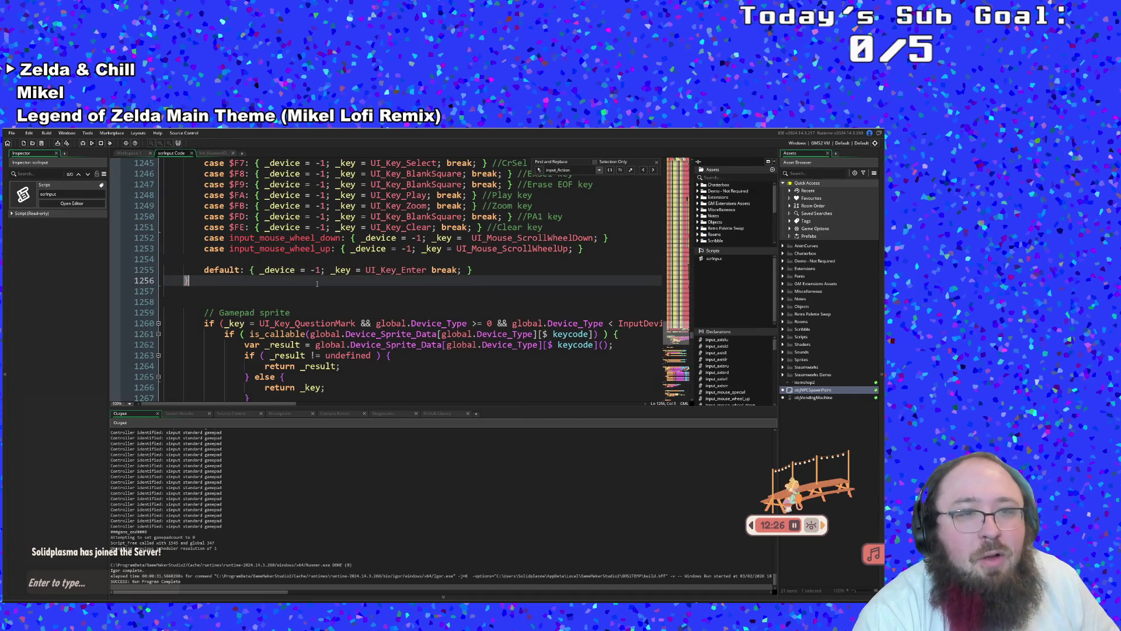
scroll(317, 284, up, 20)
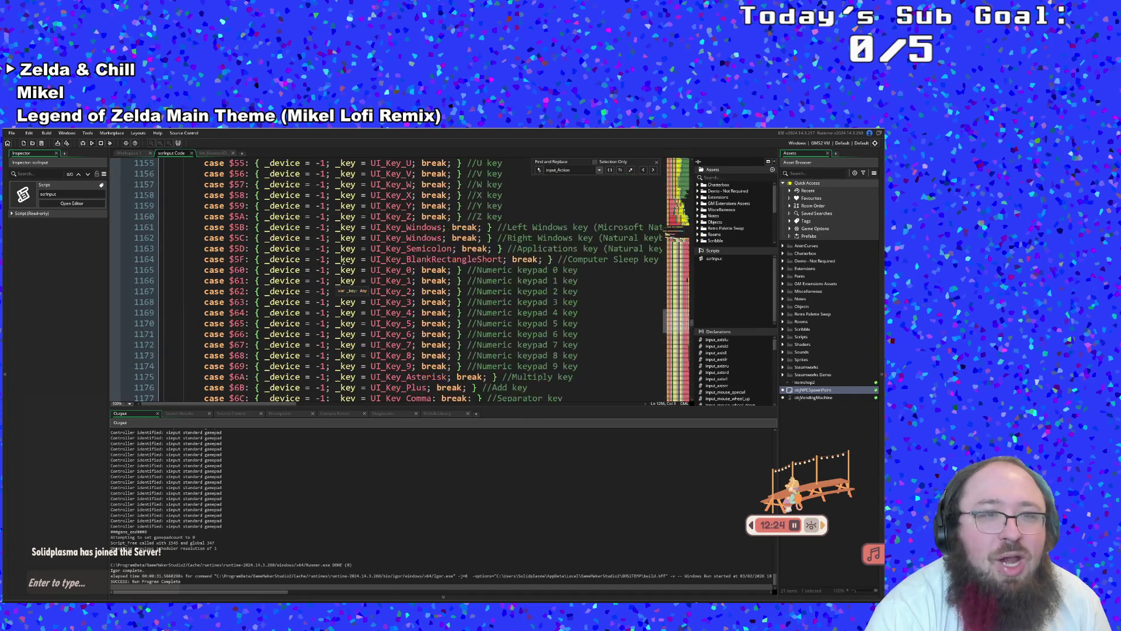
scroll(345, 258, up, 10)
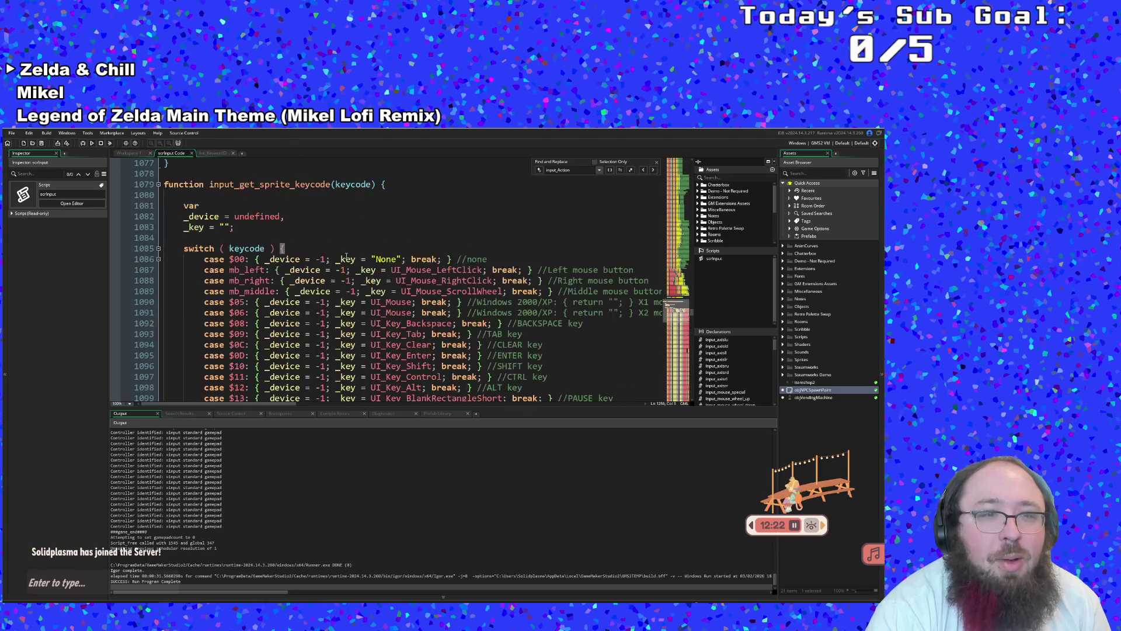
click(270, 240)
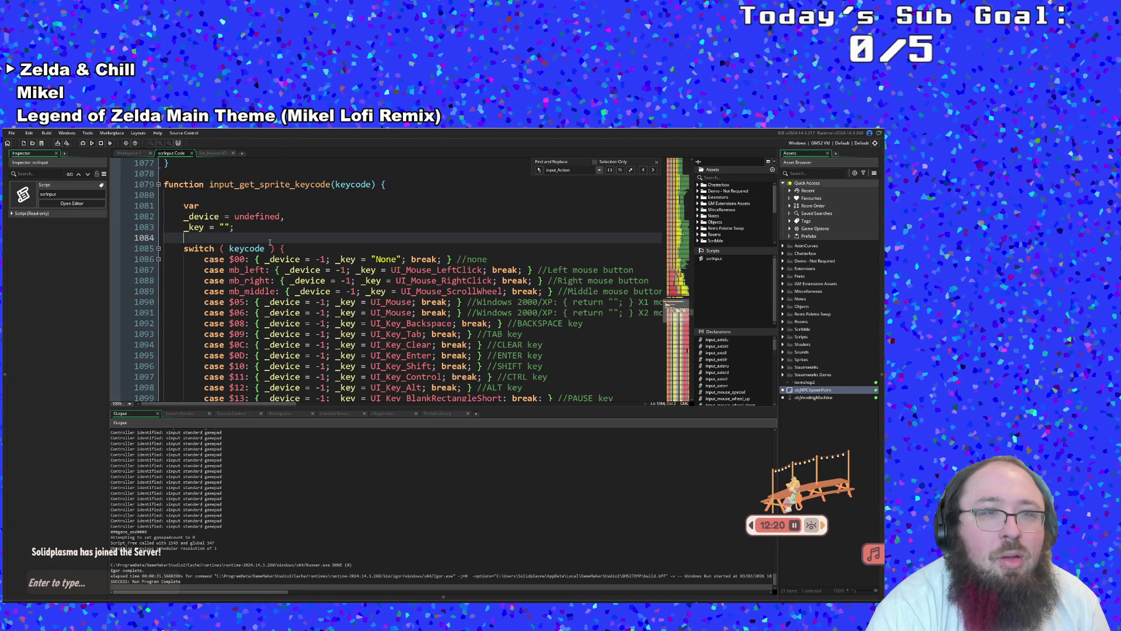
click(268, 258)
click(260, 240)
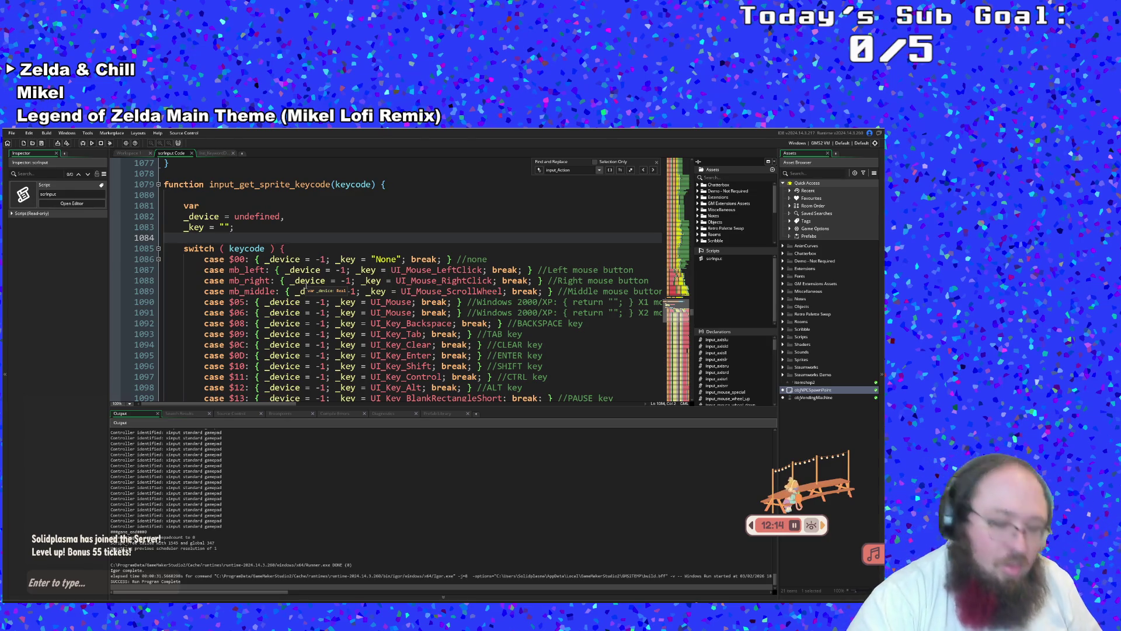
text(if glbo)
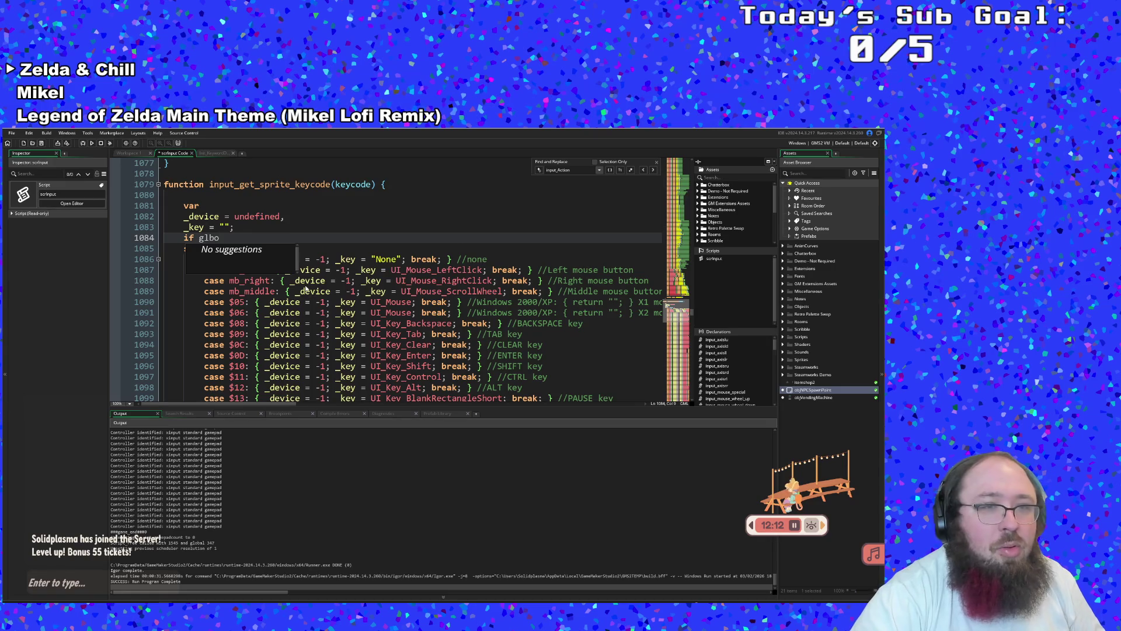
text(b)
Complete the condition's variable as global.Device_Current using the autocomplete suggestions
text(l.)
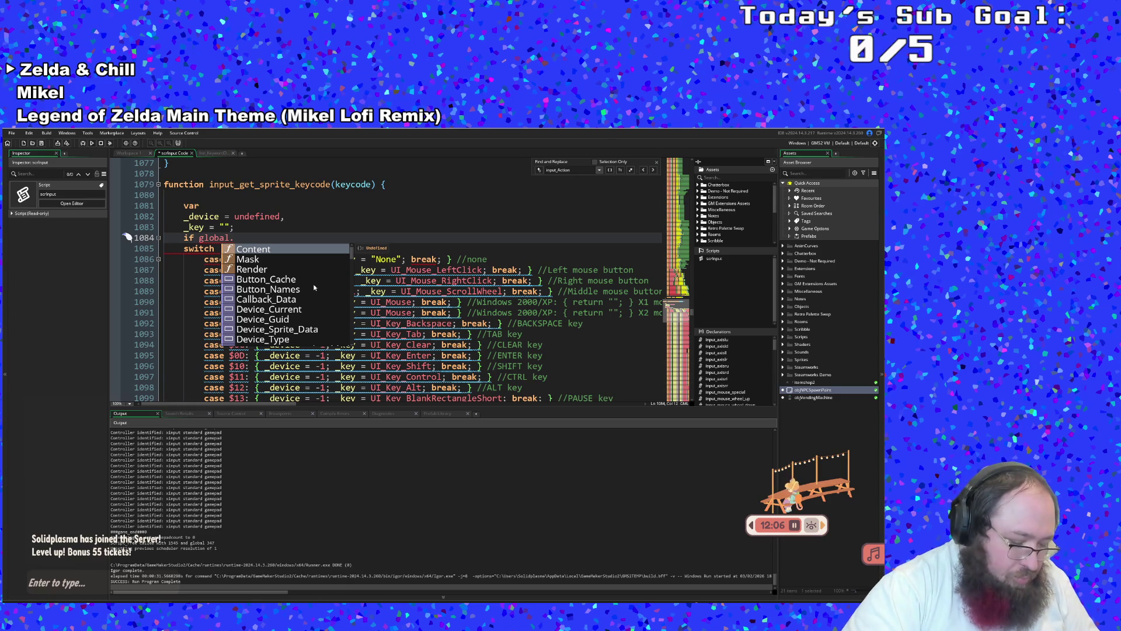
text(In)
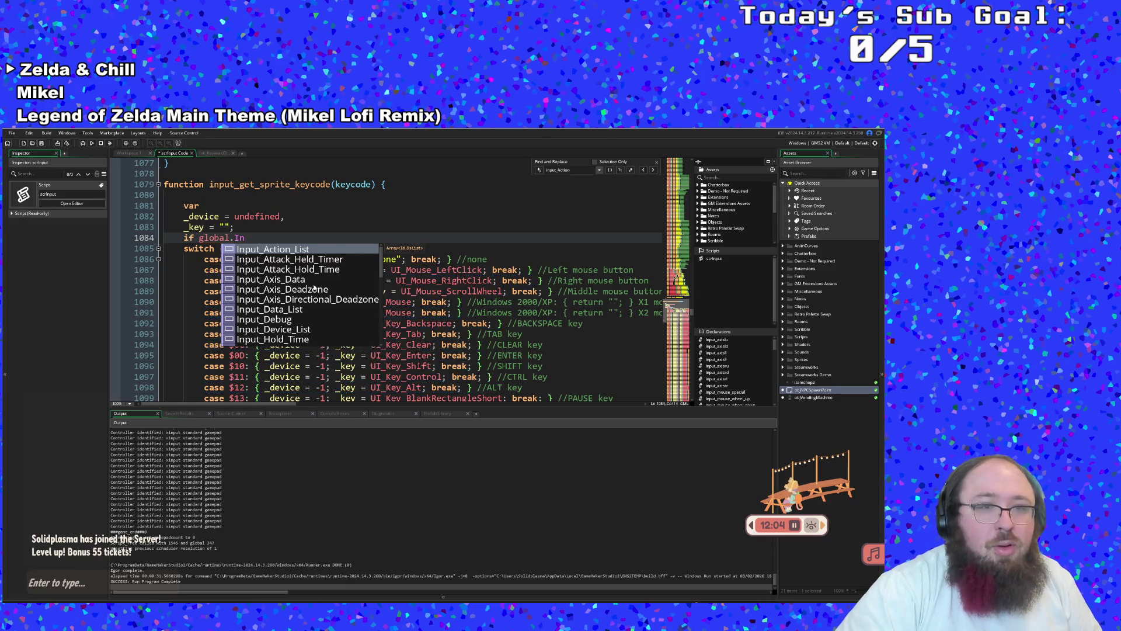
key(Down)
key(Down)
key(Down)
key(Down)
key(Down)
key(Down)
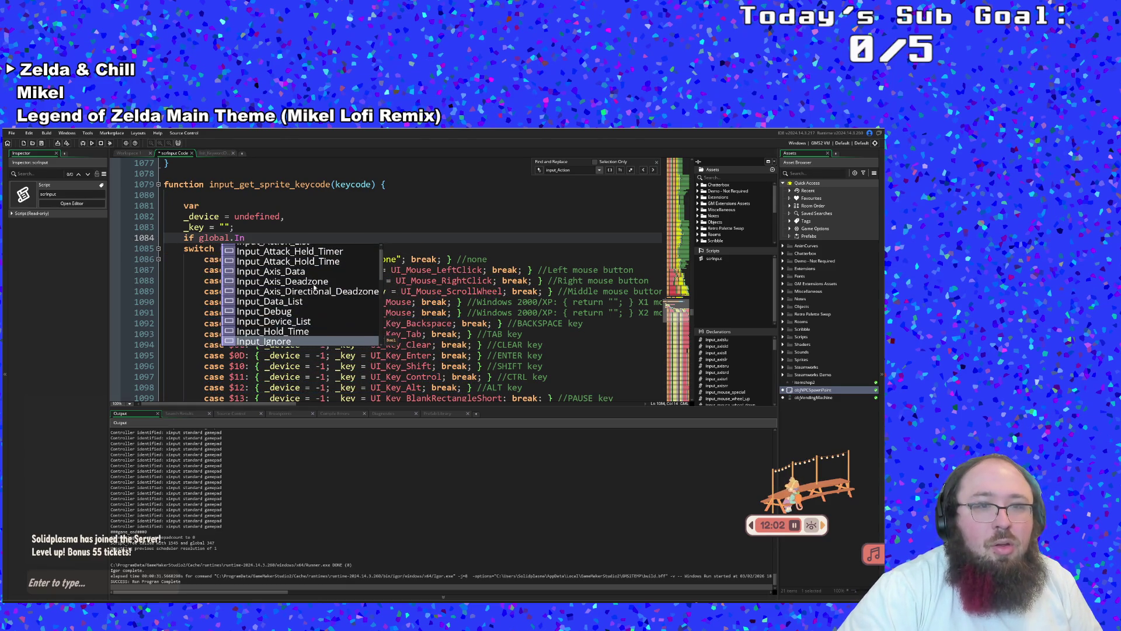
key(Down)
key(Down)
key(Down)
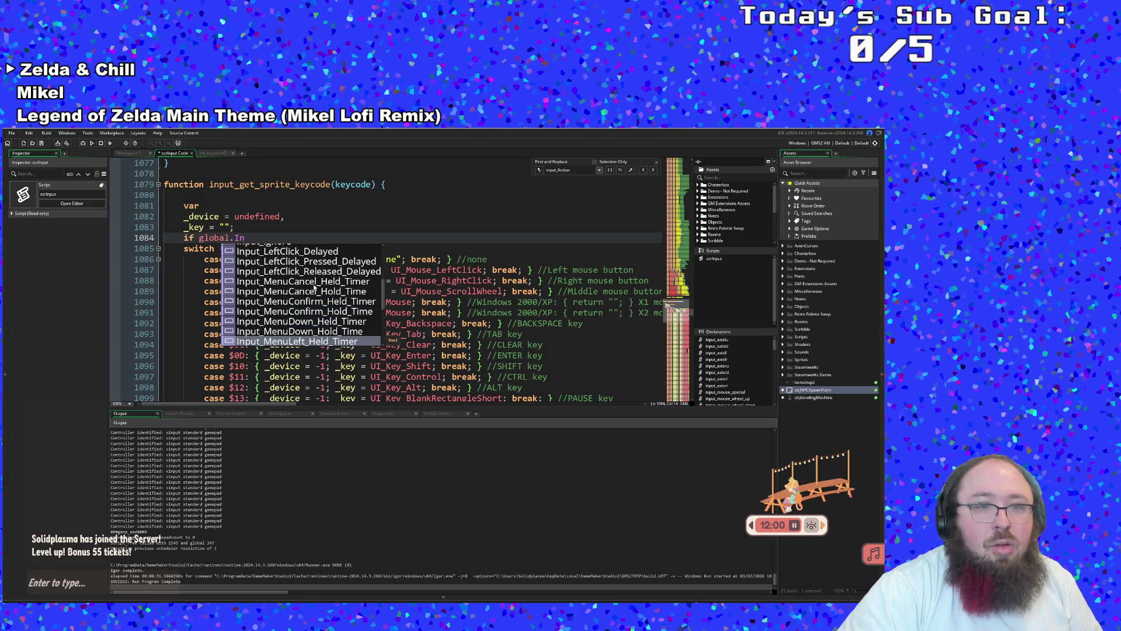
key(Down)
key(Down)
key(Down)
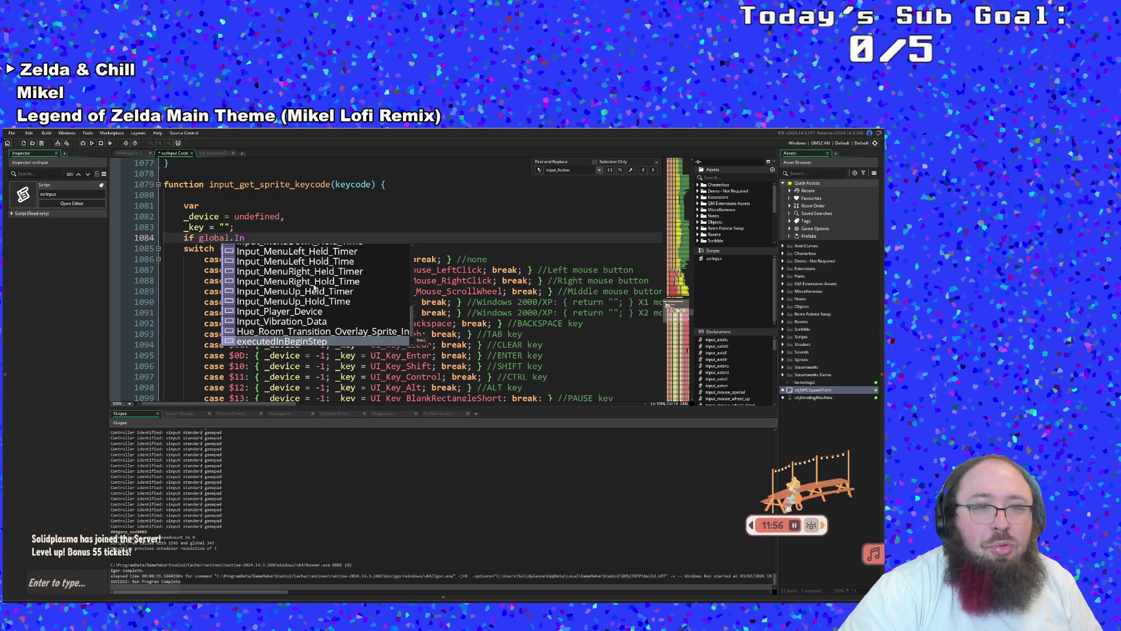
key(Down)
key(Down)
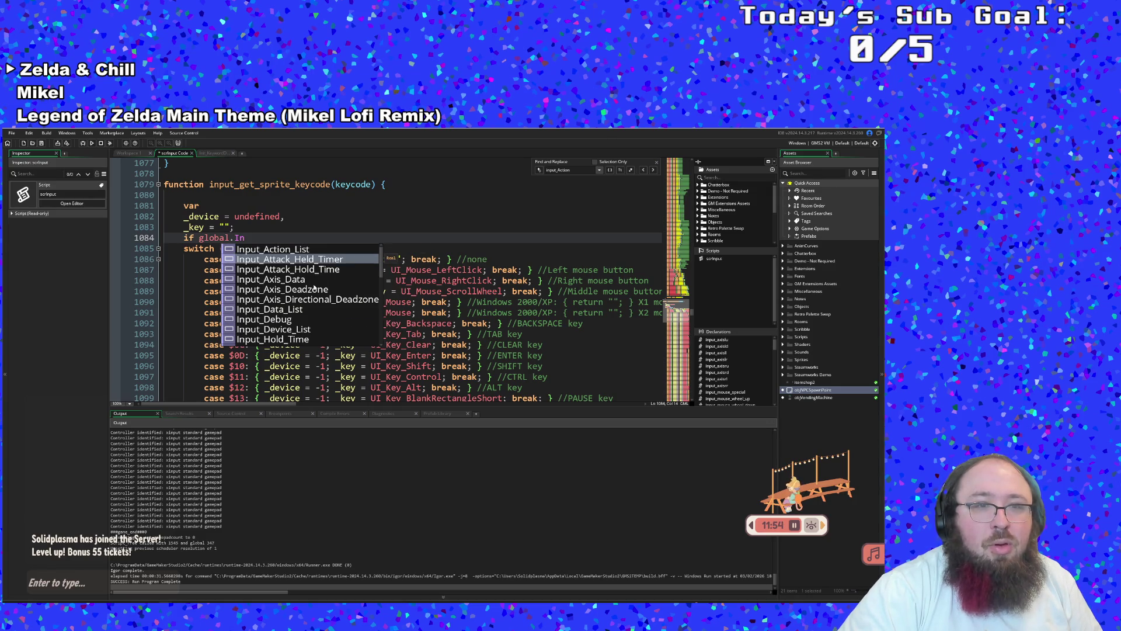
key(Down)
key(Down)
key(Down)
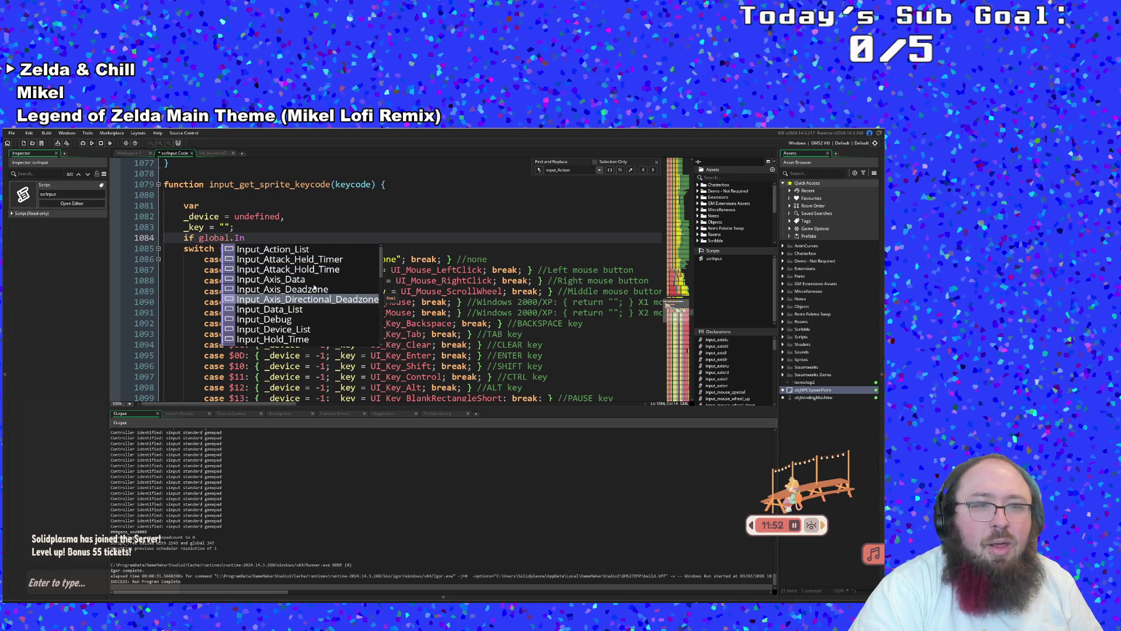
key(BackSpace)
key(BackSpace)
text(Contro)
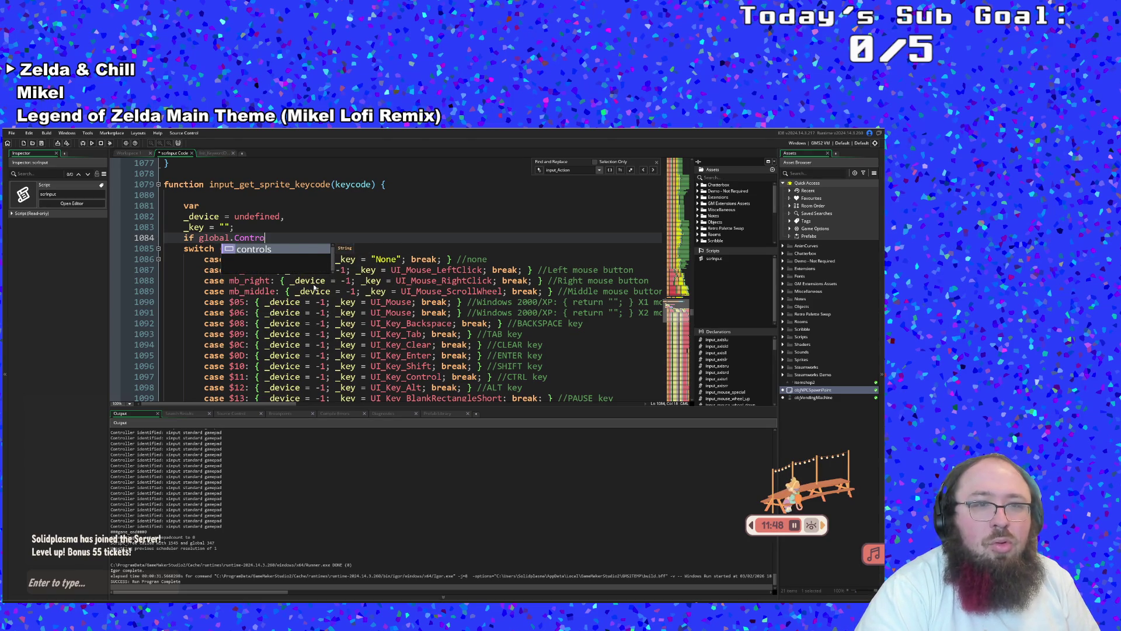
key(BackSpace)
key(BackSpace)
key(BackSpace)
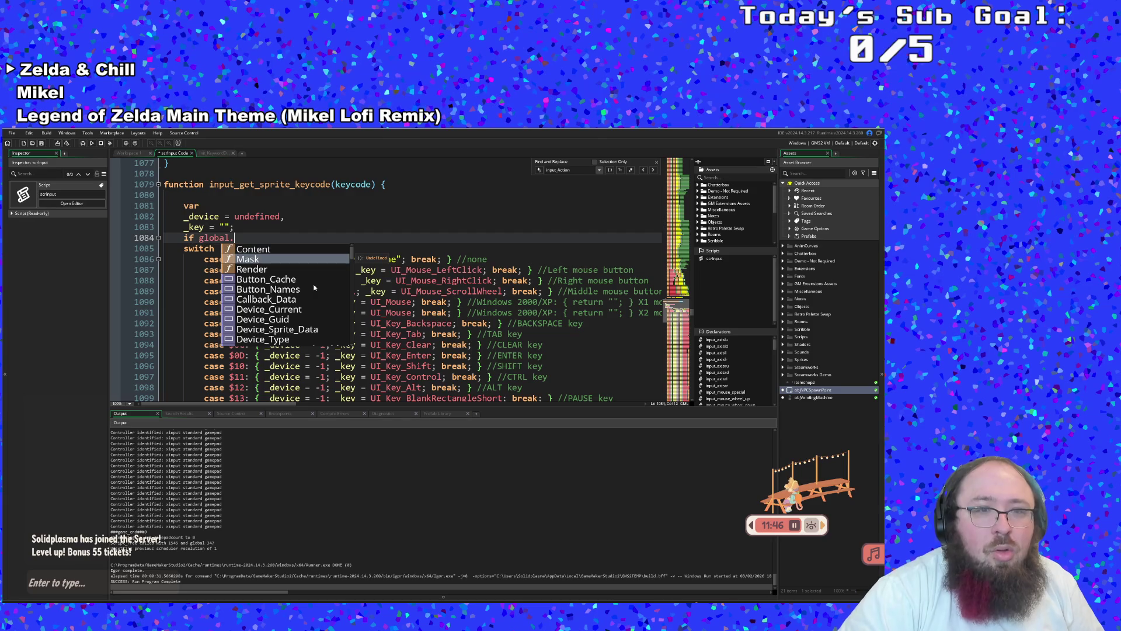
key(Down)
key(Down)
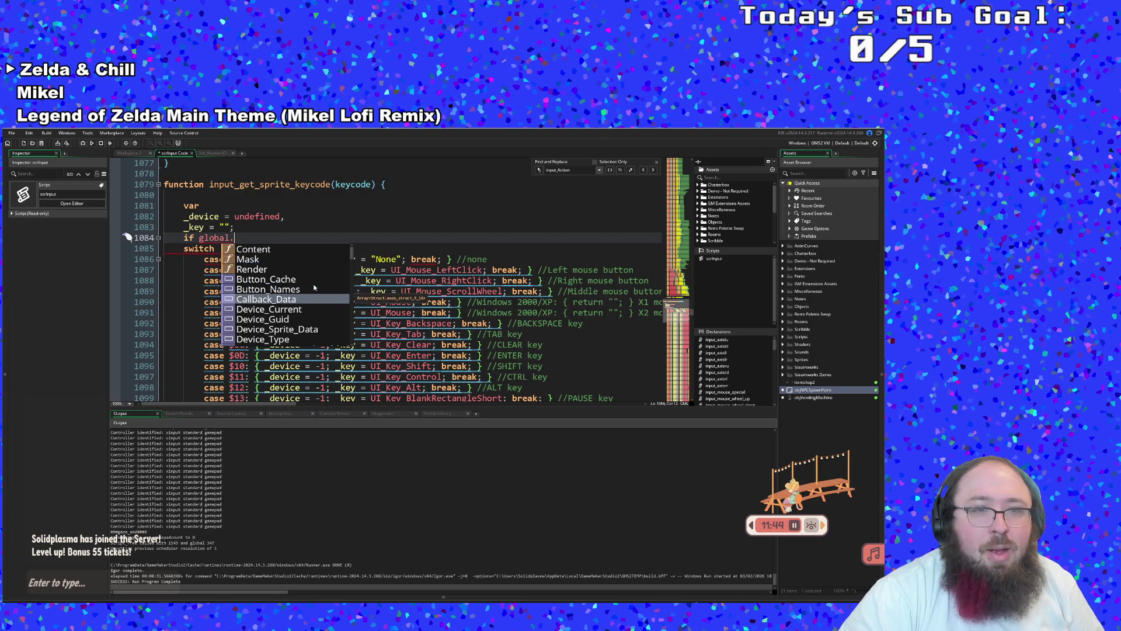
key(Return)
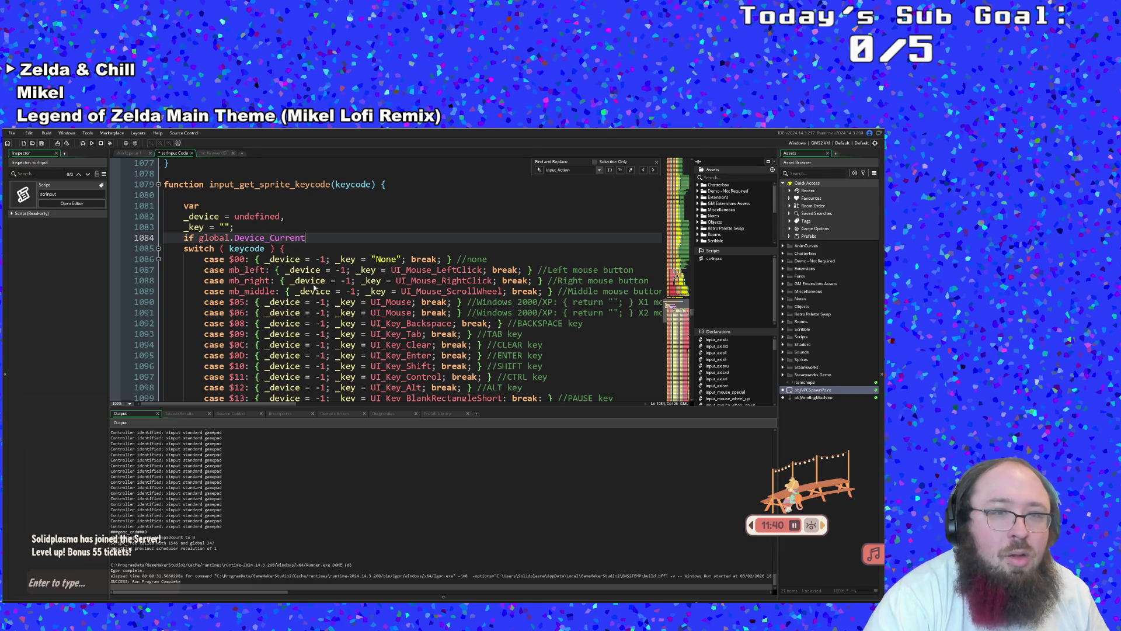
Finish the condition with '= -1' and open the block with '{' on a new line
text(= -1)
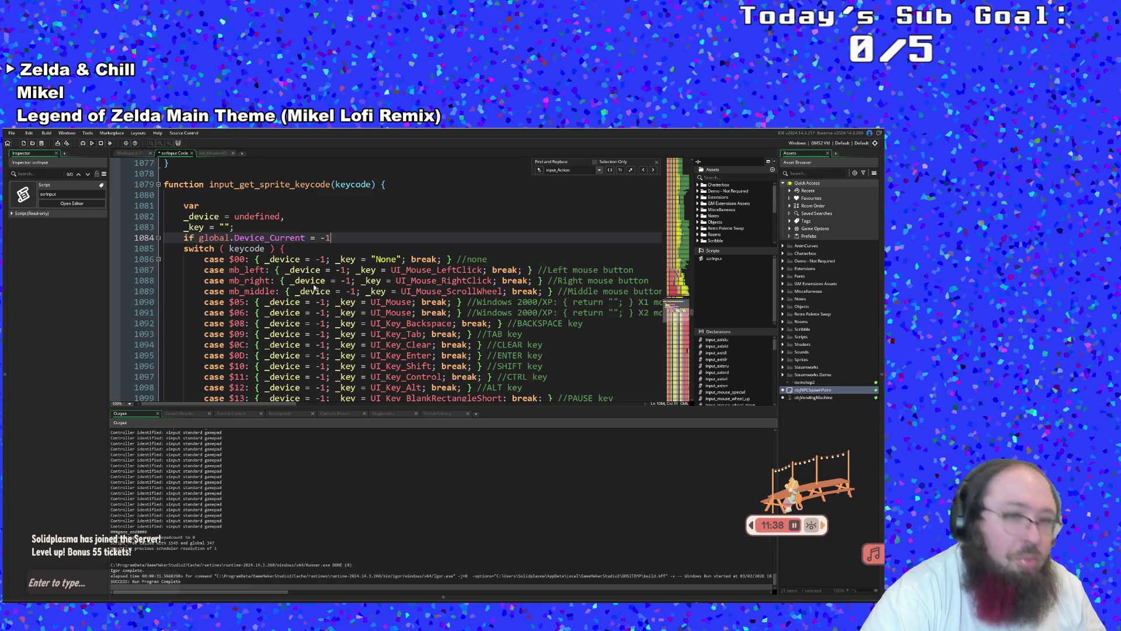
key(Return)
text({)
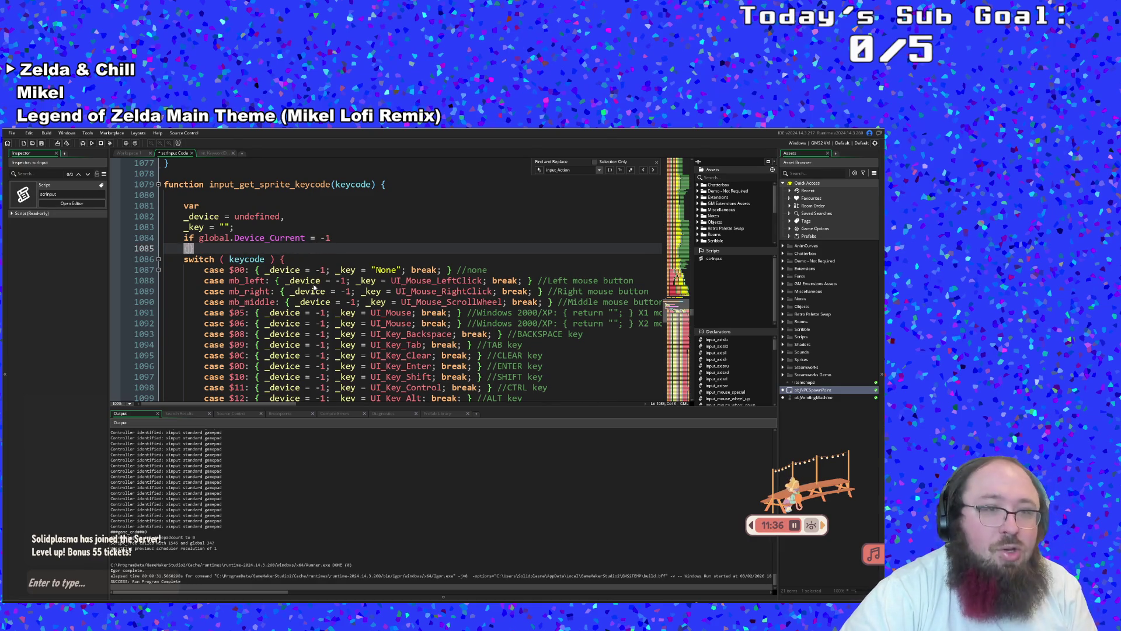
key(Delete)
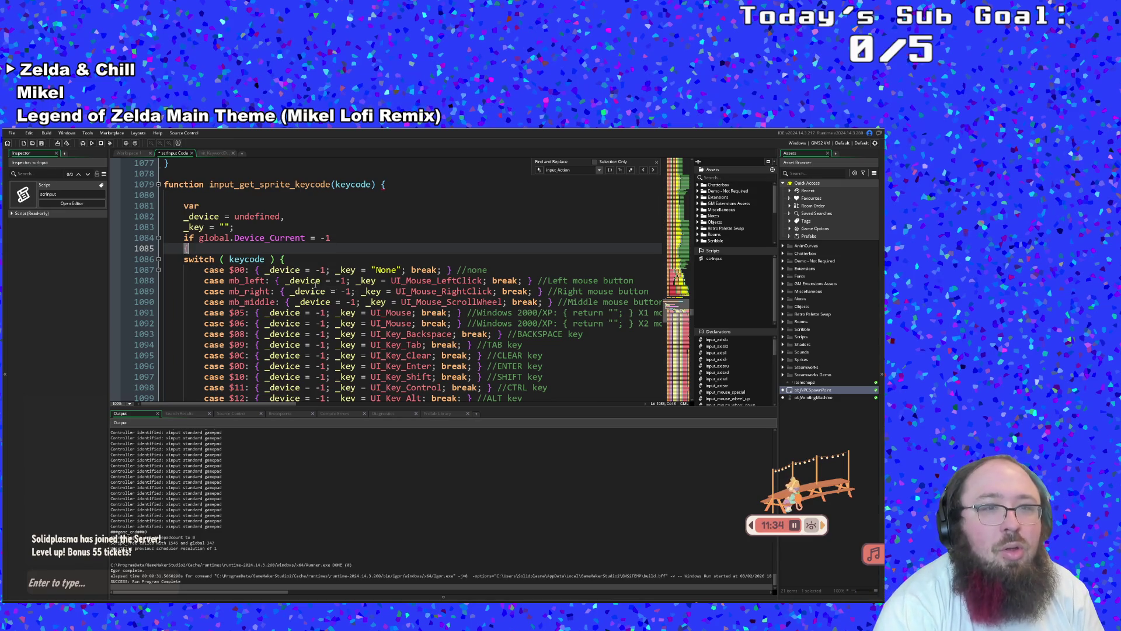
Add a new line after the keycode switch's closing brace to end the Device_Current block
scroll(316, 283, down, 20)
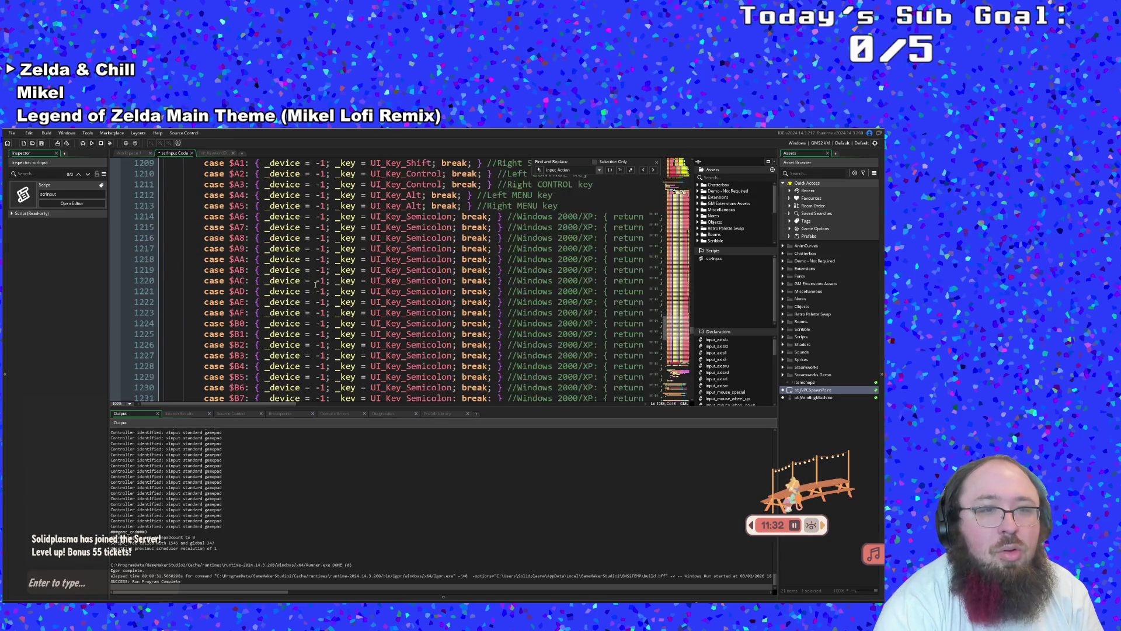
scroll(316, 285, down, 12)
scroll(221, 302, up, 2)
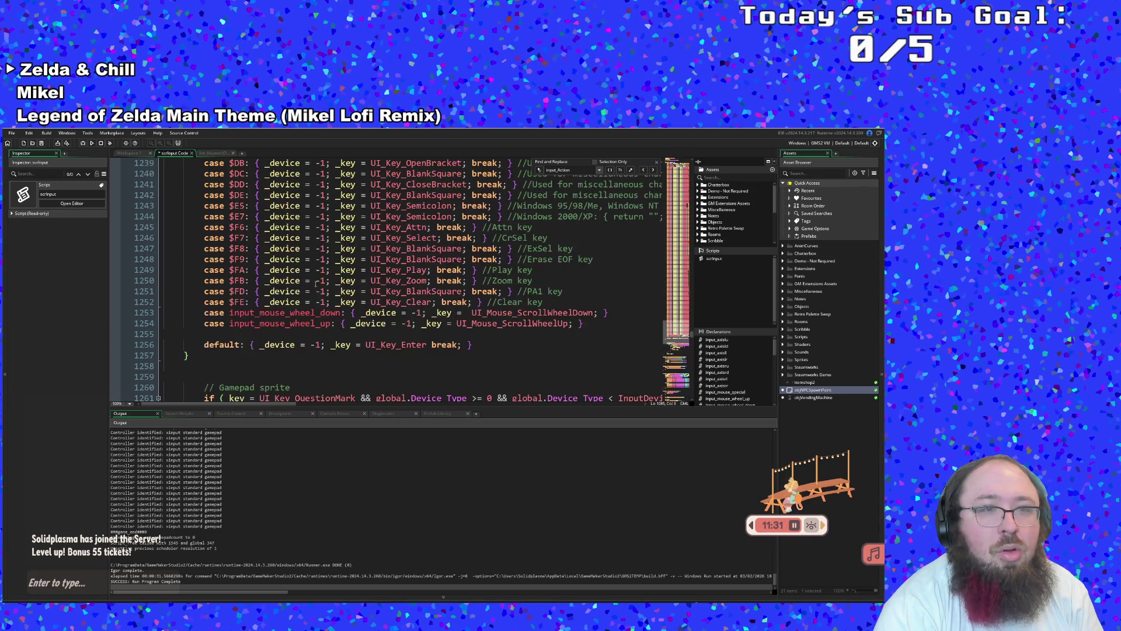
click(188, 355)
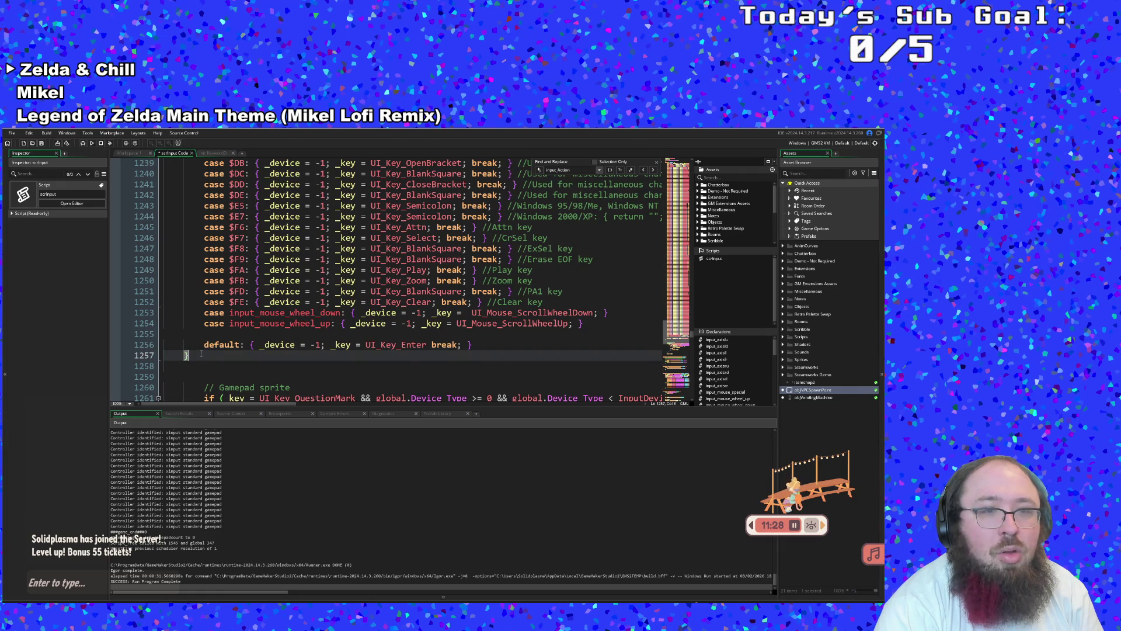
scroll(201, 354, up, 20)
scroll(221, 346, up, 20)
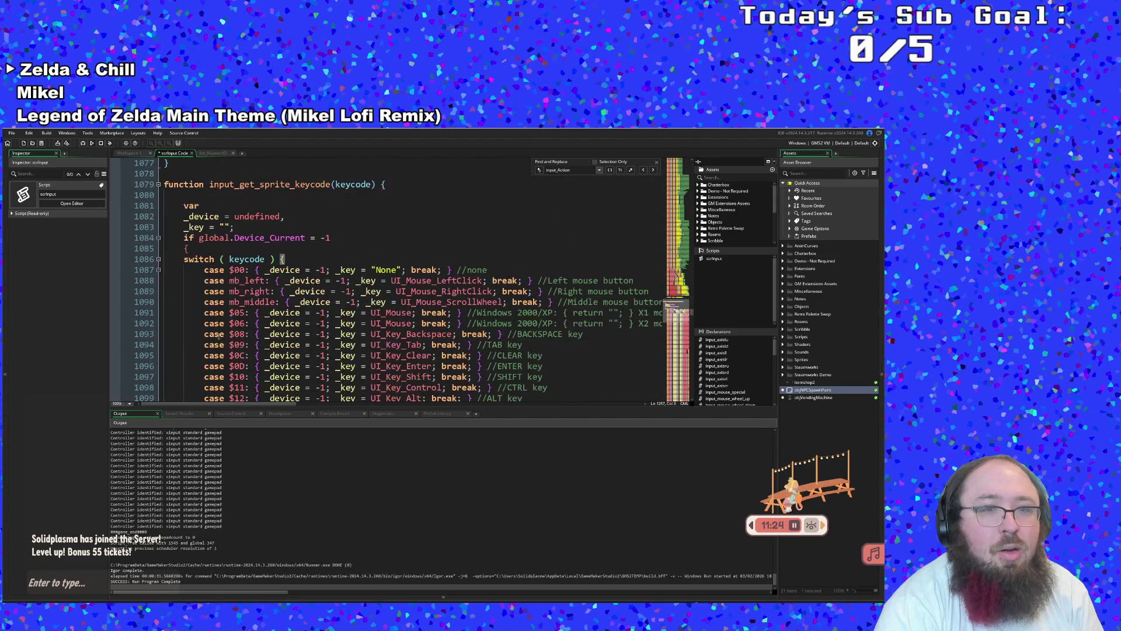
scroll(215, 338, down, 20)
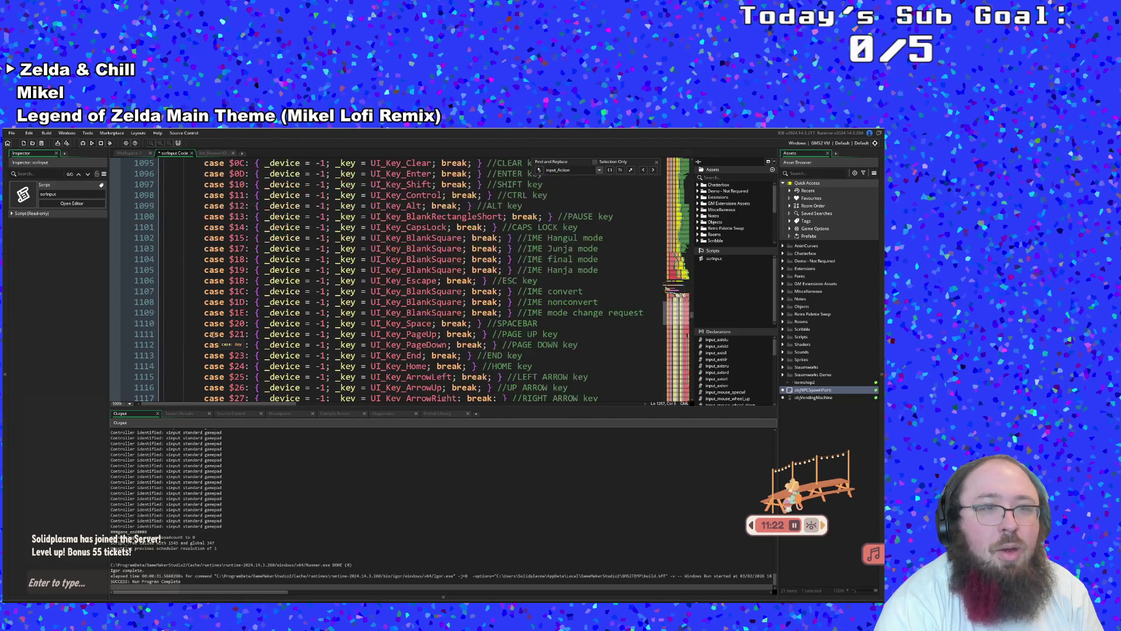
scroll(209, 331, down, 10)
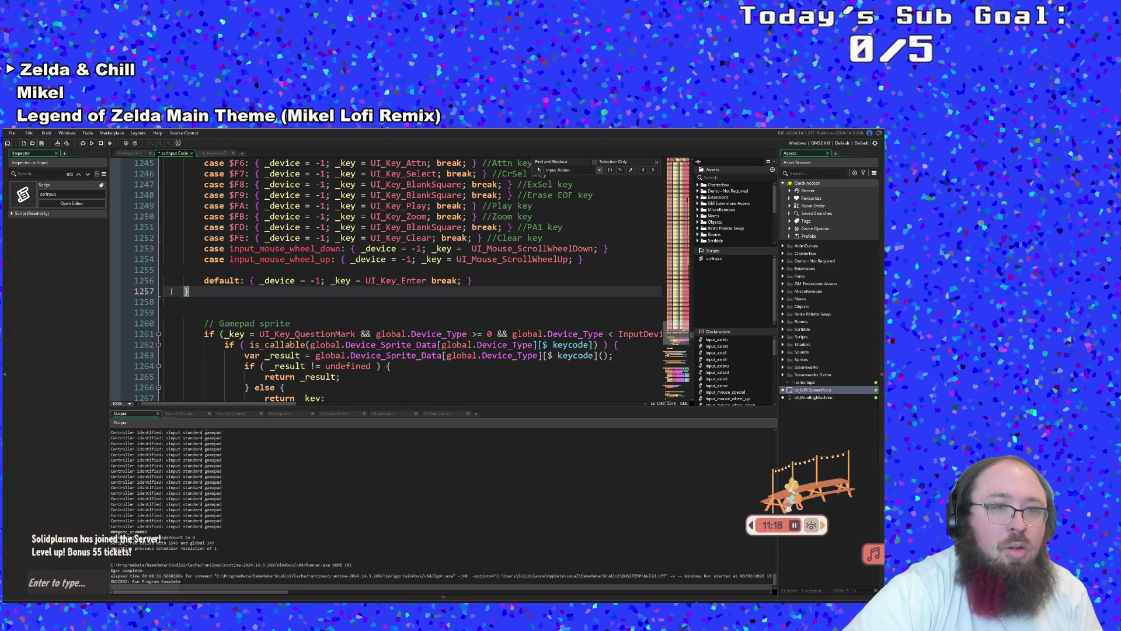
key(Return)
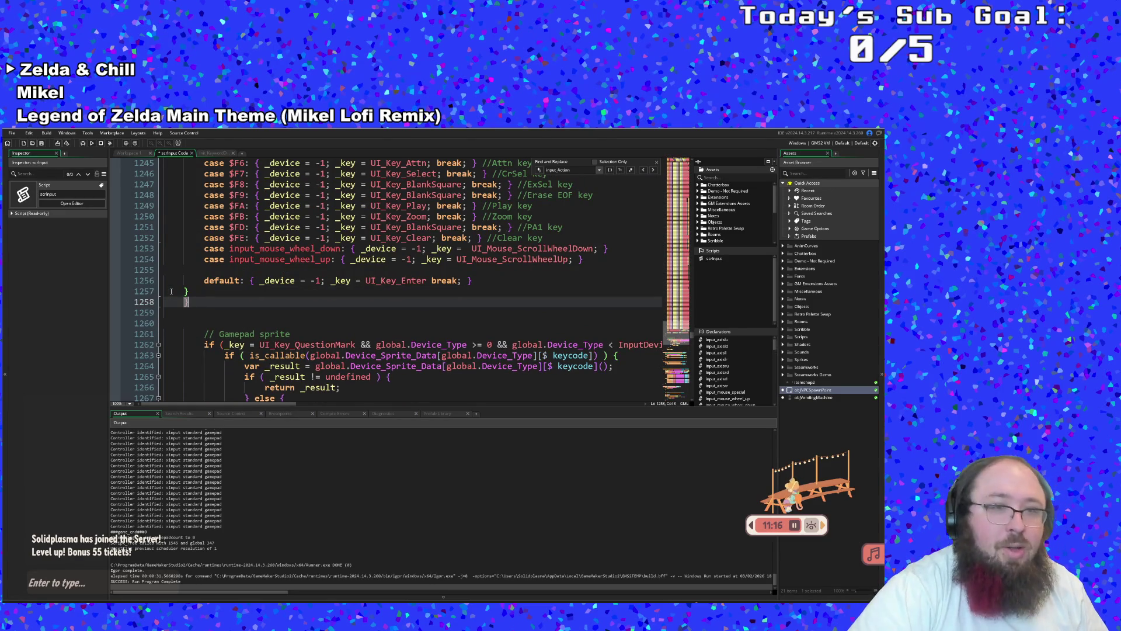
Comment the default case out again with '//'
click(204, 281)
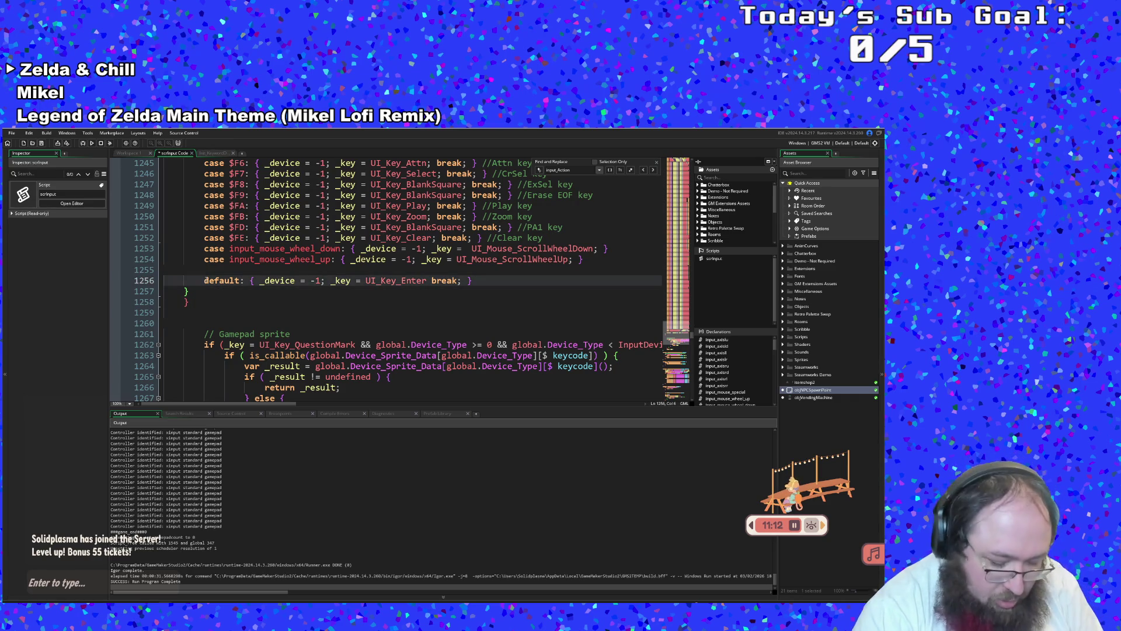
text(//)
click(210, 333)
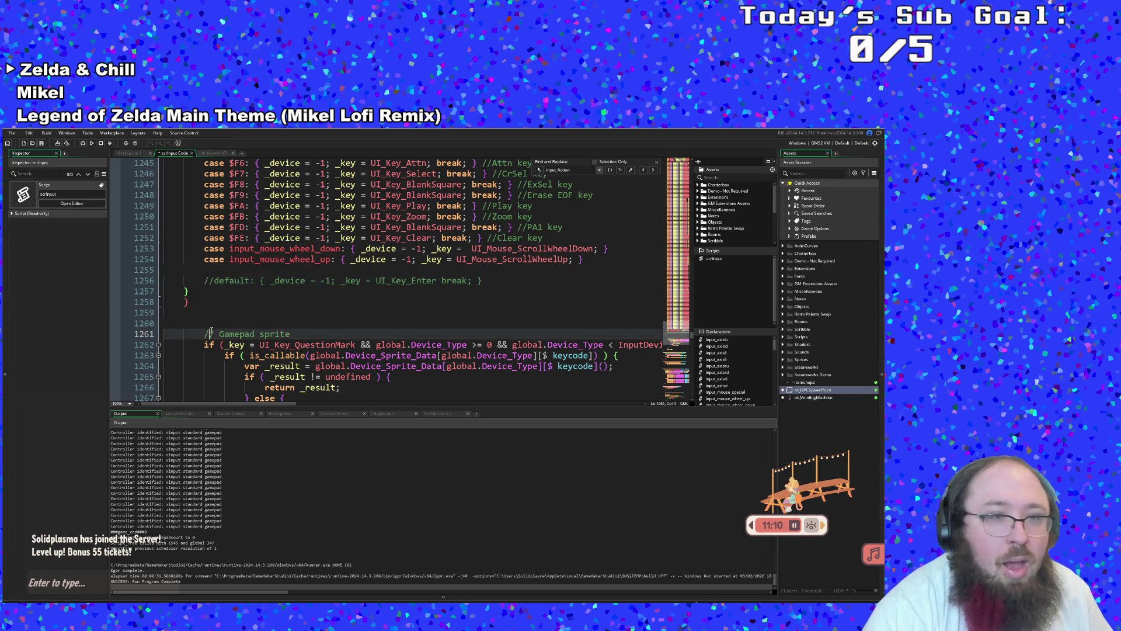
click(209, 325)
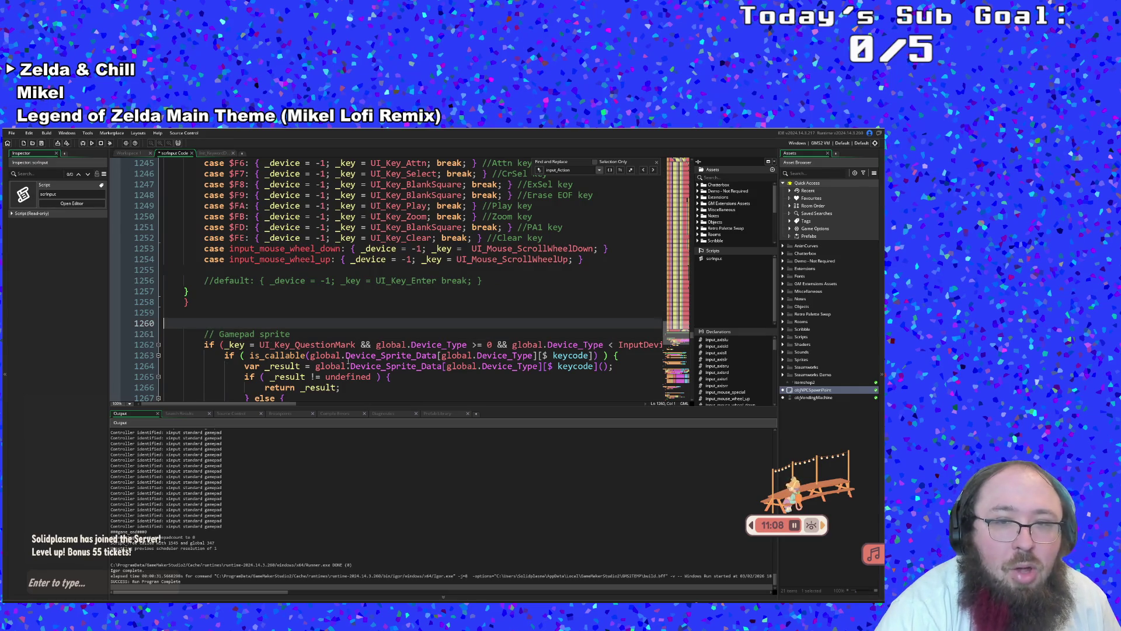
Delete the '_key = UI_Key_QuestionMark && ' condition from line 1262's gamepad check
scroll(398, 348, down, 2)
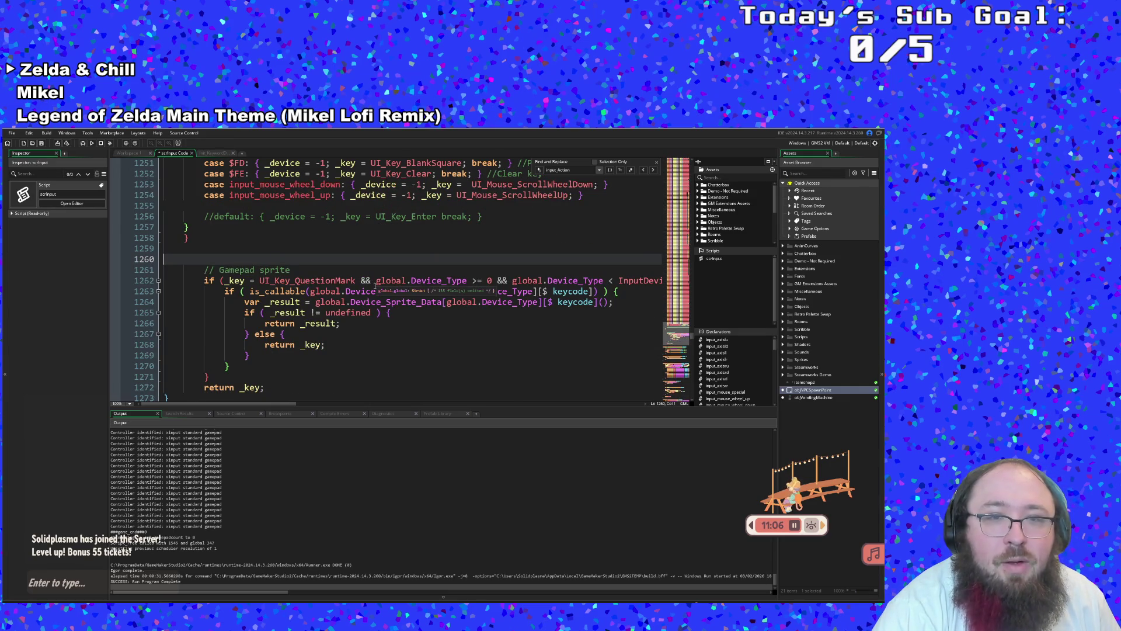
drag(375, 281, 221, 281)
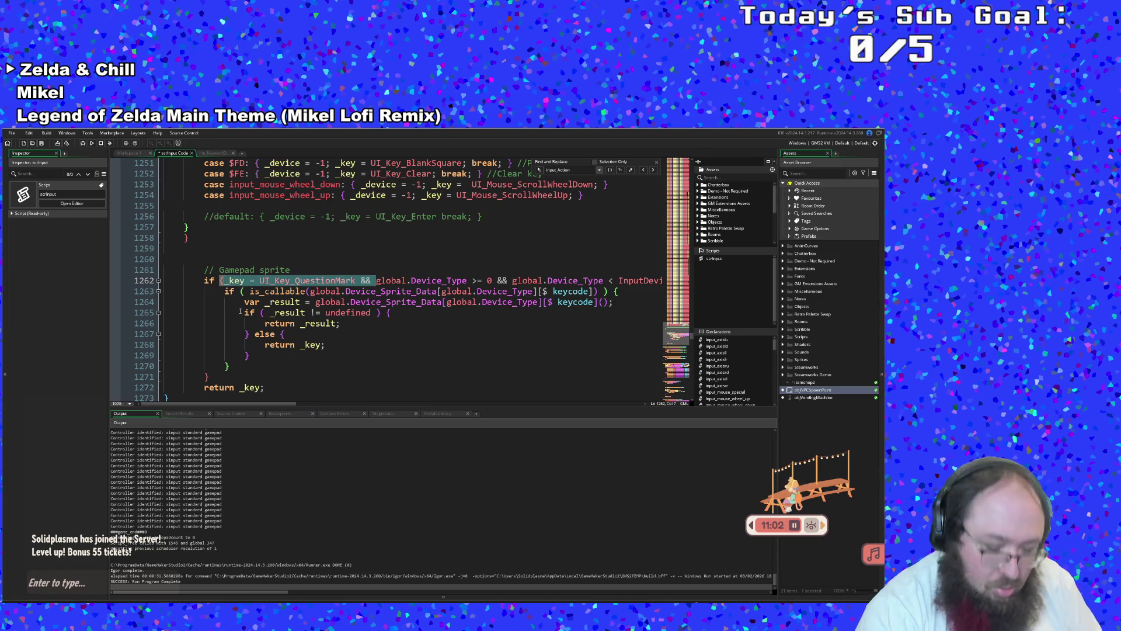
key(BackSpace)
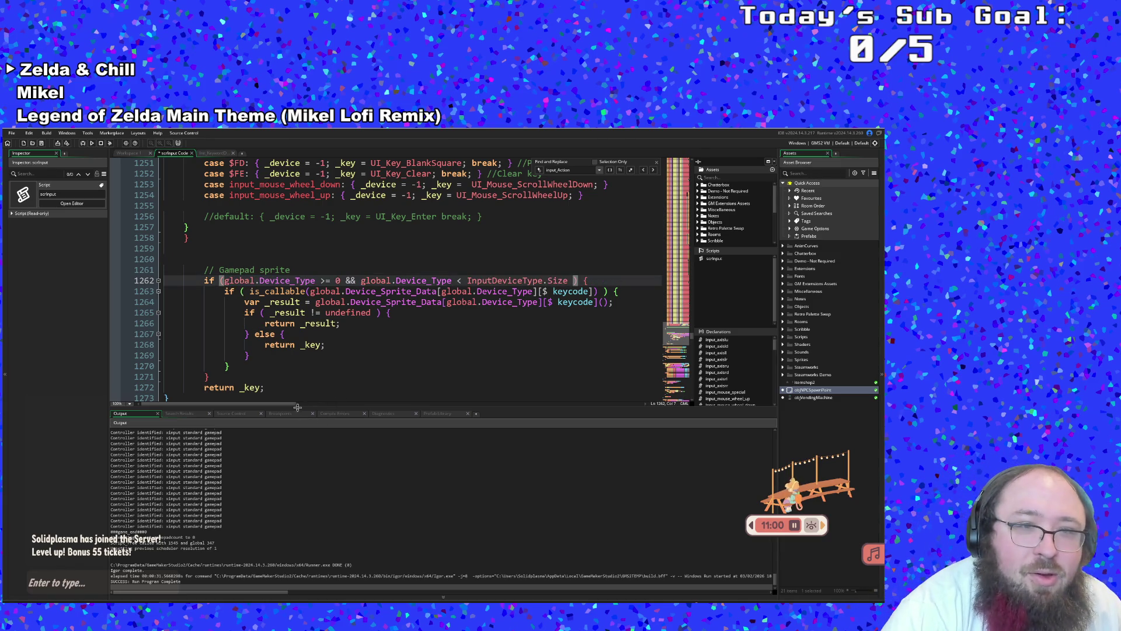
drag(285, 404, 301, 404)
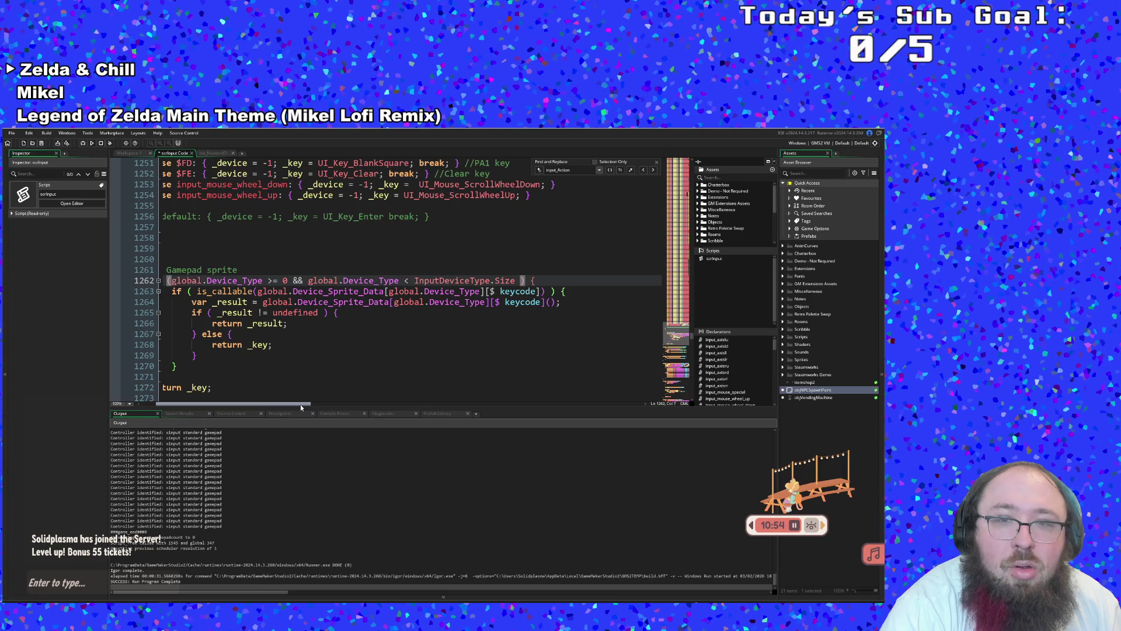
drag(300, 404, 254, 412)
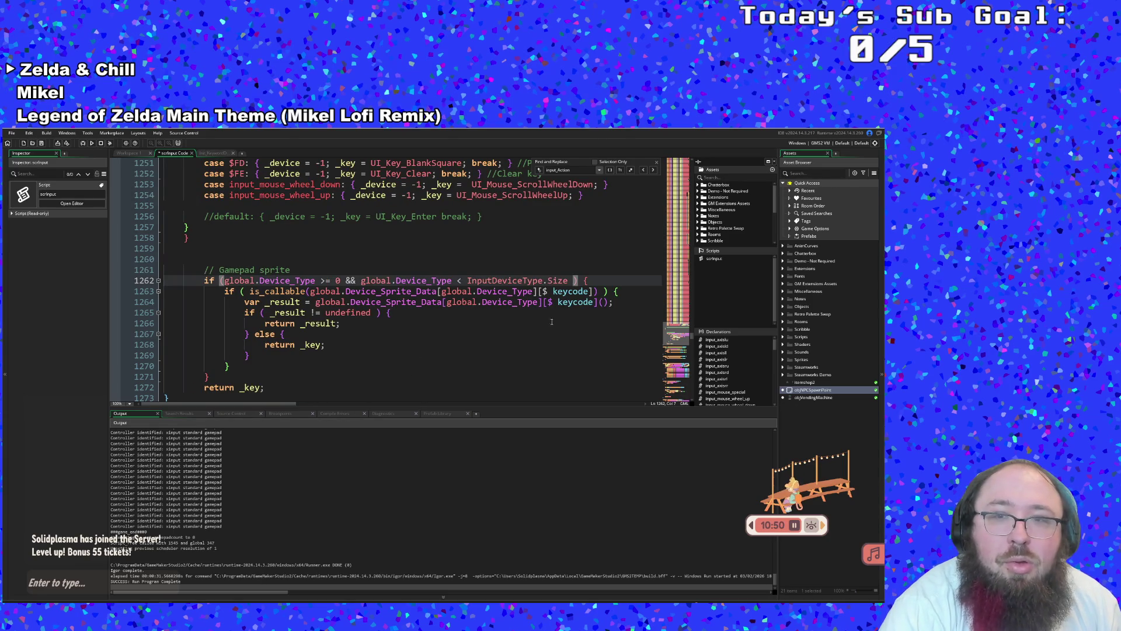
Check the gamepad sprite block's braces match across lines 1263 to 1270
click(603, 291)
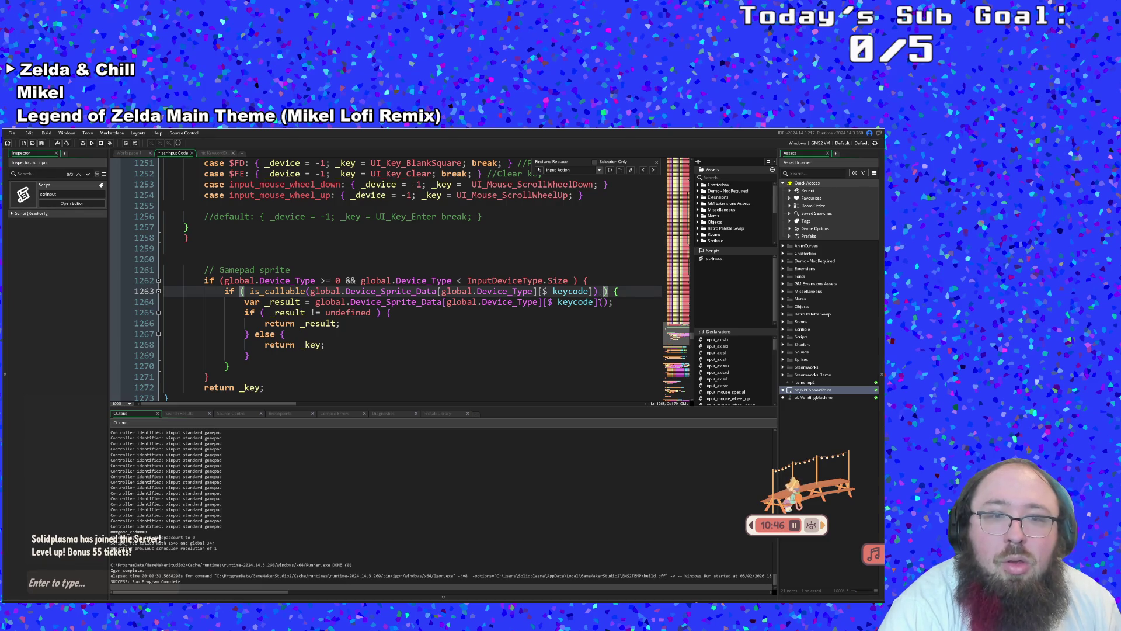
click(595, 302)
click(614, 302)
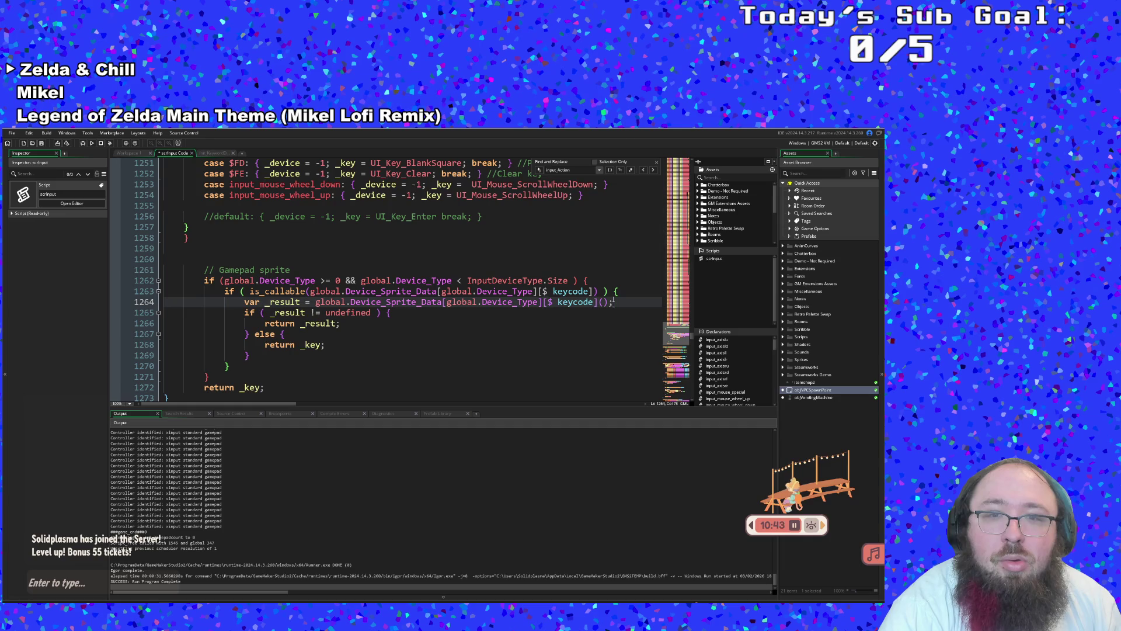
text({)
click(391, 313)
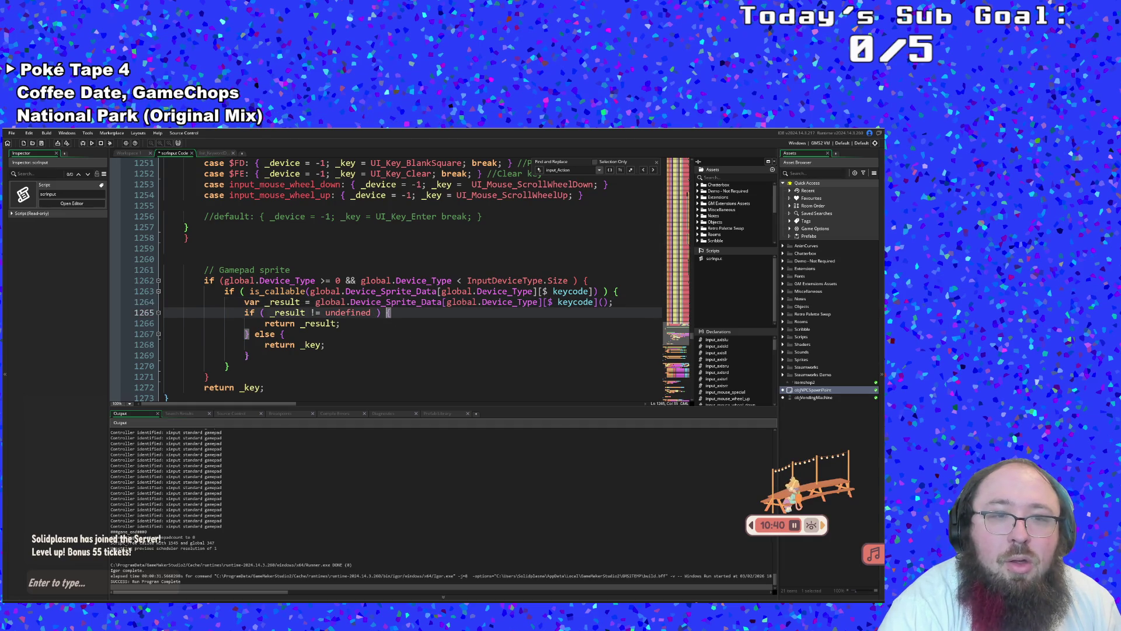
click(246, 355)
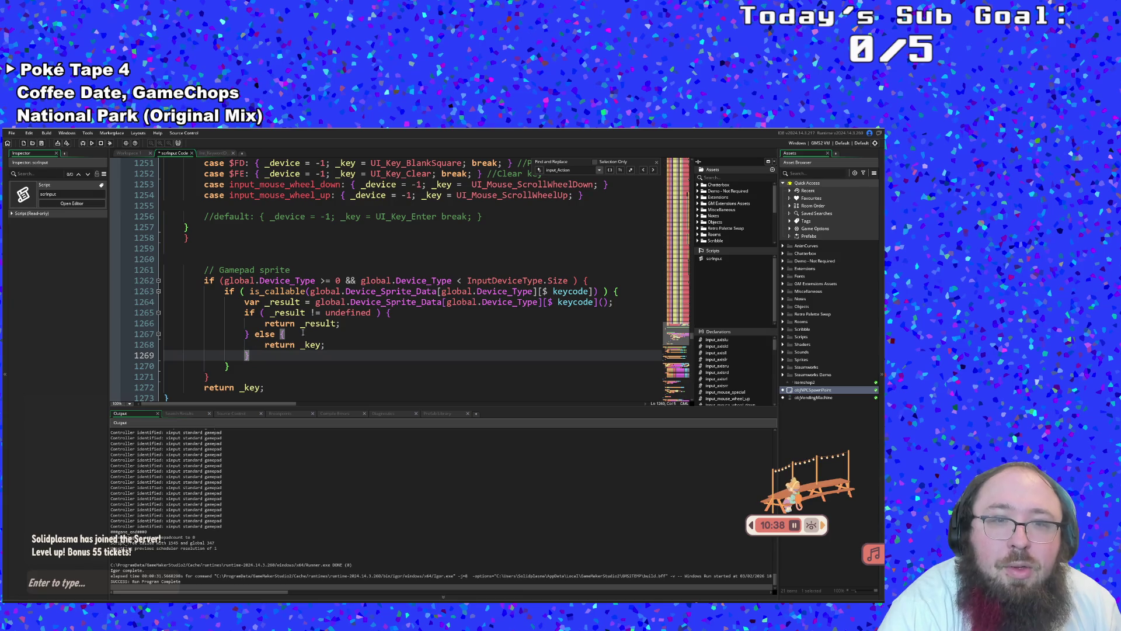
click(388, 313)
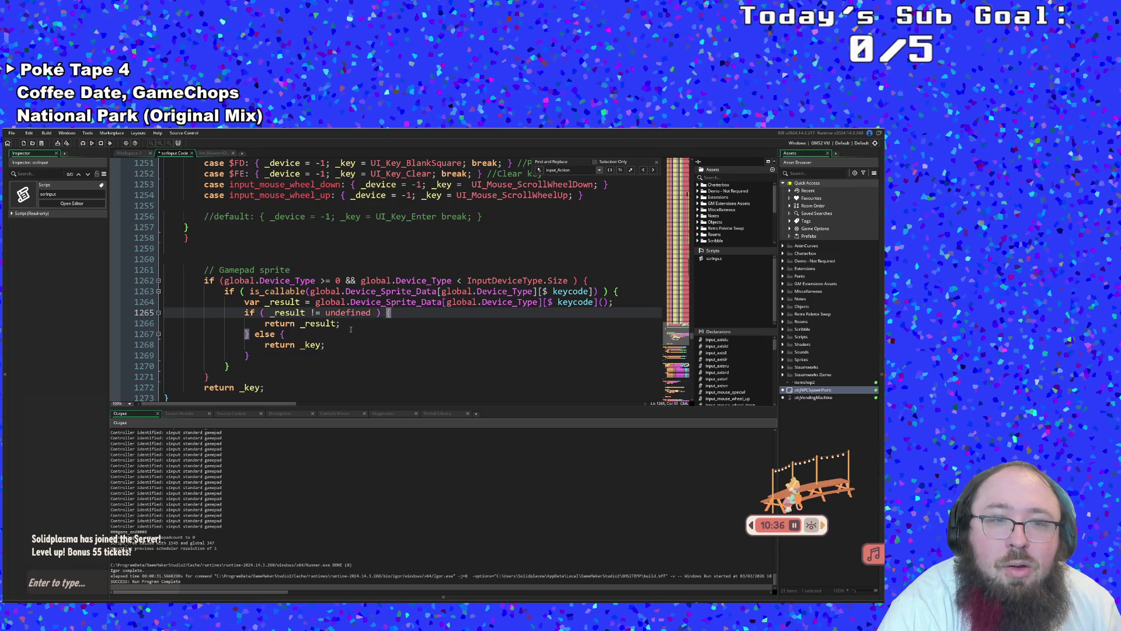
text({)
click(246, 355)
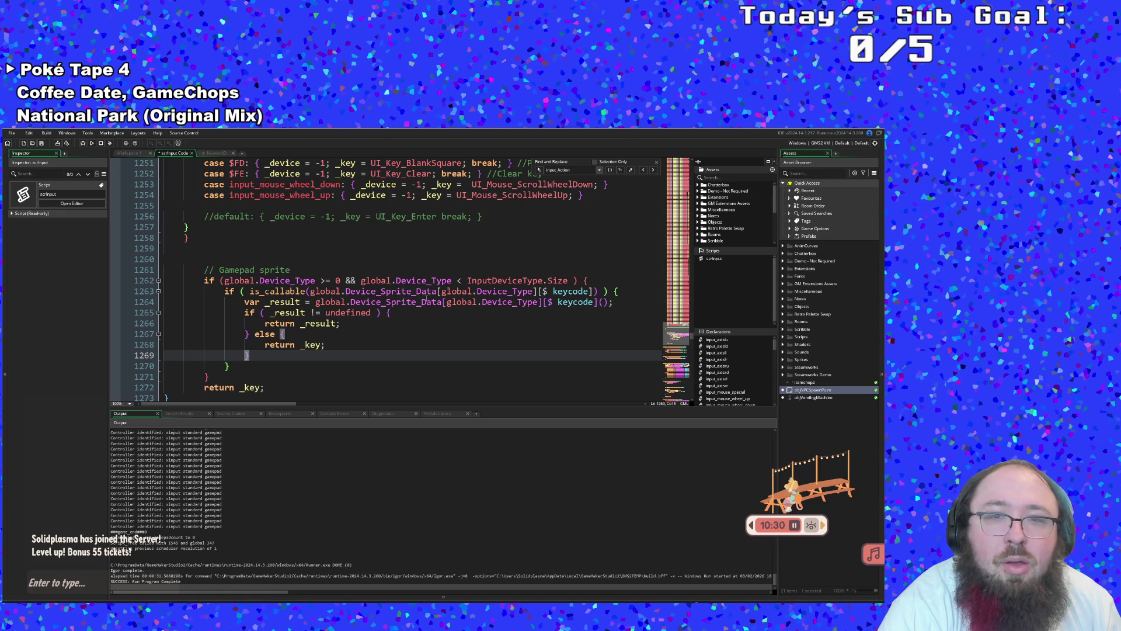
click(226, 366)
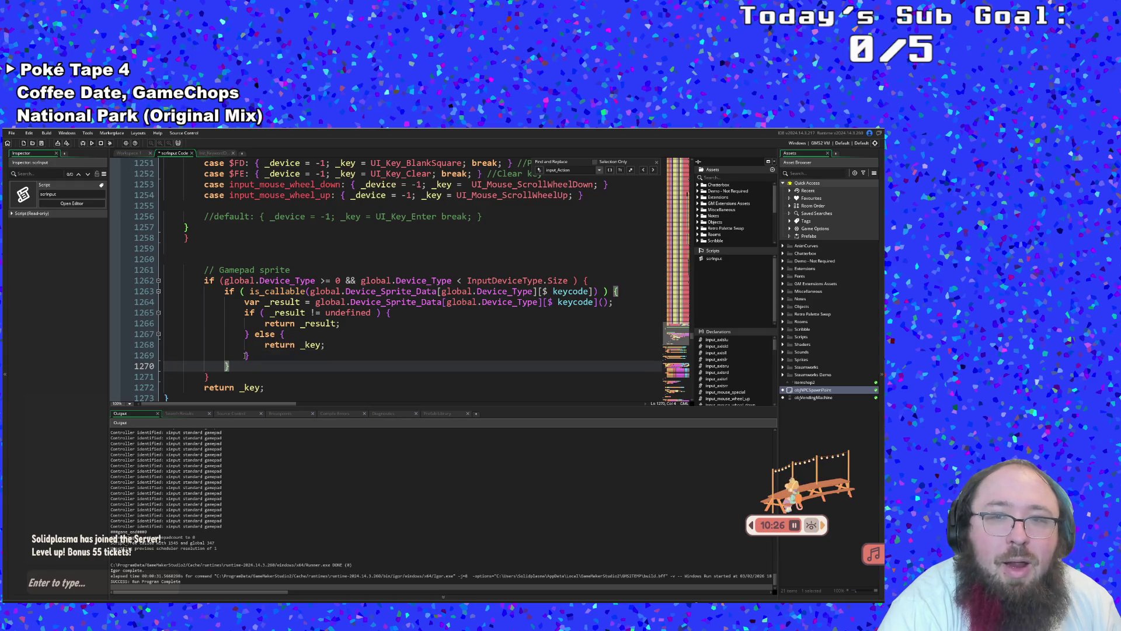
click(246, 356)
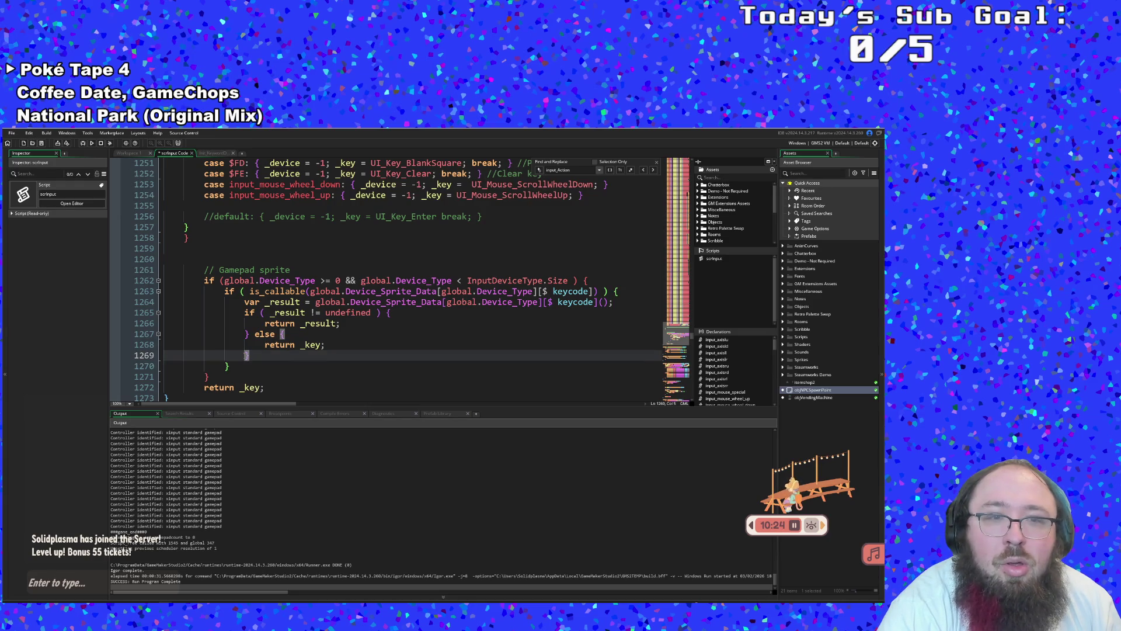
click(245, 334)
click(245, 356)
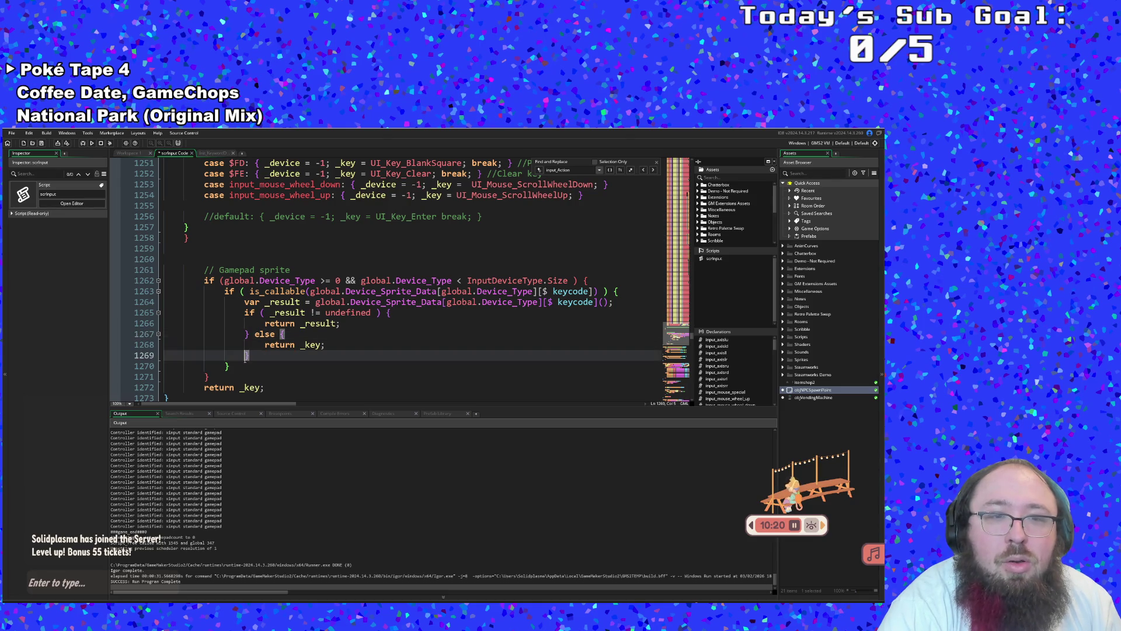
click(205, 376)
scroll(205, 376, down, 2)
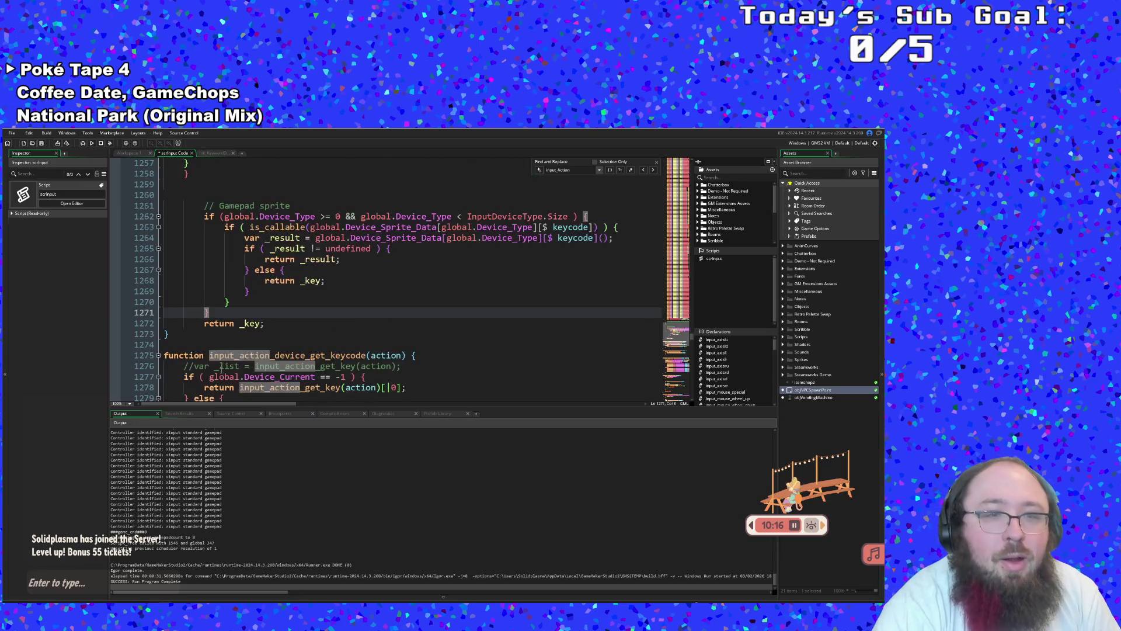
scroll(221, 370, up, 4)
click(187, 302)
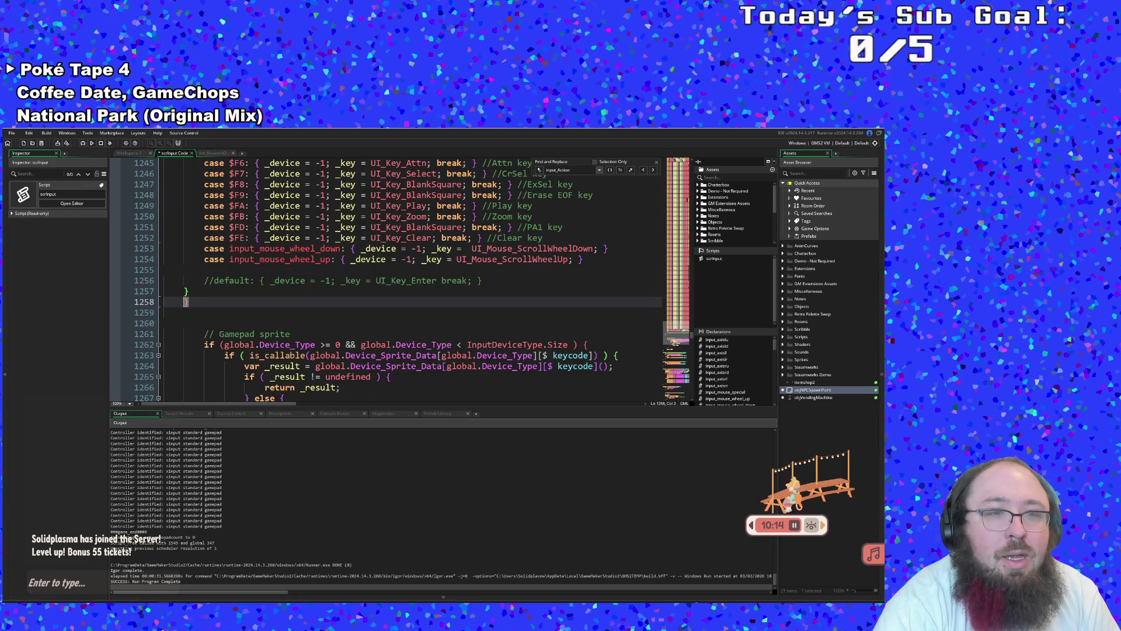
scroll(199, 335, down, 6)
scroll(201, 335, up, 5)
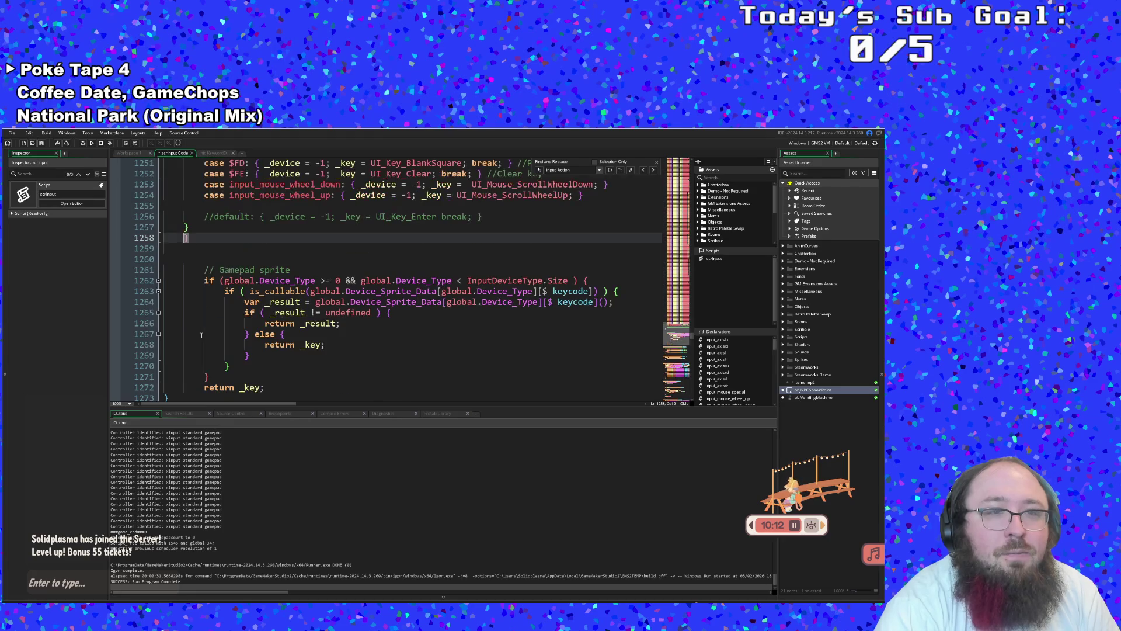
scroll(202, 335, up, 2)
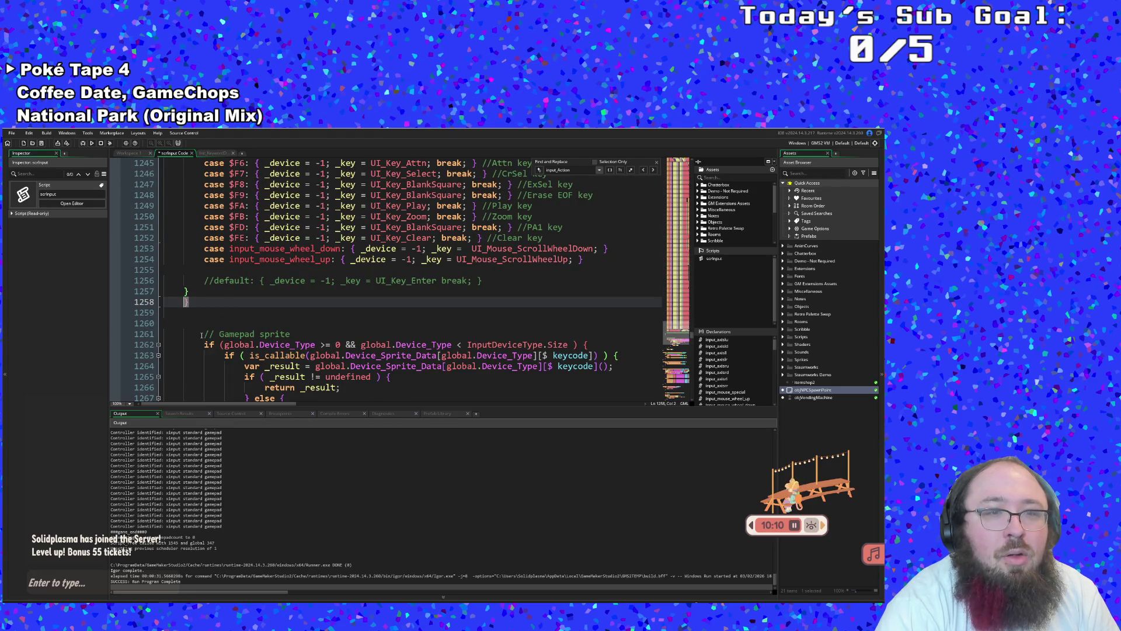
scroll(201, 336, up, 3)
scroll(205, 336, down, 7)
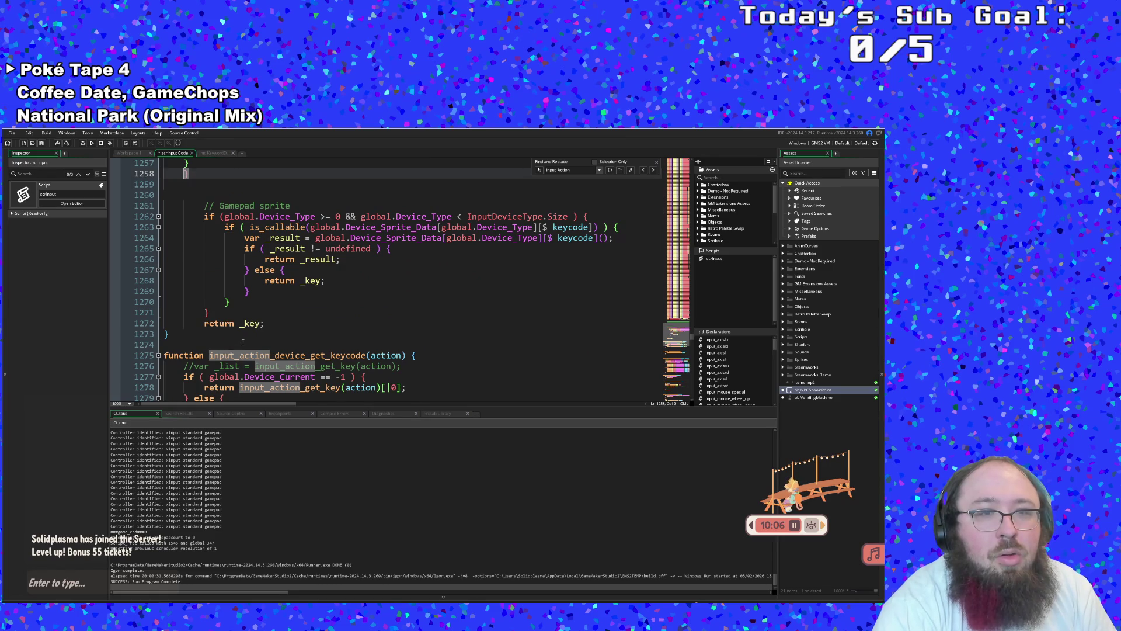
scroll(243, 342, up, 20)
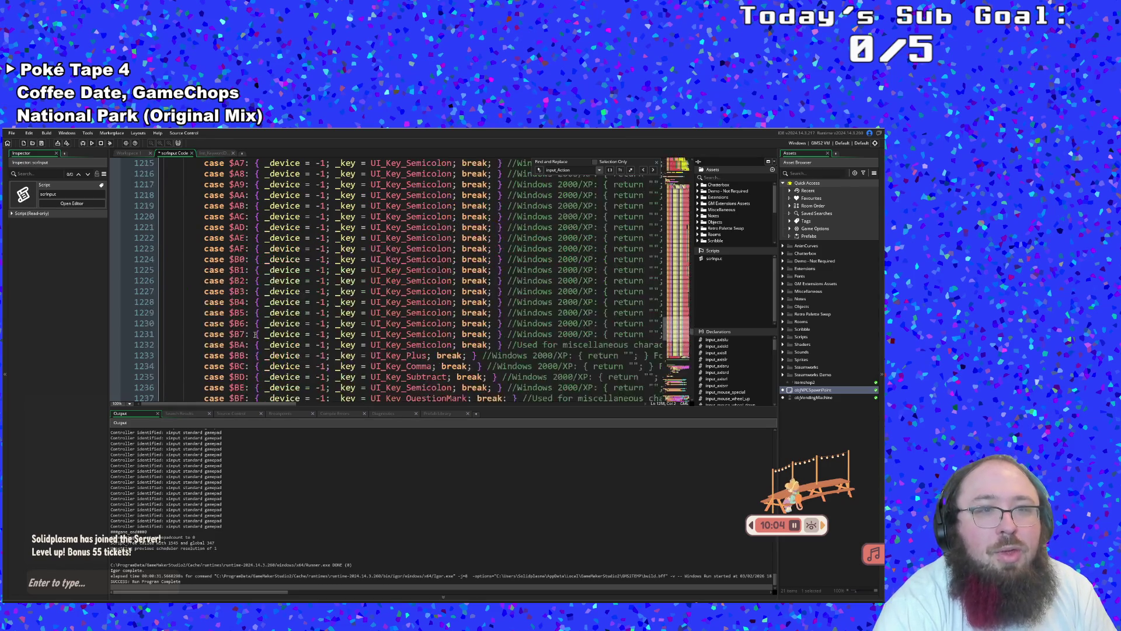
scroll(264, 320, up, 20)
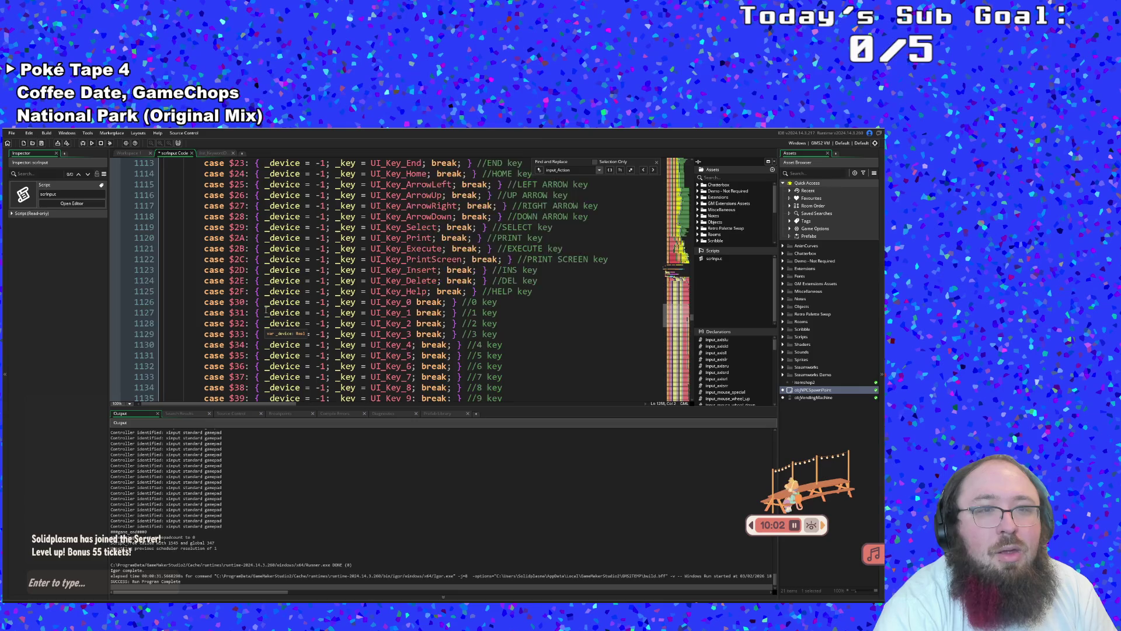
scroll(267, 318, down, 2)
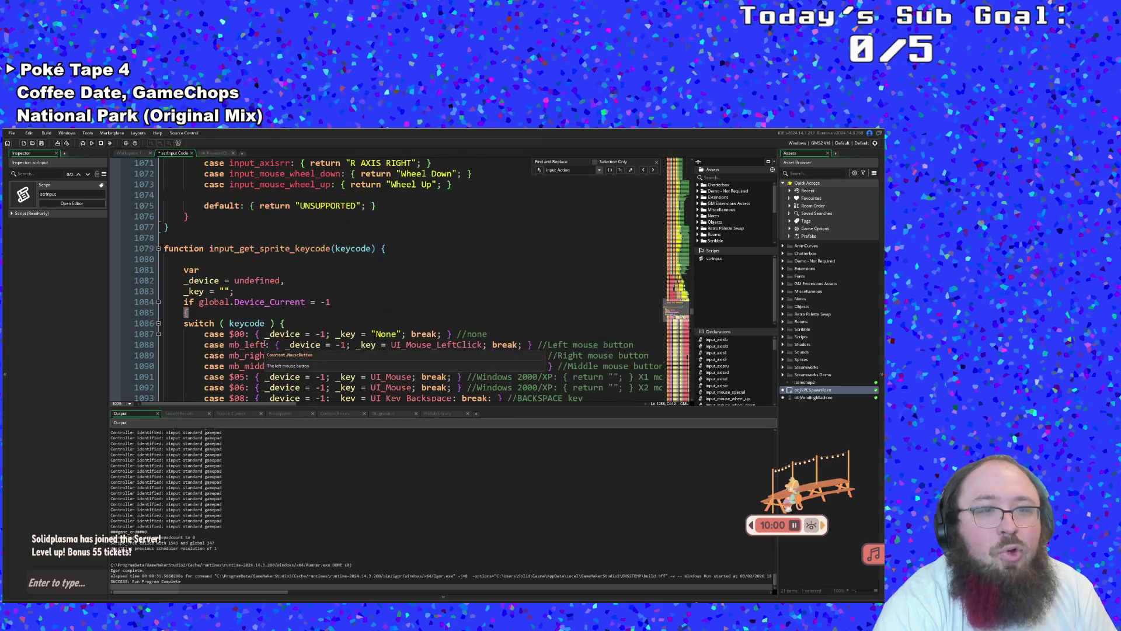
Review input_get_keyname in scrInput, then save and run the game with F5
click(255, 315)
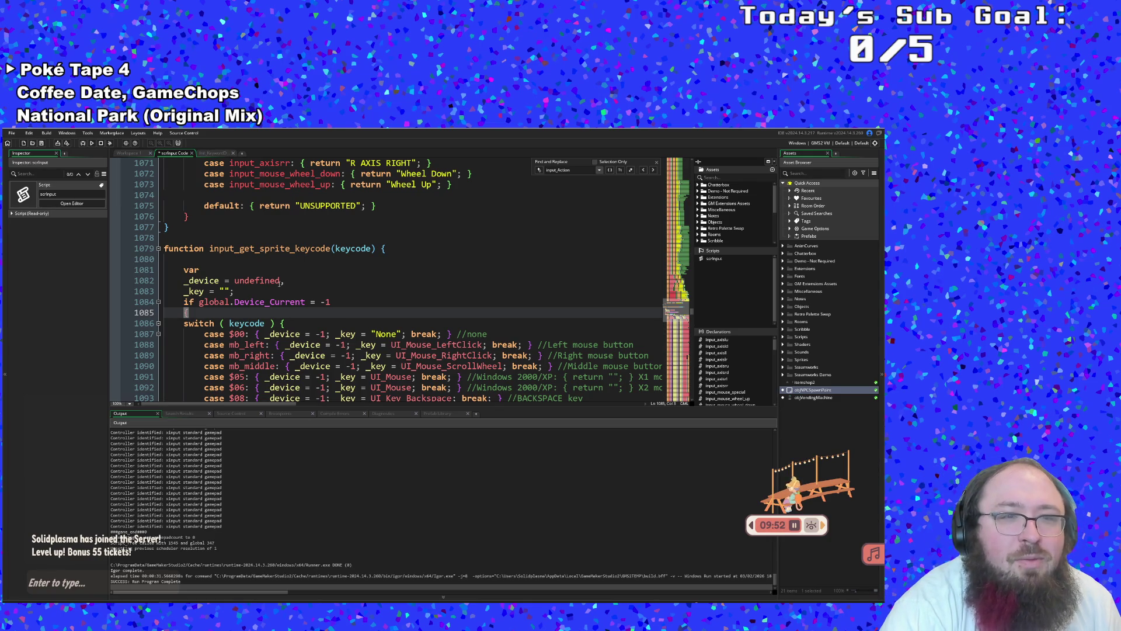
scroll(283, 282, up, 4)
scroll(295, 289, up, 20)
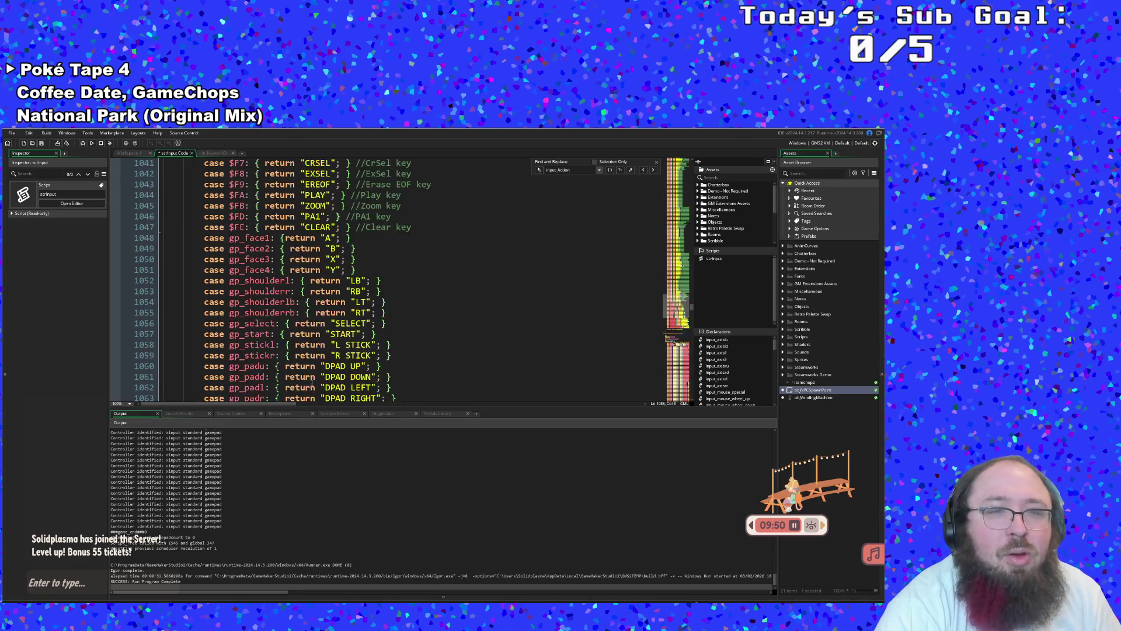
scroll(319, 387, up, 20)
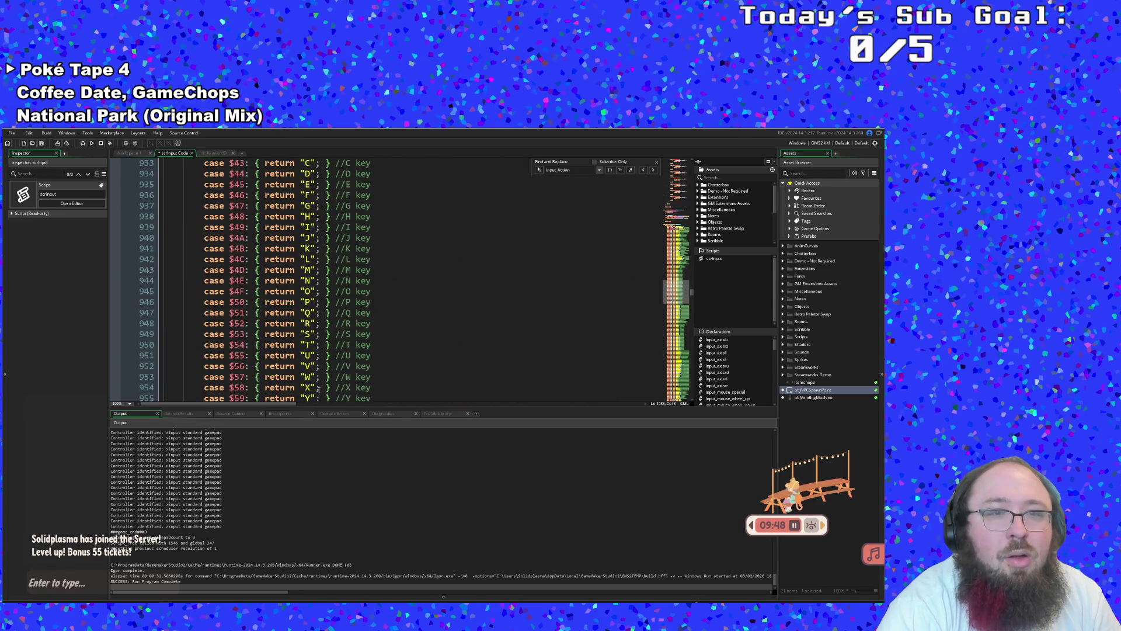
scroll(316, 392, up, 6)
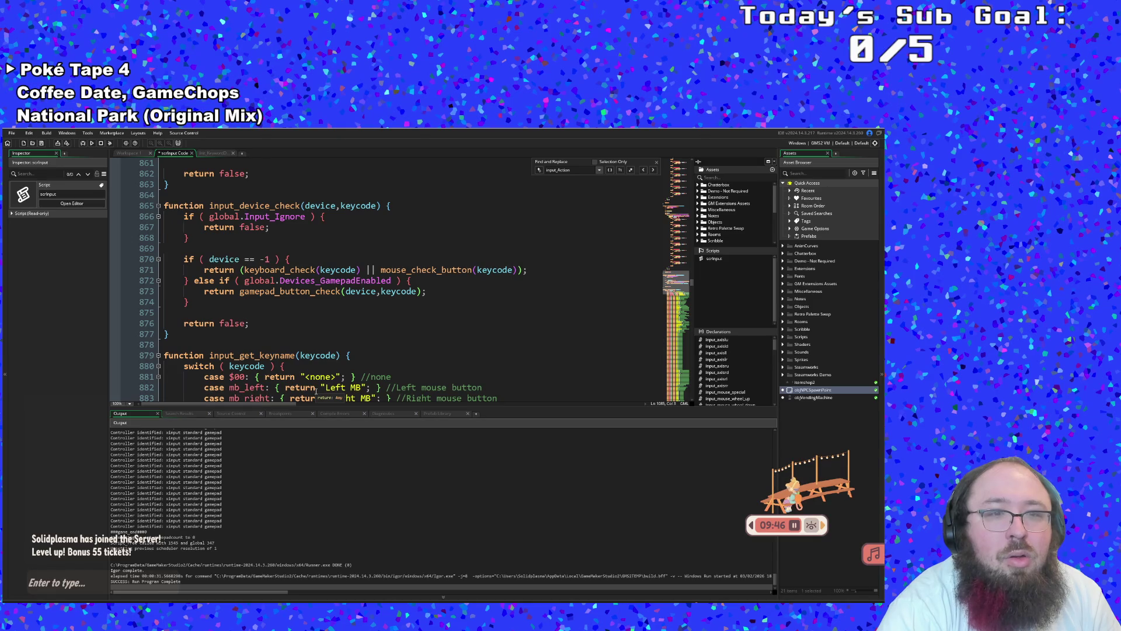
scroll(316, 391, down, 20)
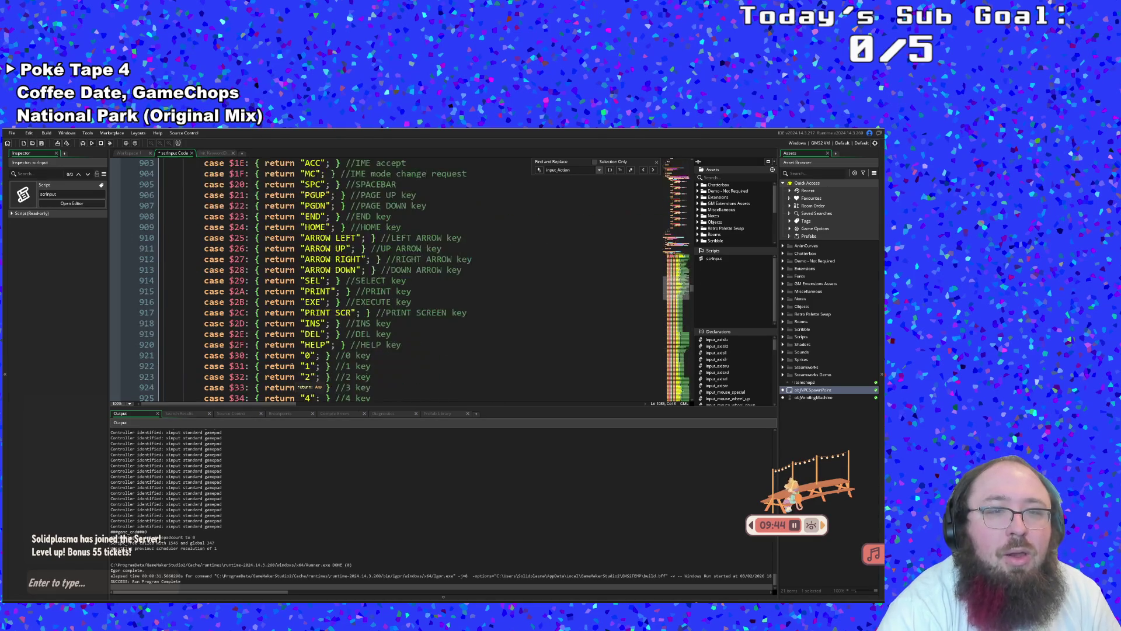
scroll(289, 361, down, 20)
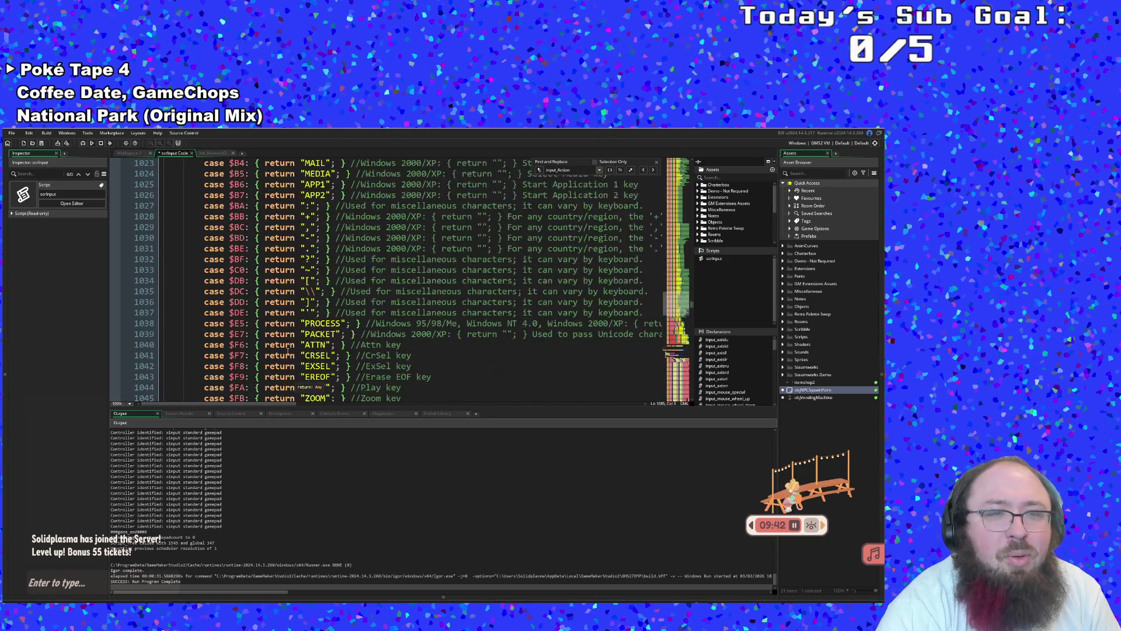
scroll(287, 349, down, 2)
scroll(286, 341, up, 2)
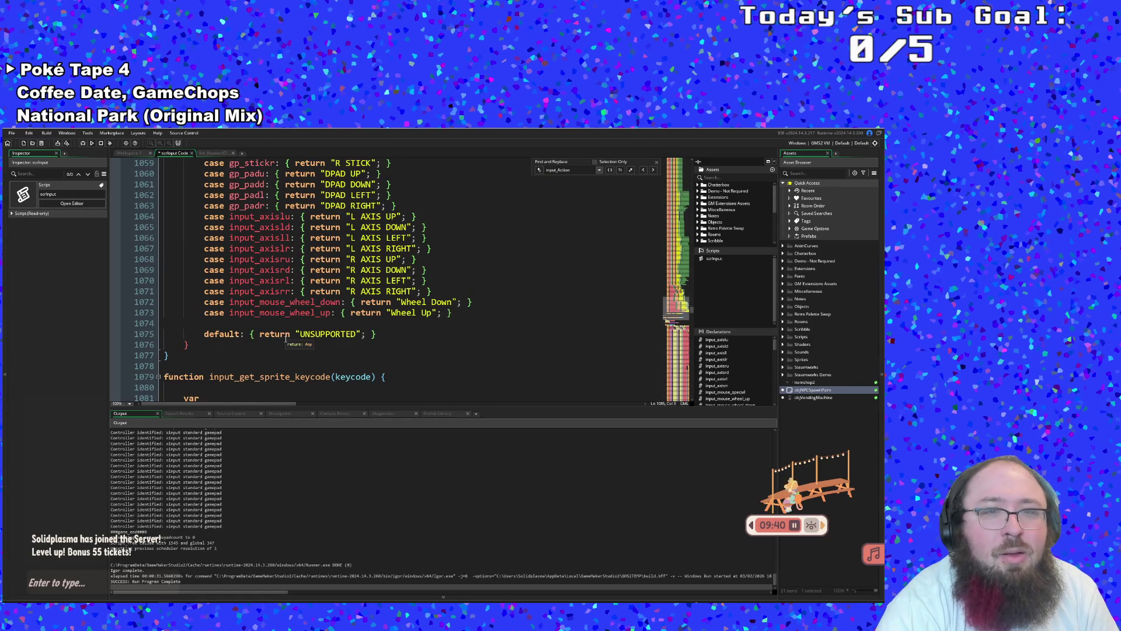
scroll(285, 339, down, 6)
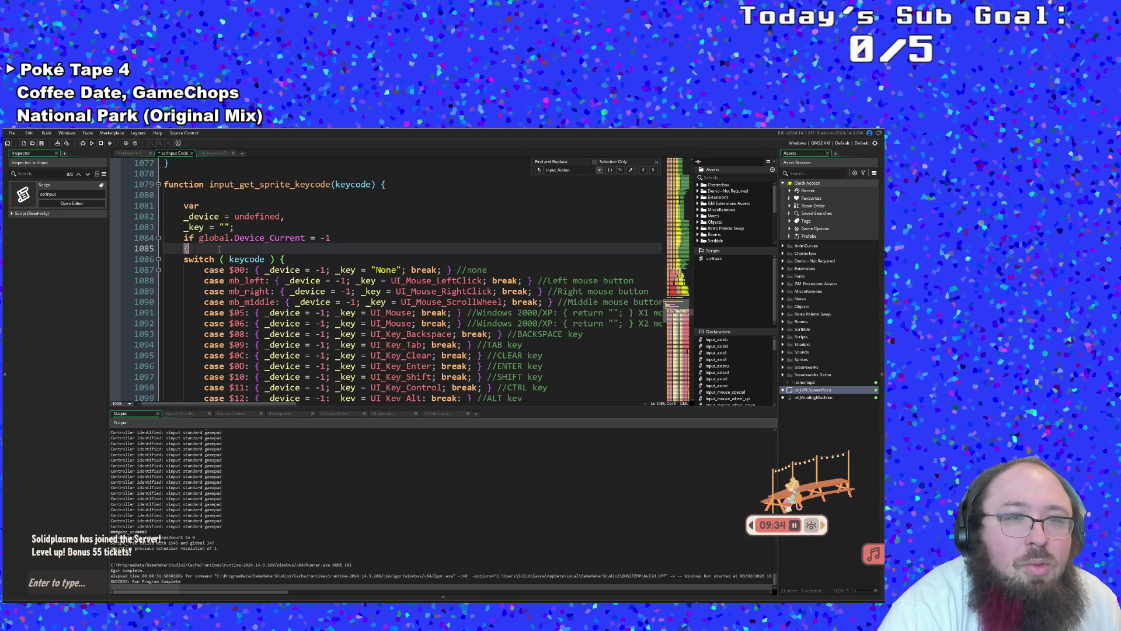
key(F5)
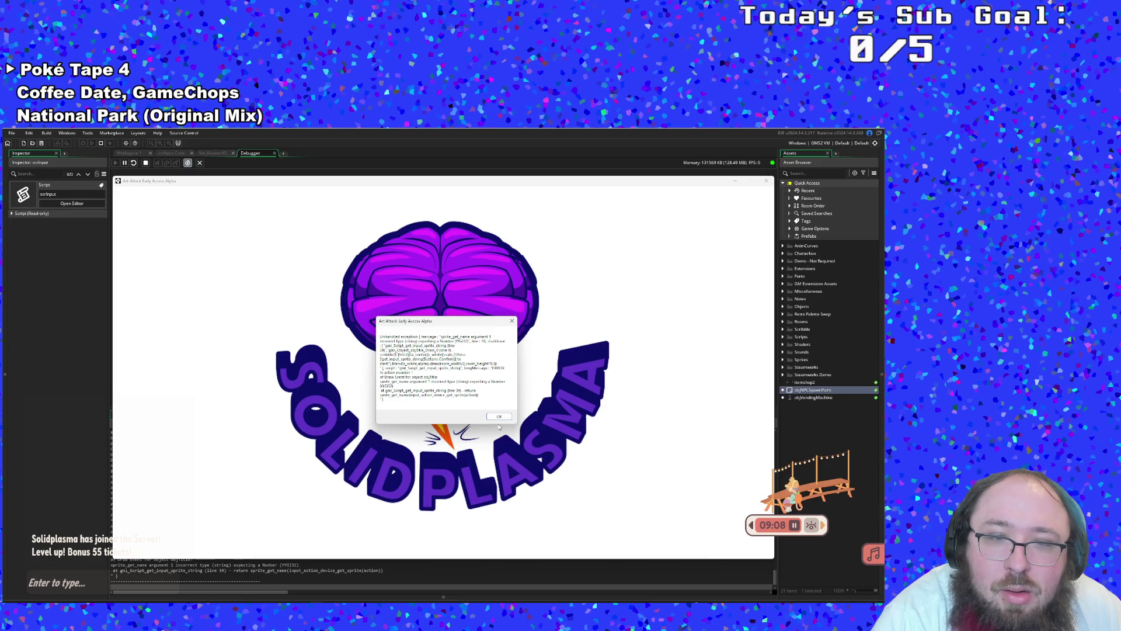
Dismiss the sprite_get_name runtime error, close the Debugger, and click back into scrInput's input_get_sprite_keycode
click(499, 418)
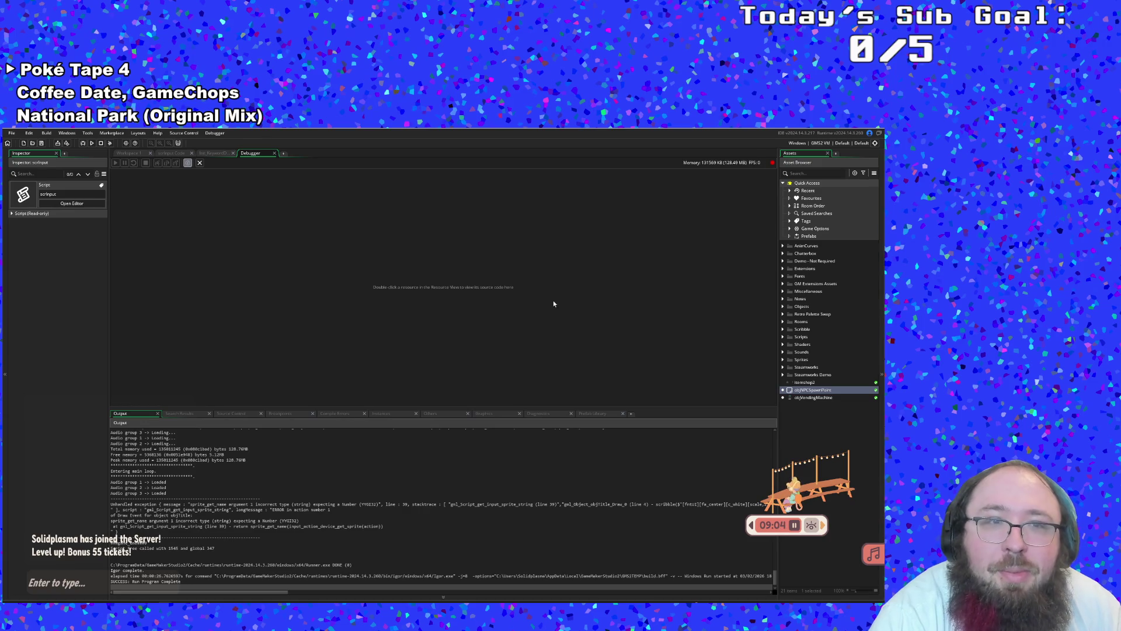
click(275, 152)
click(311, 291)
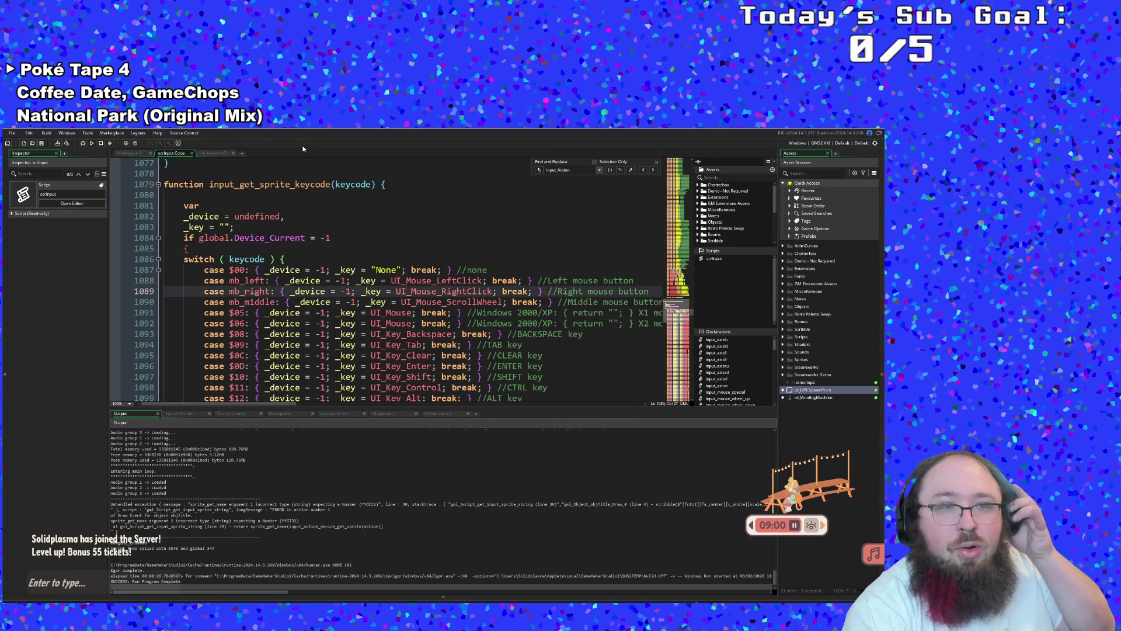
click(293, 191)
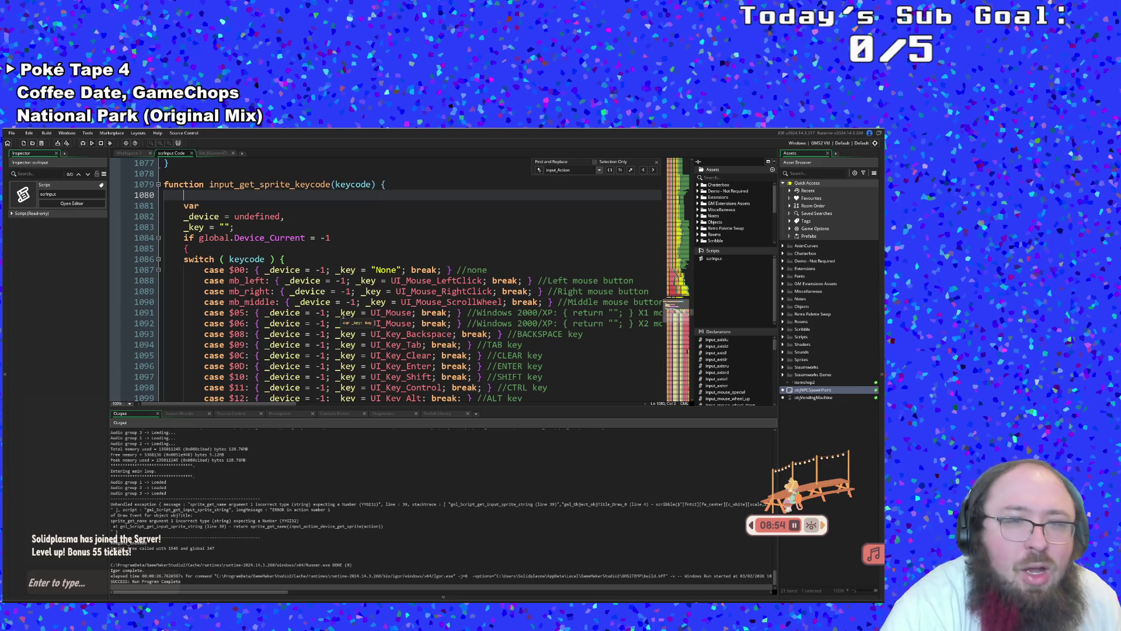
Uncomment the default: case on line 1256 of the key switch
scroll(325, 322, up, 2)
click(266, 302)
scroll(265, 302, down, 2)
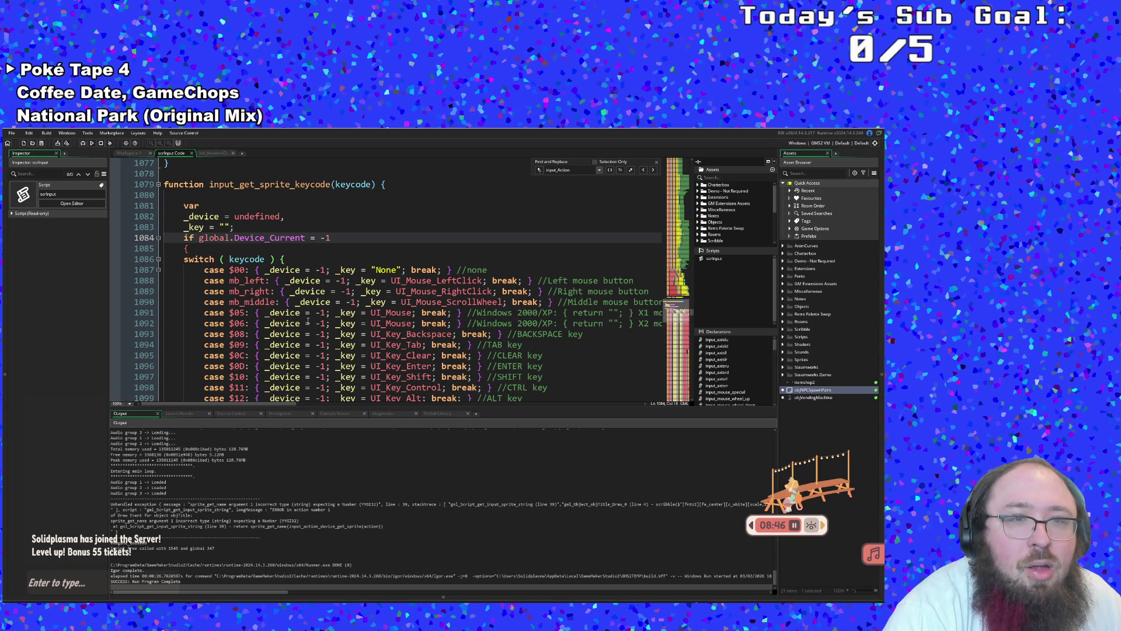
scroll(307, 320, down, 20)
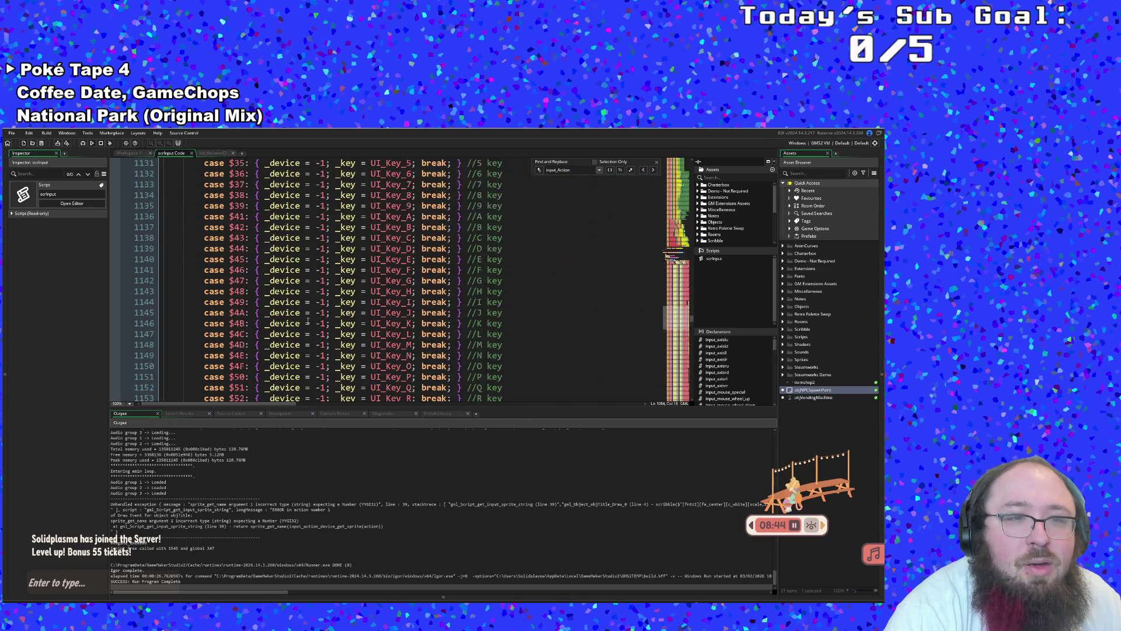
scroll(307, 320, down, 20)
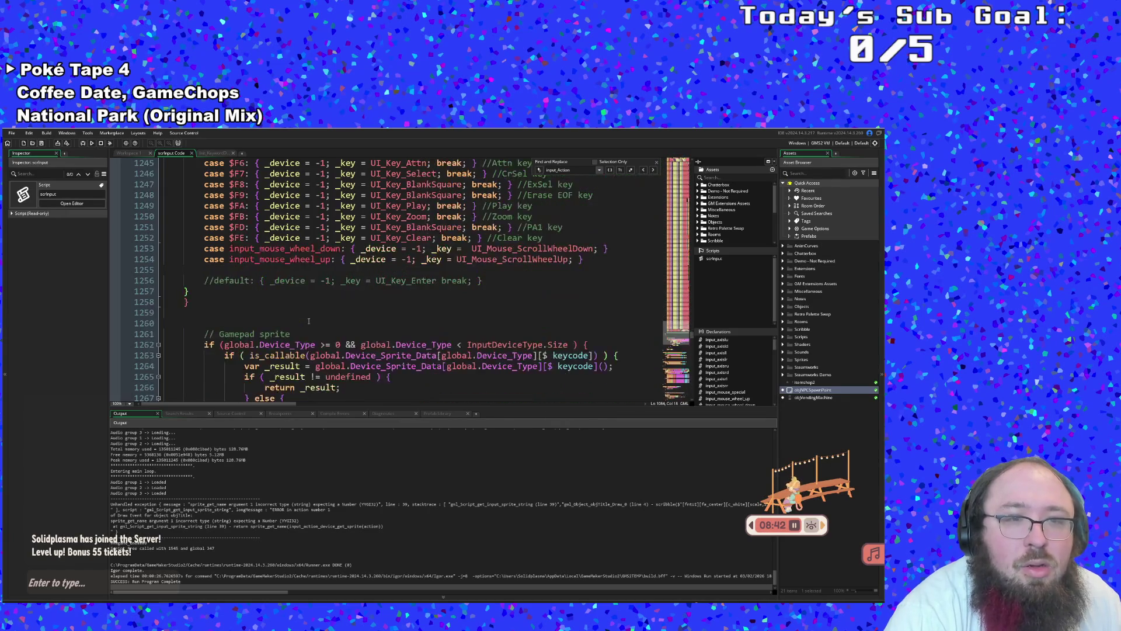
click(215, 281)
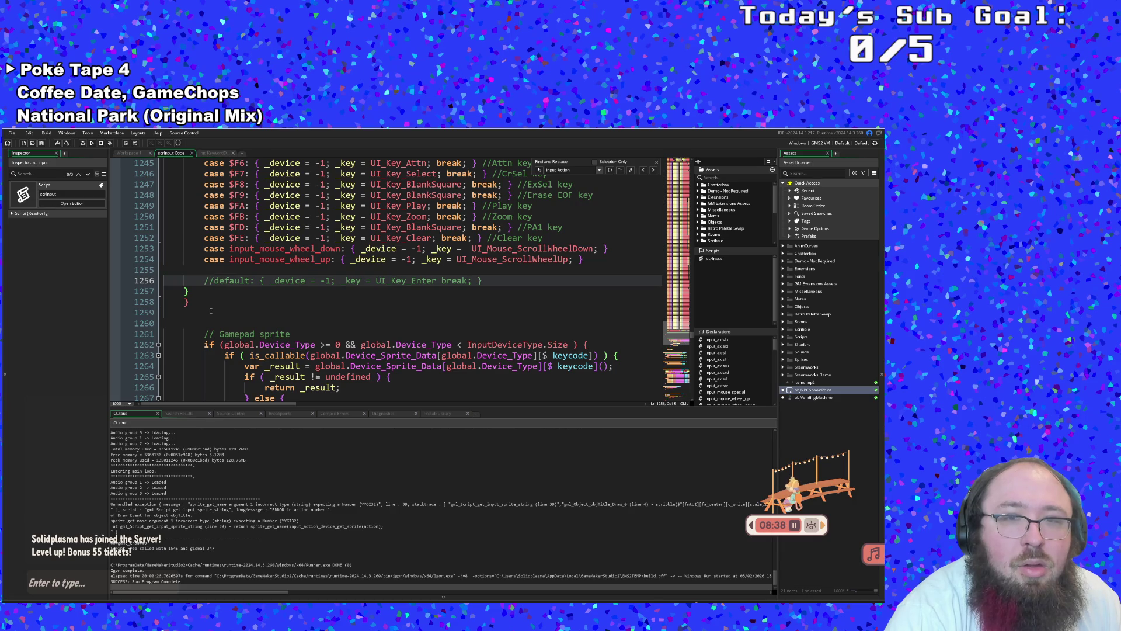
key(BackSpace)
key(BackSpace)
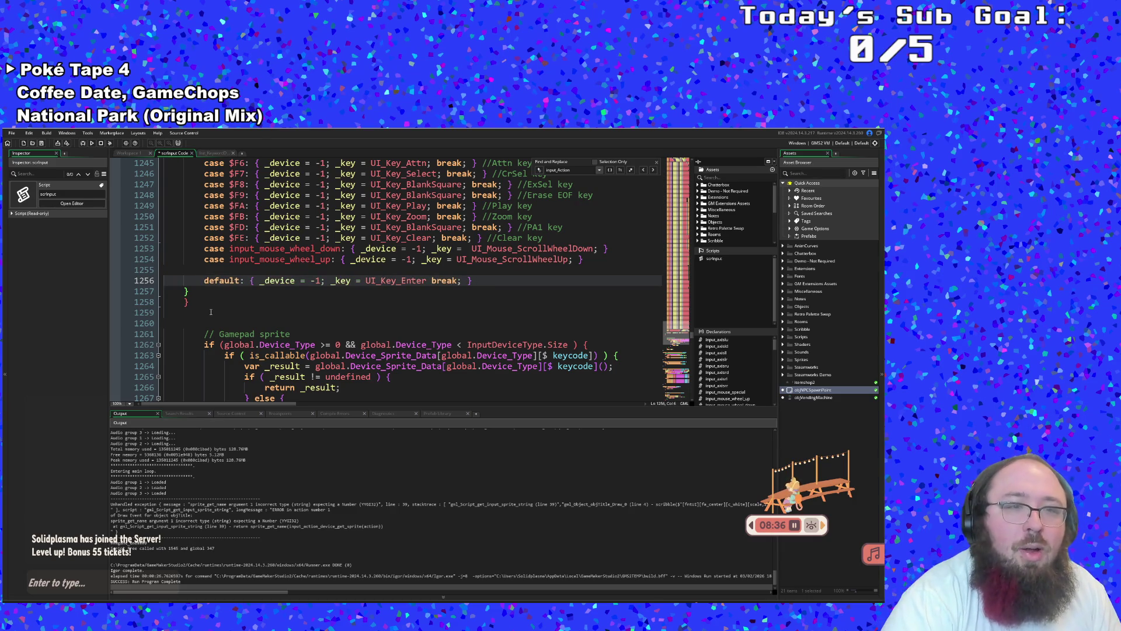
click(183, 311)
click(187, 299)
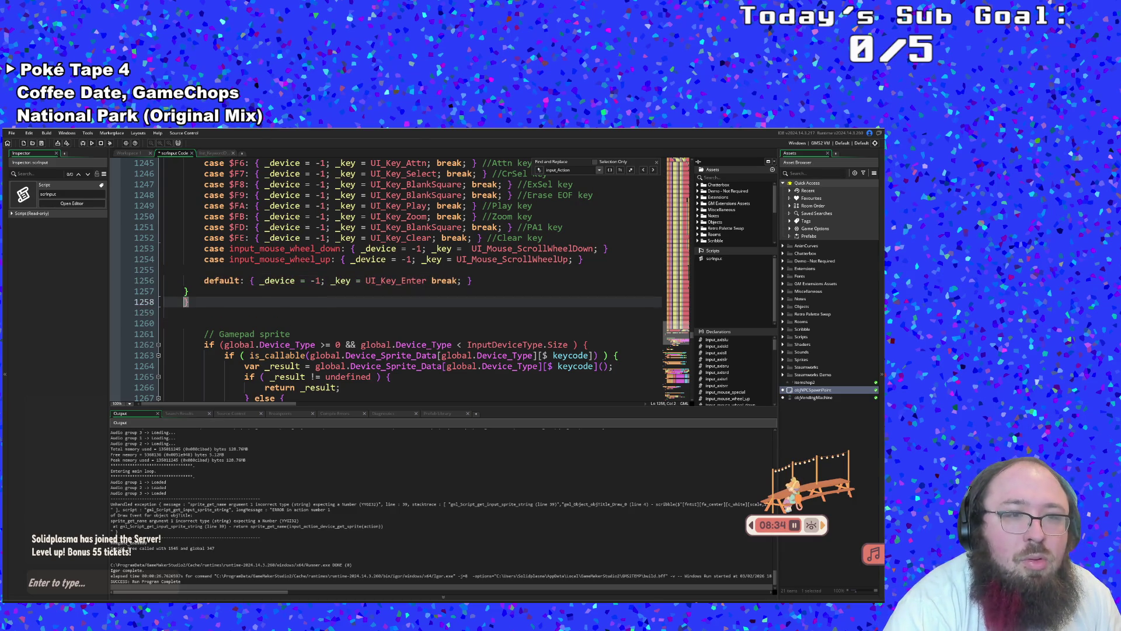
click(186, 291)
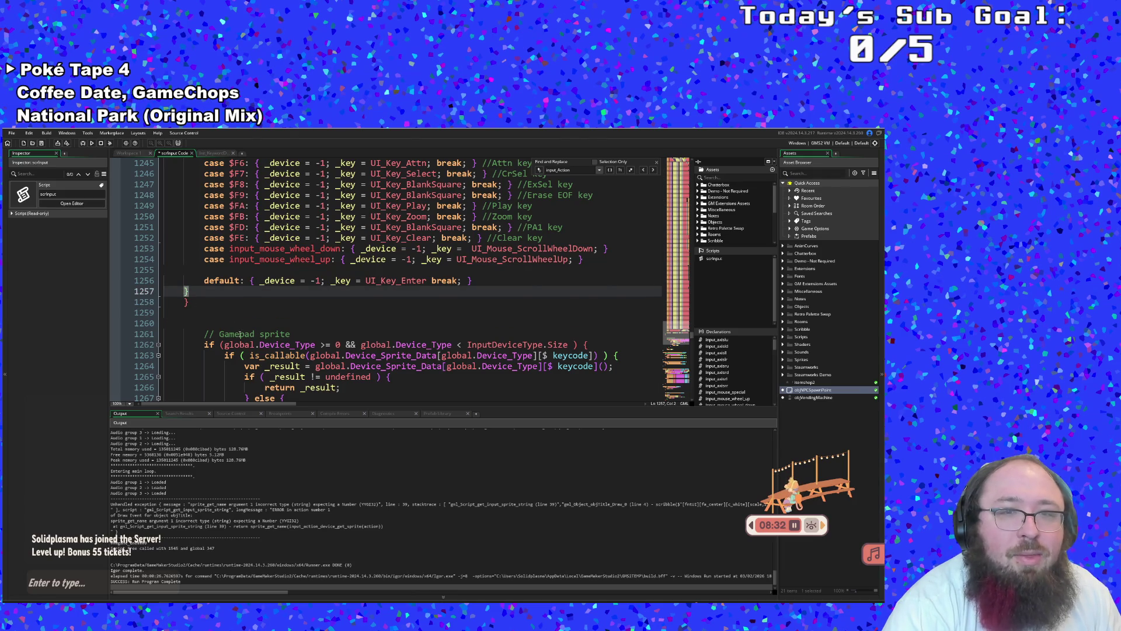
Locate the Device_Sprite_Data lookup on line 1264 in the gamepad sprite block
scroll(240, 333, up, 20)
scroll(283, 313, up, 16)
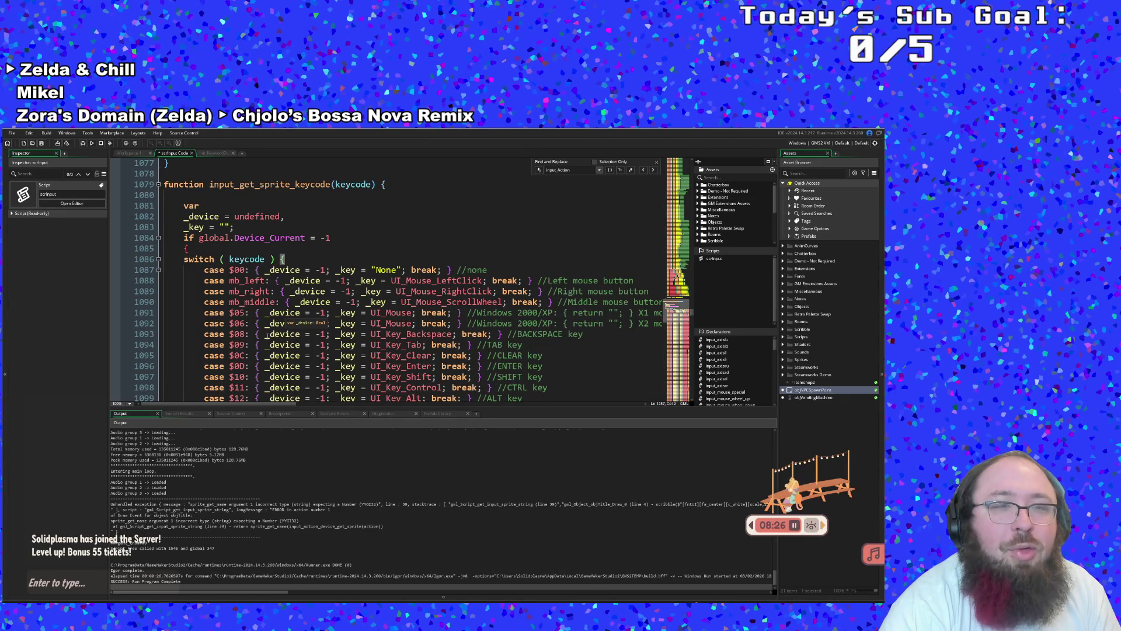
scroll(266, 334, down, 20)
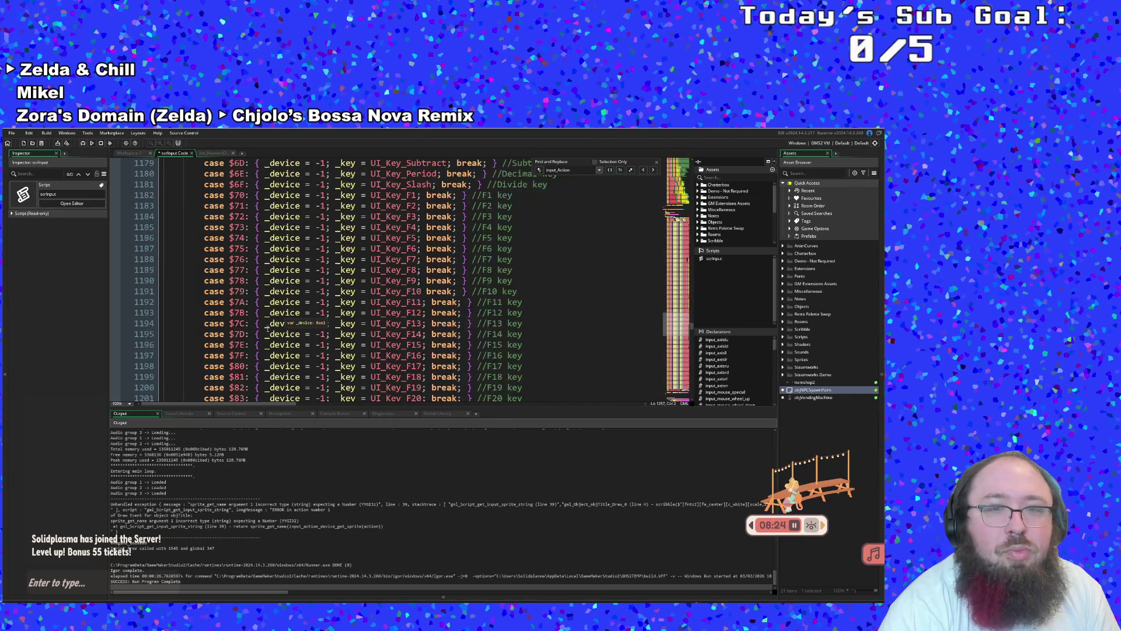
scroll(267, 329, down, 12)
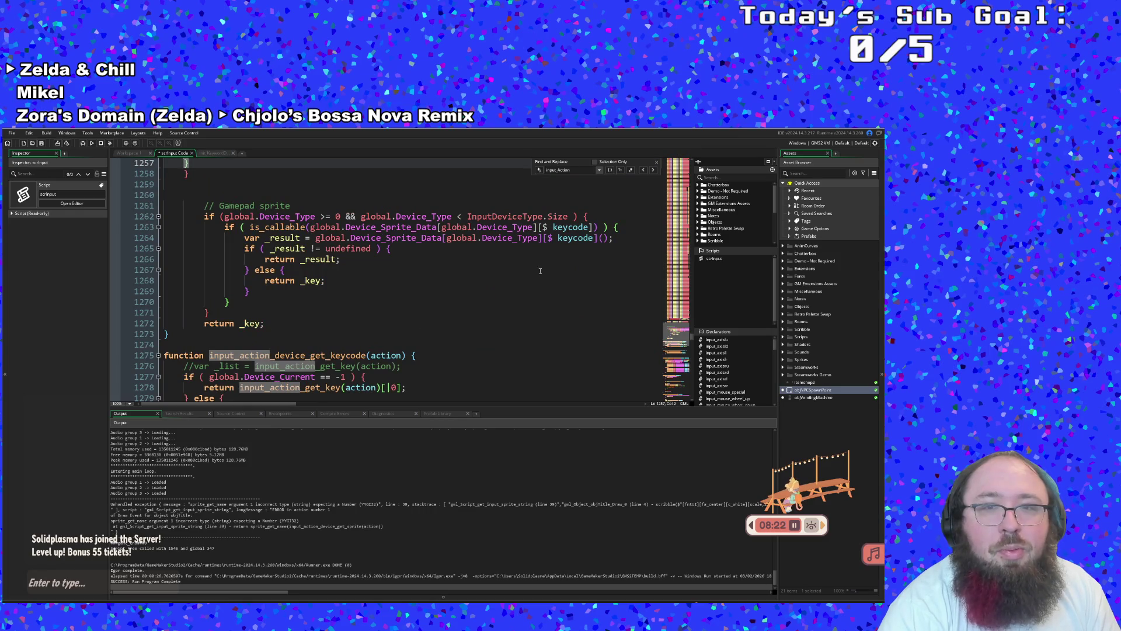
click(473, 238)
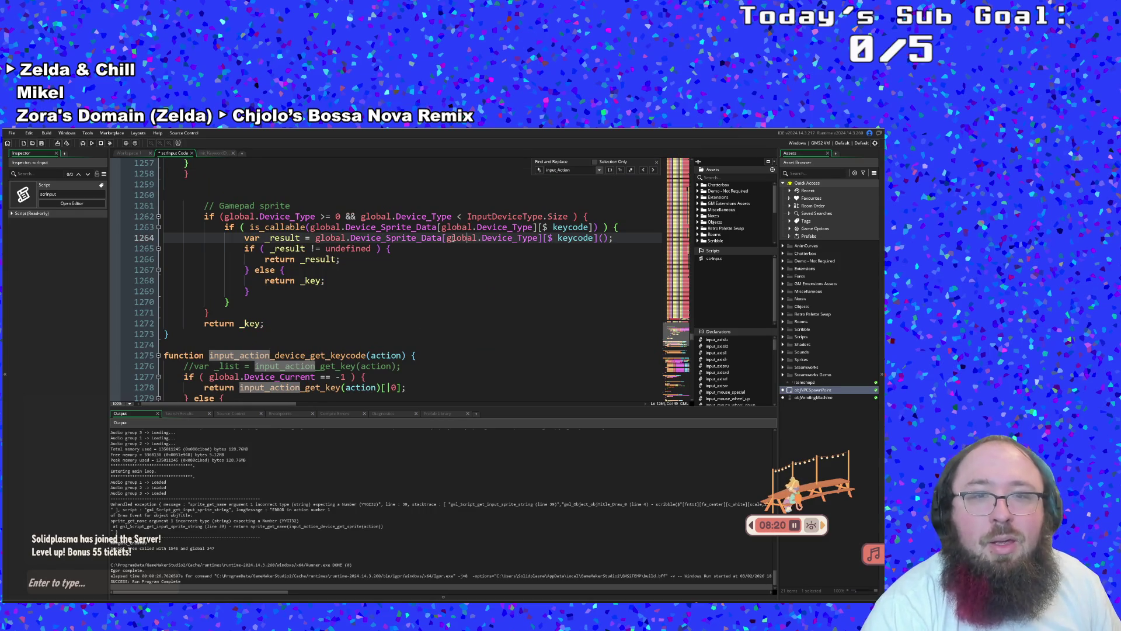
Copy the global.Device_Sprite_Data[global.Device_Type][$ keycode] lookup expression from line 1264
mouse_move(315, 237)
mouse_down()
mouse_move(391, 250)
mouse_move(611, 238)
mouse_up()
right_click(587, 240)
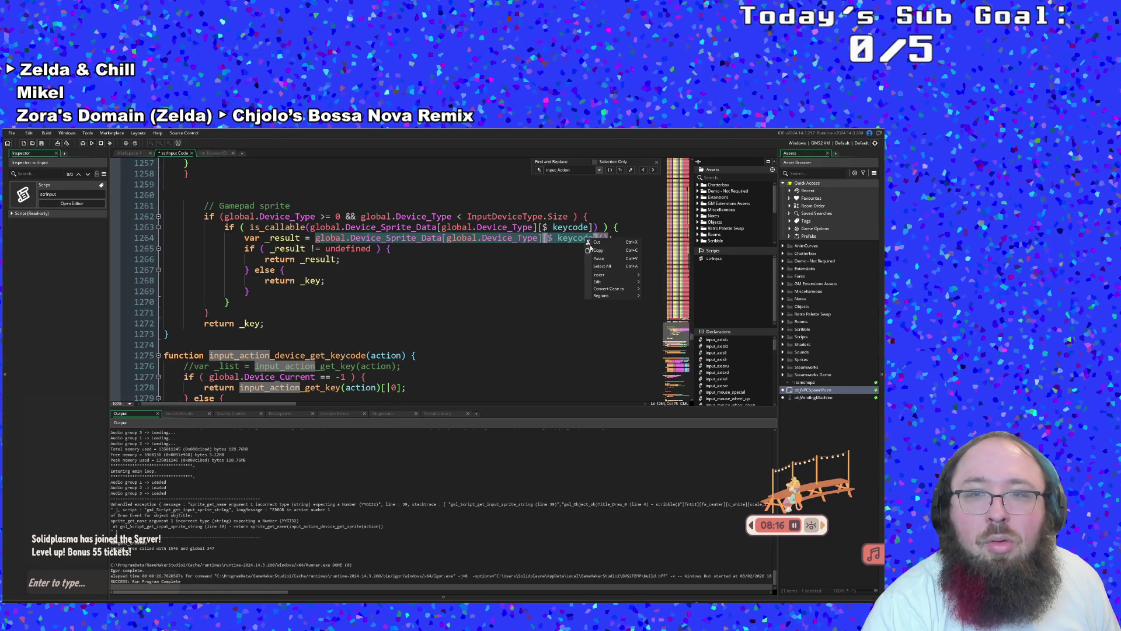
click(597, 250)
scroll(486, 288, up, 4)
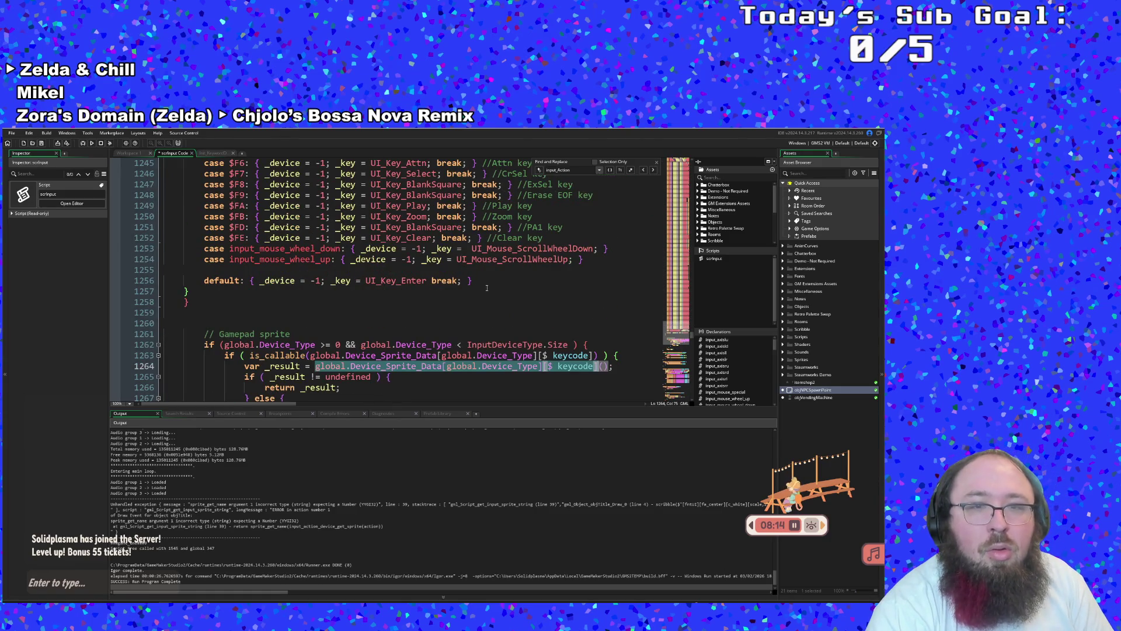
scroll(431, 286, down, 2)
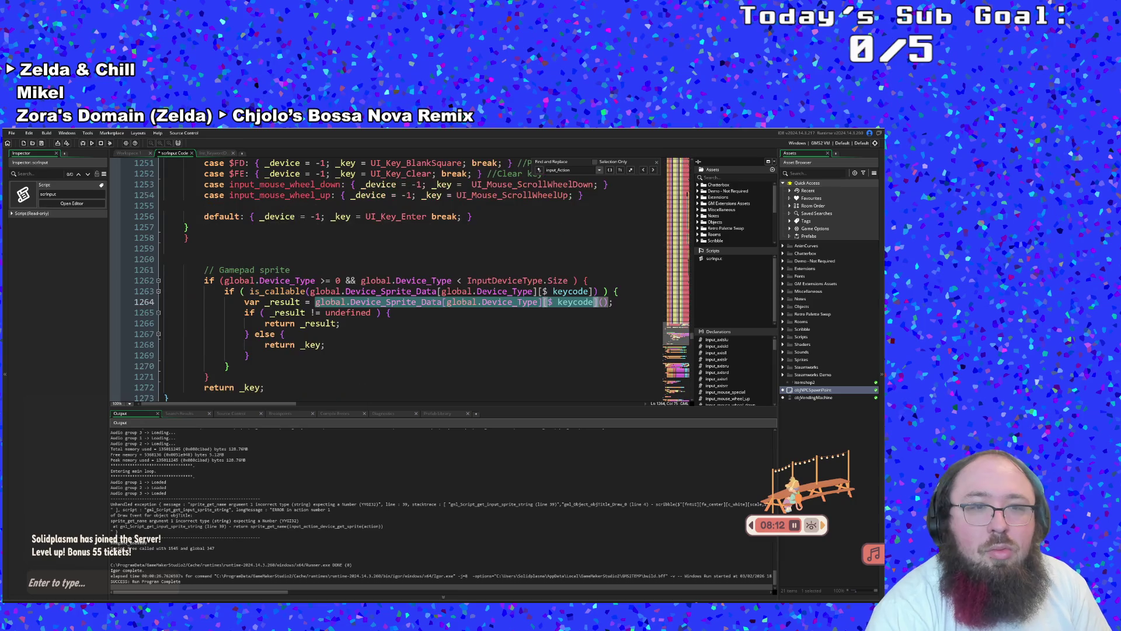
click(450, 302)
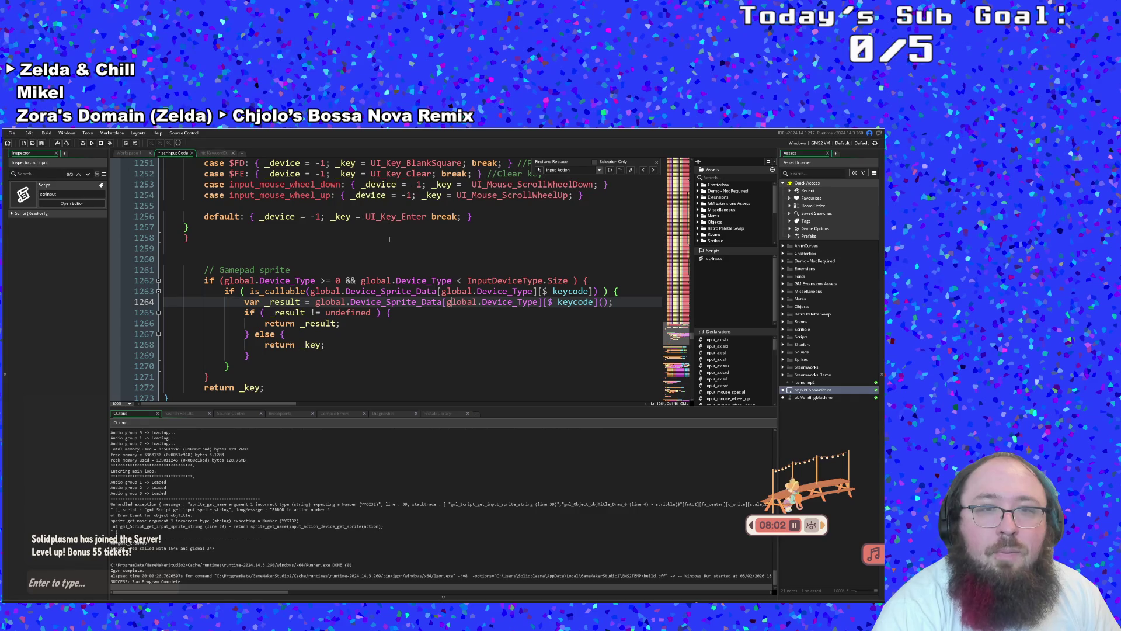
Replace UI_Key_Enter in the default case with the copied Device_Sprite_Data lookup
drag(427, 217, 365, 213)
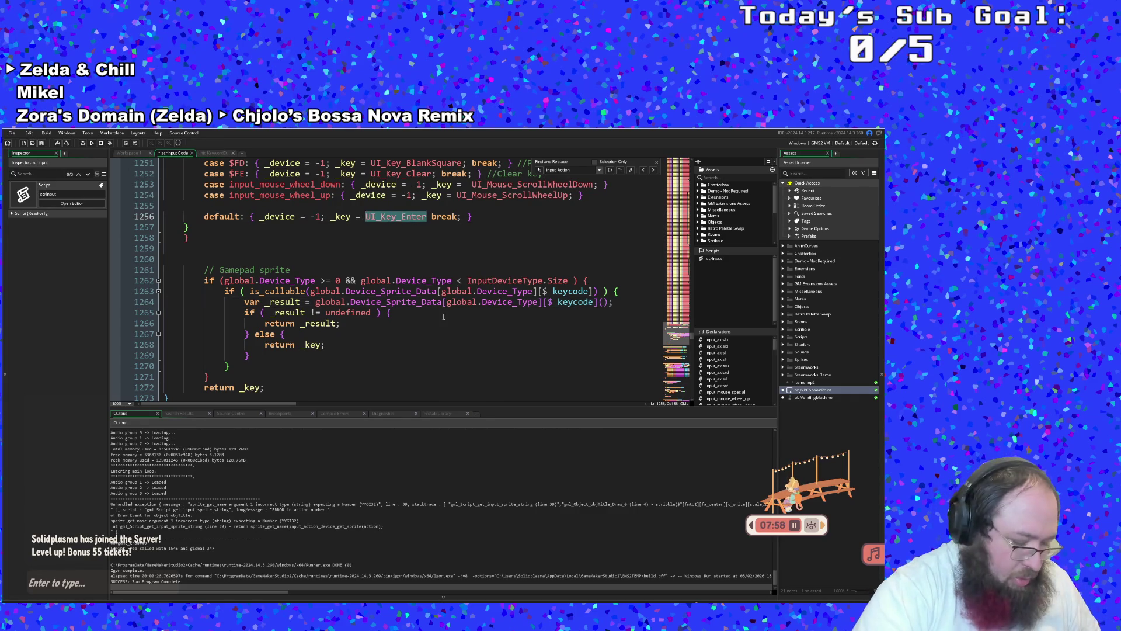
key(ctrl+v)
key(Left)
key(Left)
key(Left)
key(Left)
key(Left)
key(Left)
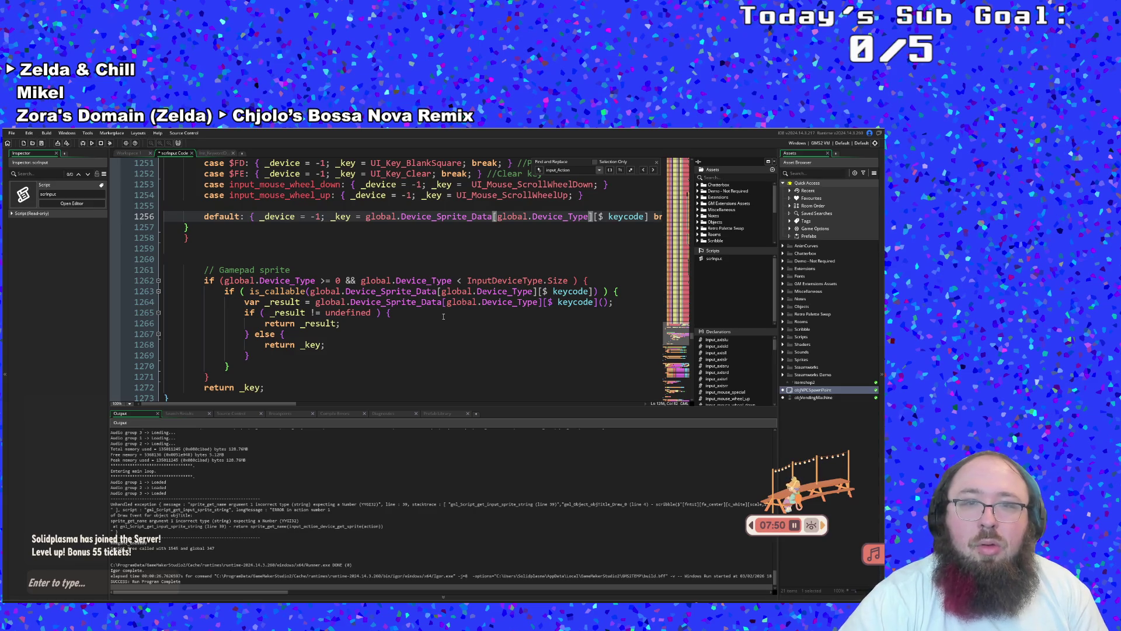
key(BackSpace)
key(BackSpace)
key(BackSpace)
key(BackSpace)
key(BackSpace)
key(BackSpace)
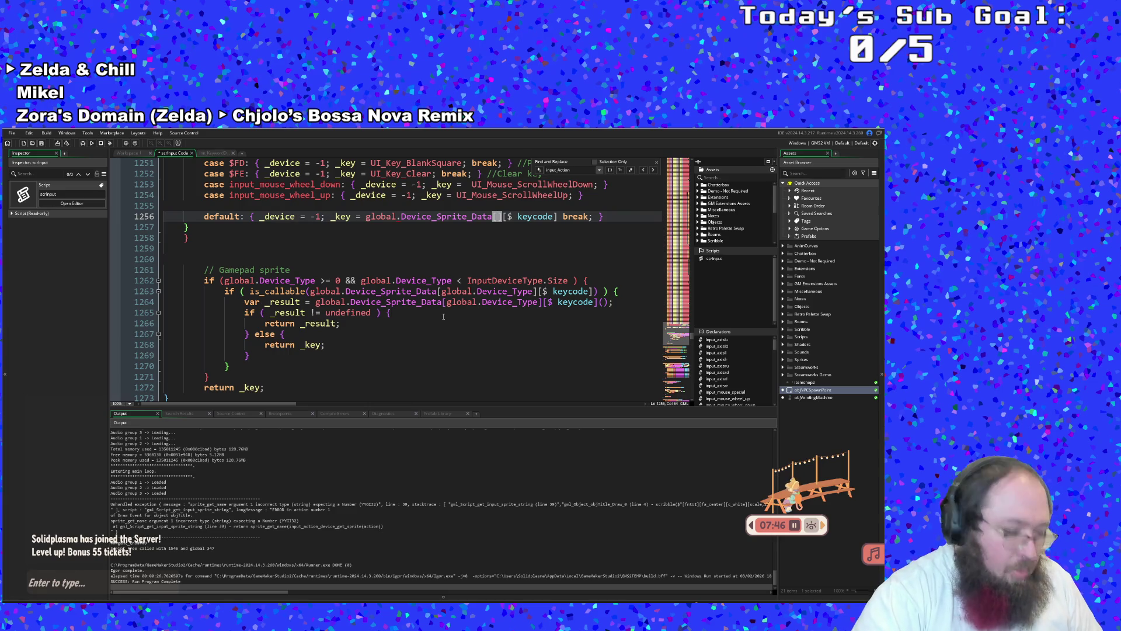
text(-1)
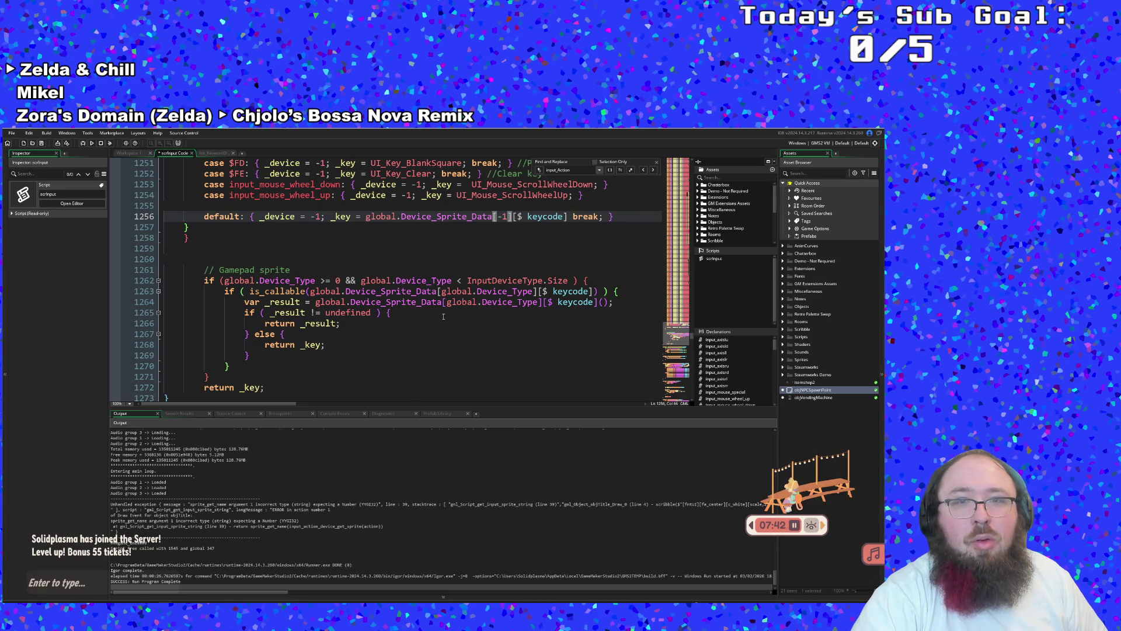
key(BackSpace)
key(BackSpace)
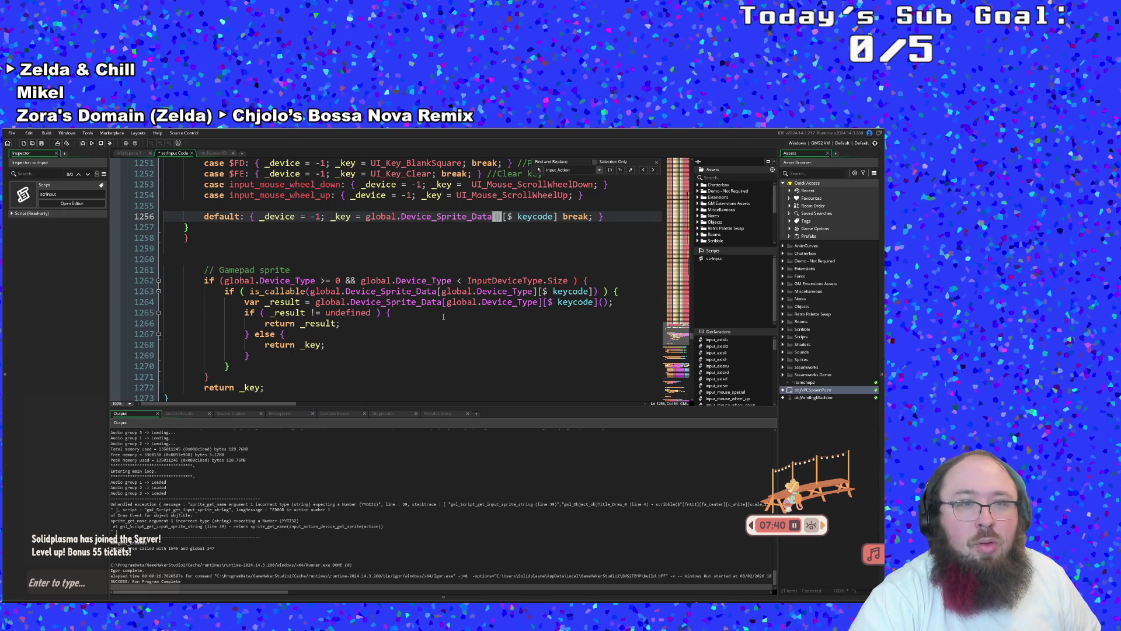
text(g)
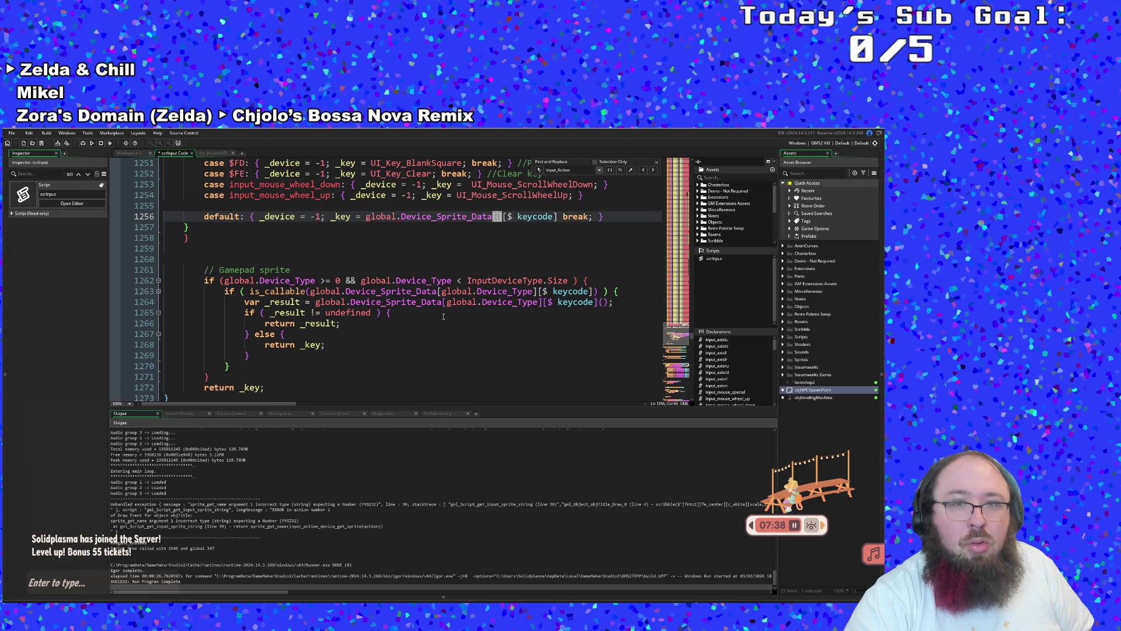
text(lobal.D)
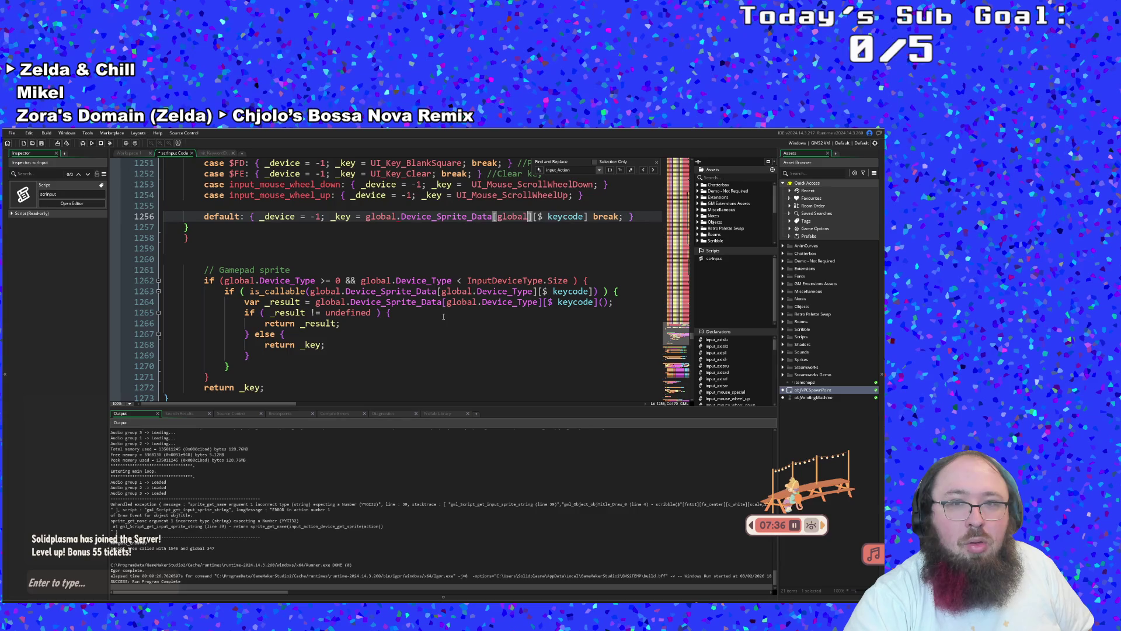
text(evice_Typ)
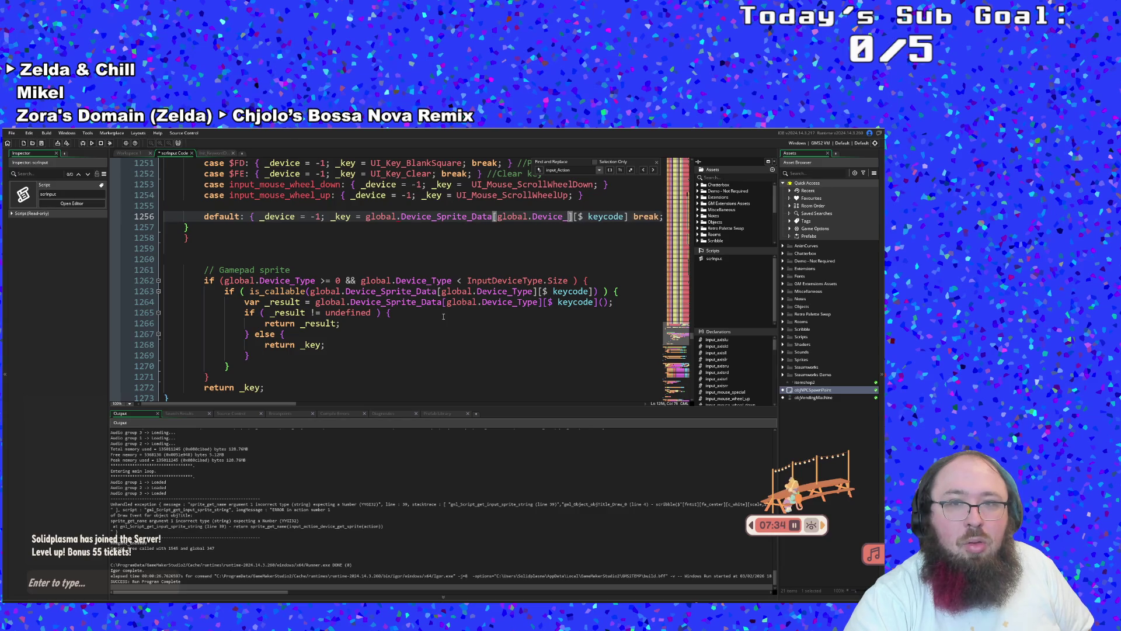
key(ctrl+z)
key(ctrl+z)
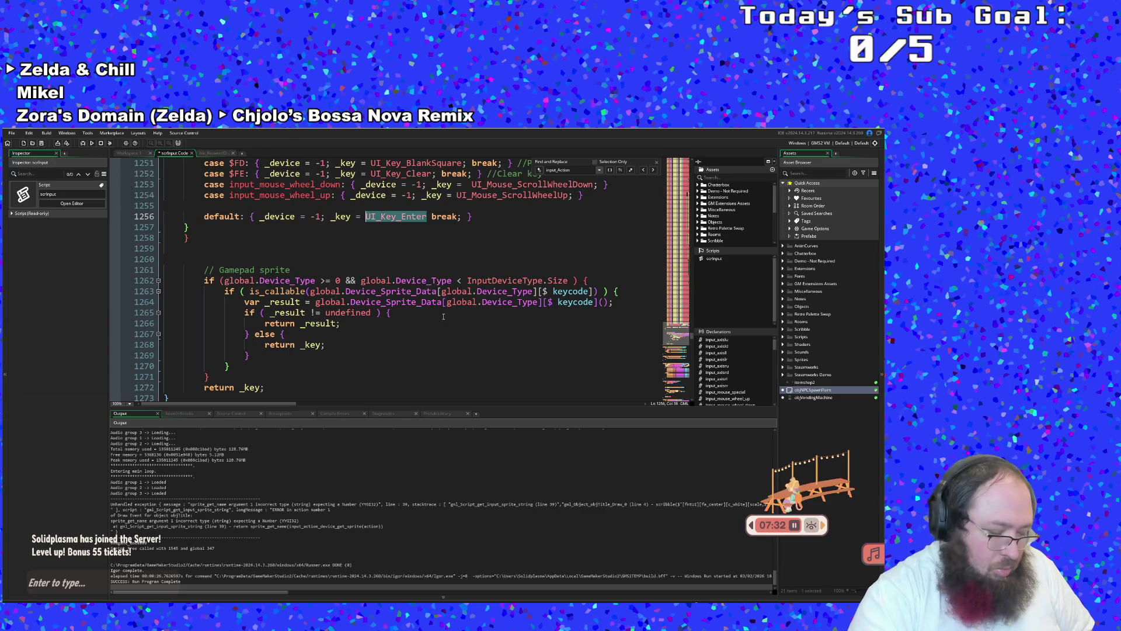
key(ctrl+y)
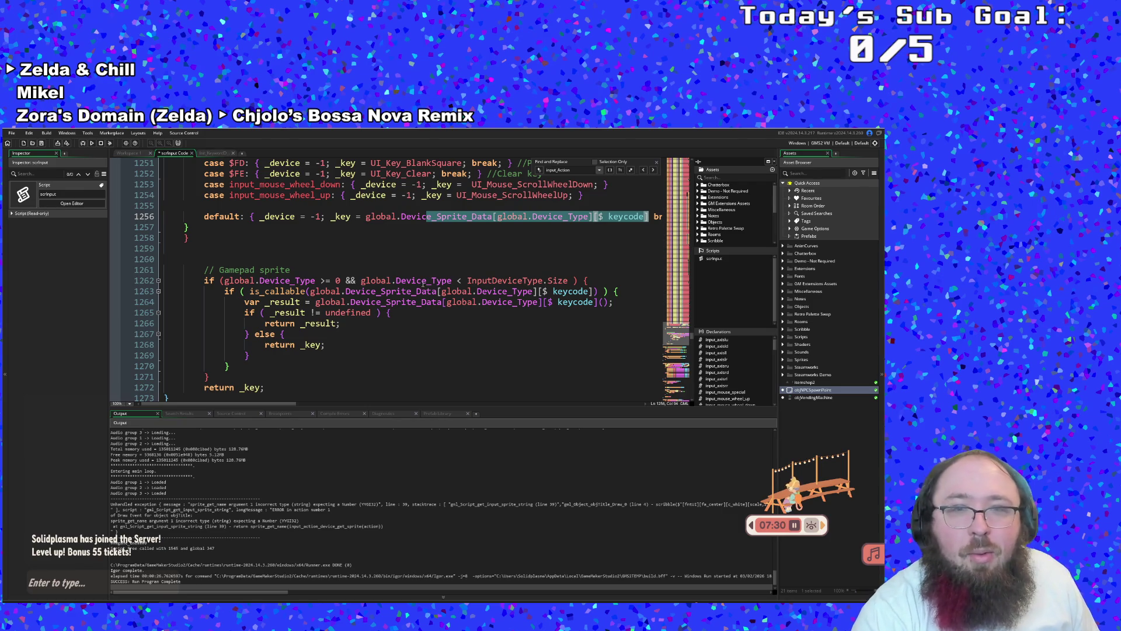
click(424, 280)
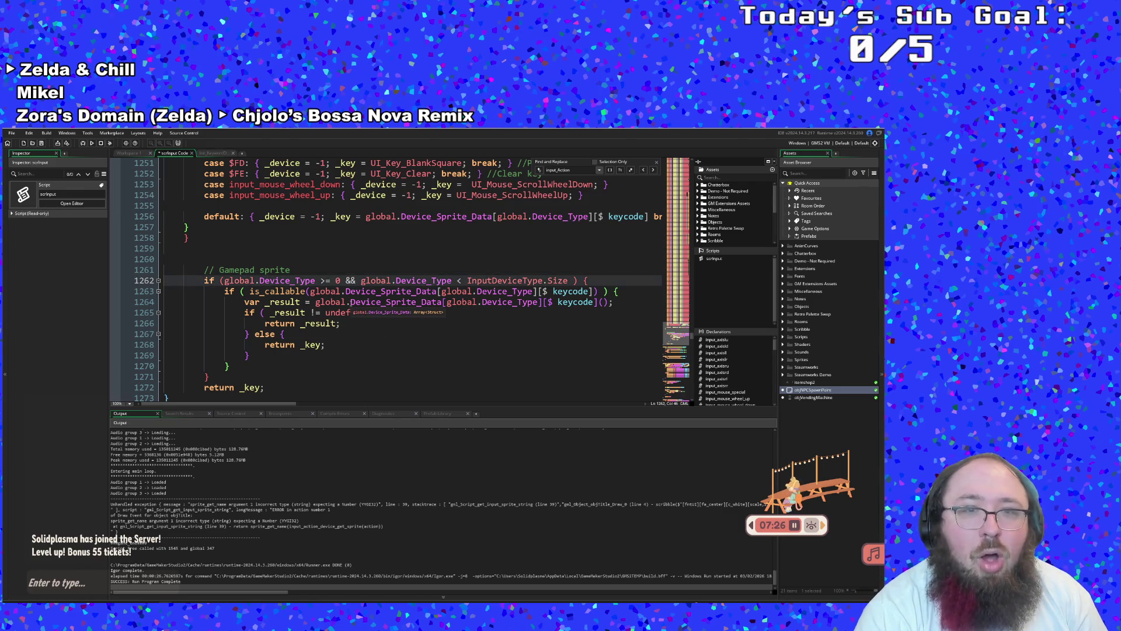
Run the game, dismiss the repeated sprite_get_name error, and scroll back up in scrInput
click(82, 144)
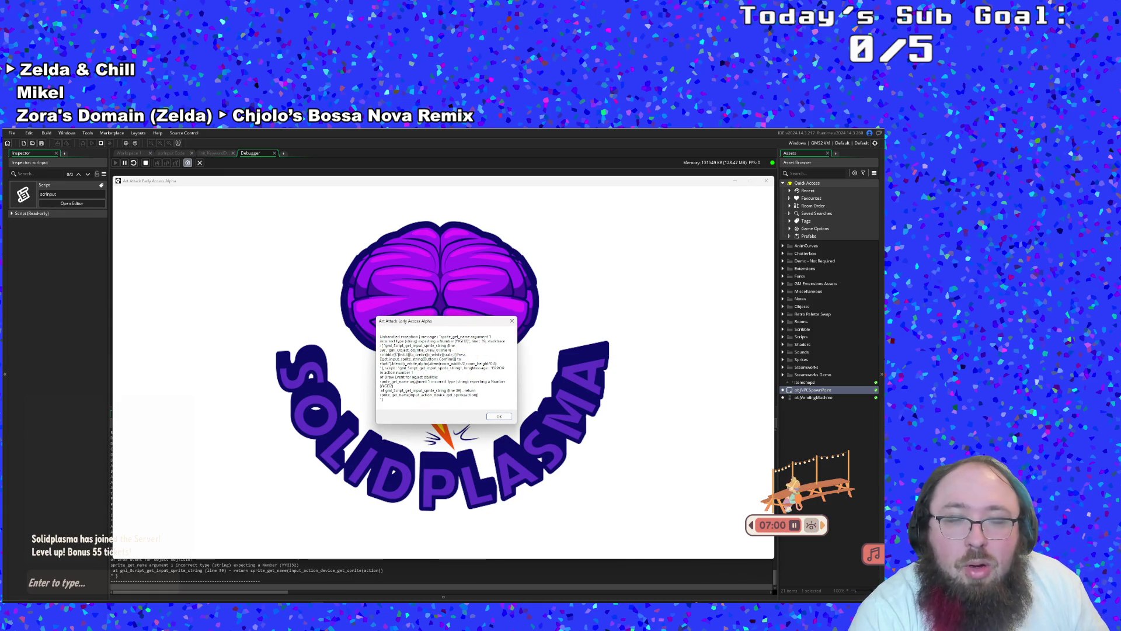
click(499, 416)
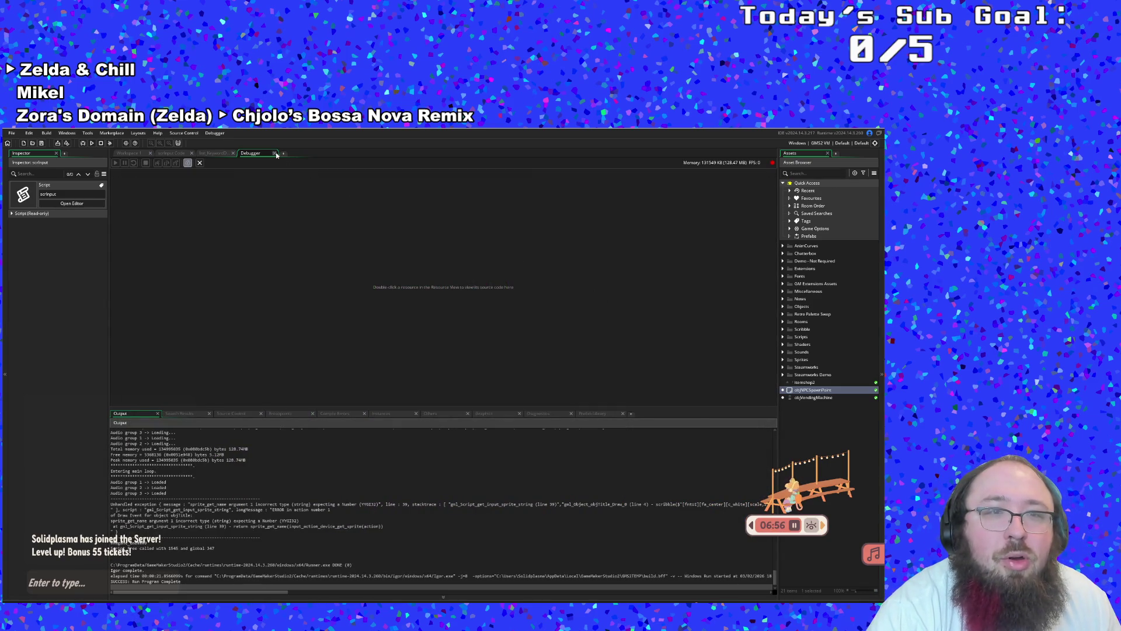
scroll(396, 302, up, 10)
scroll(396, 302, up, 20)
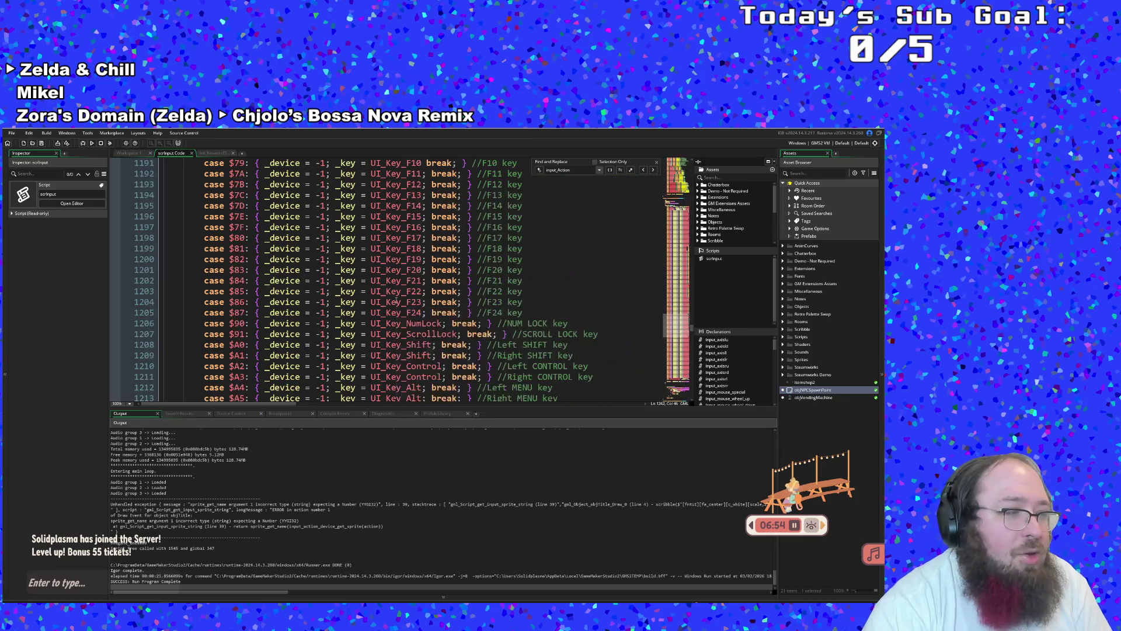
Change _key's initial value on line 1083 from an empty string to UI_Key_Enter
scroll(396, 285, up, 14)
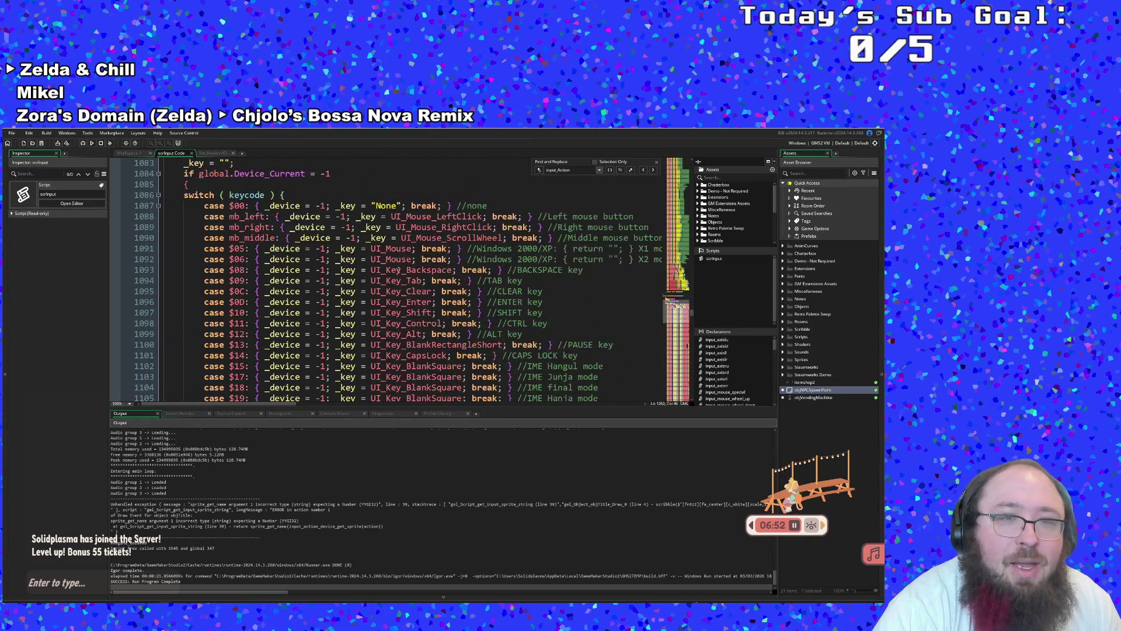
click(245, 301)
click(225, 291)
double_click(224, 291)
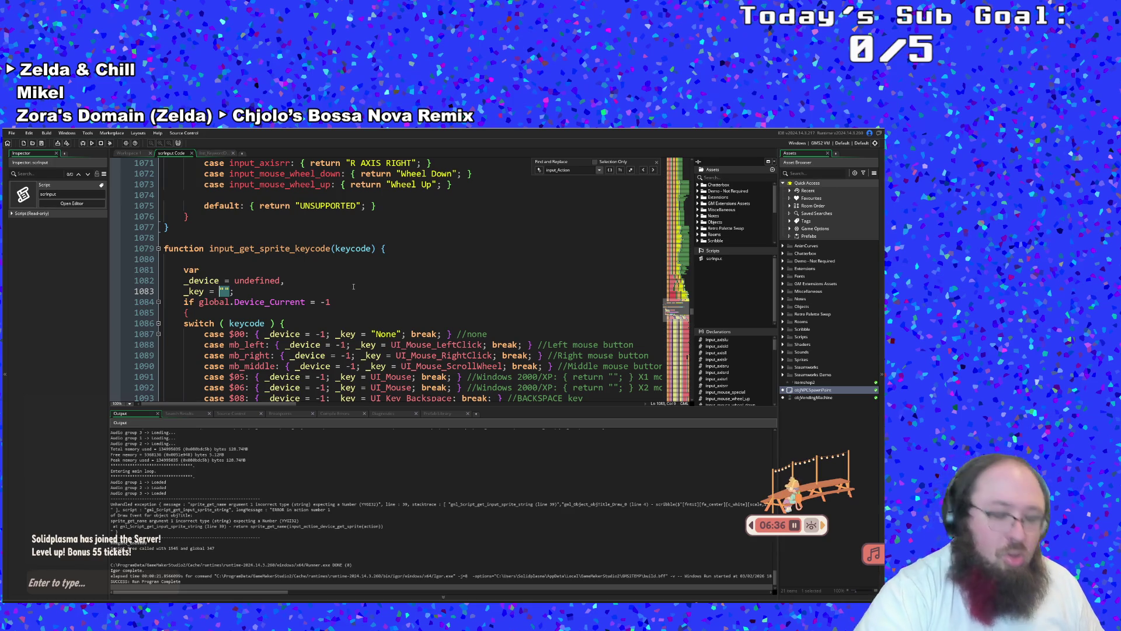
text(UI_)
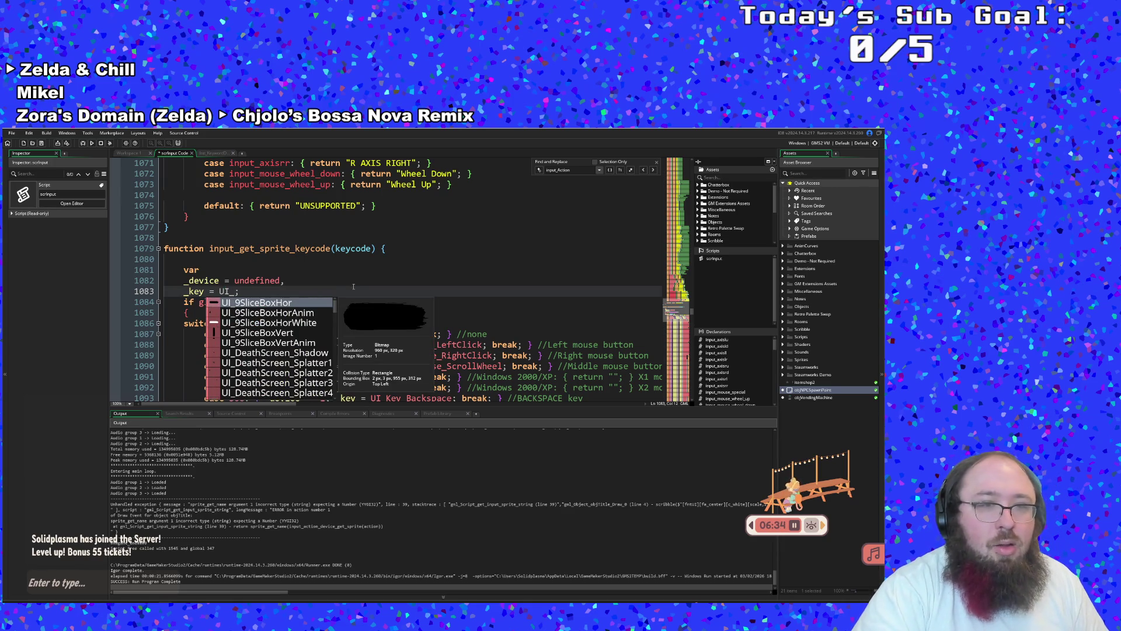
text(m)
key(BackSpace)
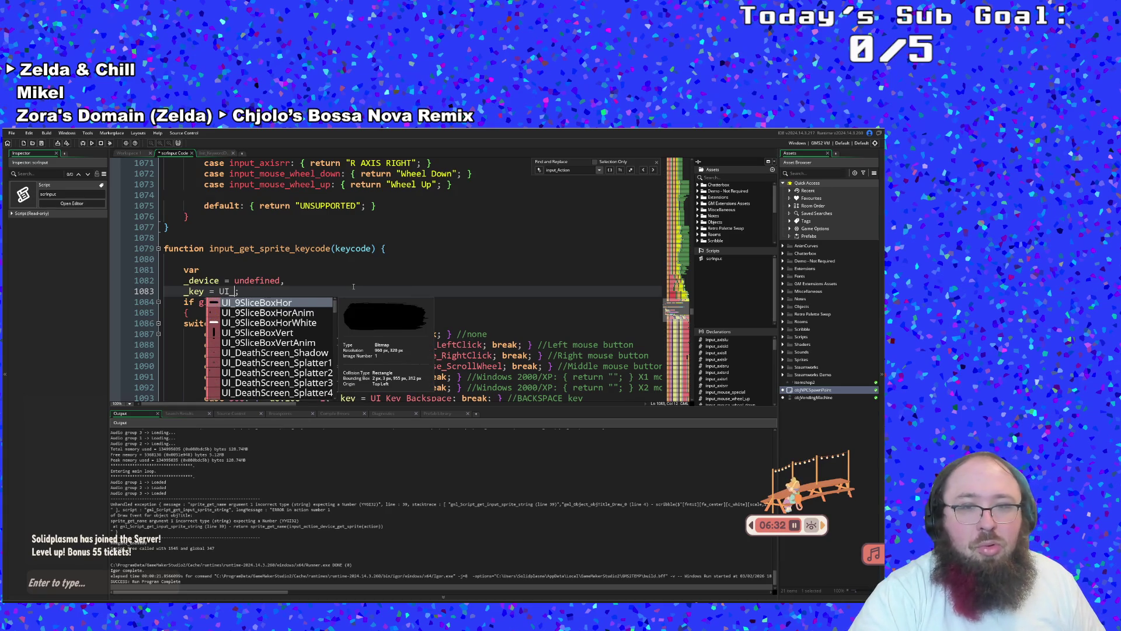
text(e)
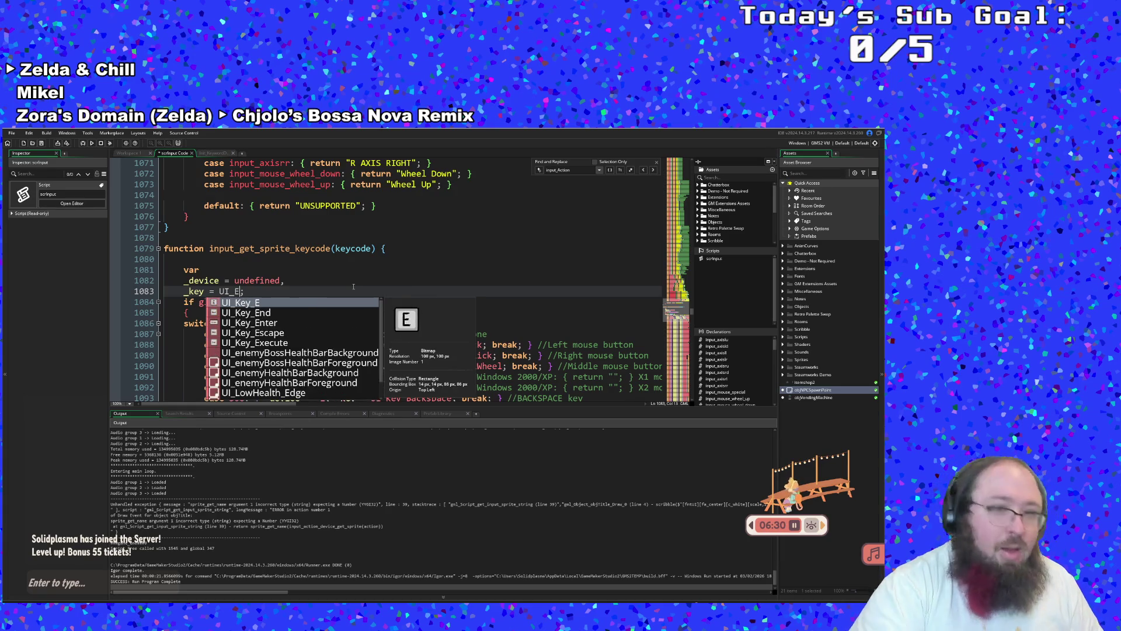
key(BackSpace)
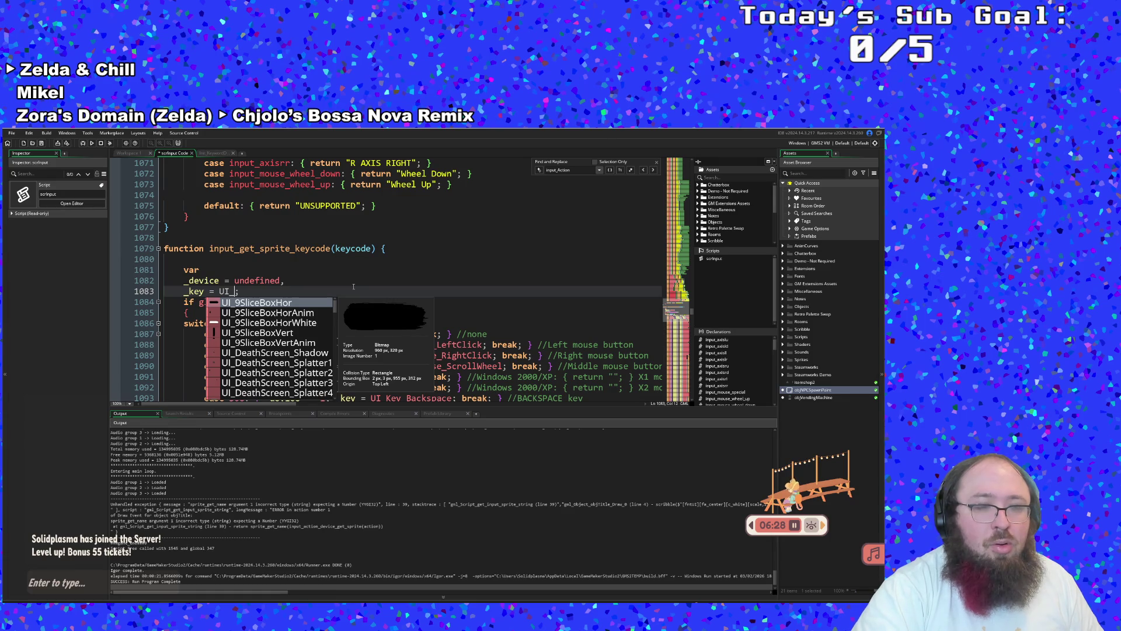
text(Key)
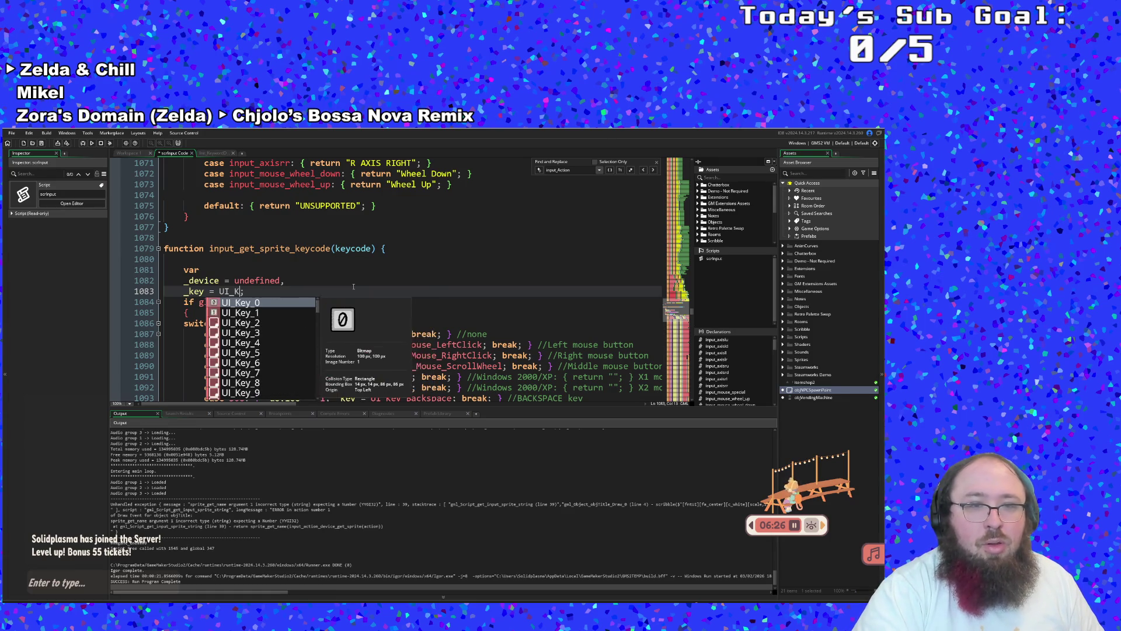
text(_e)
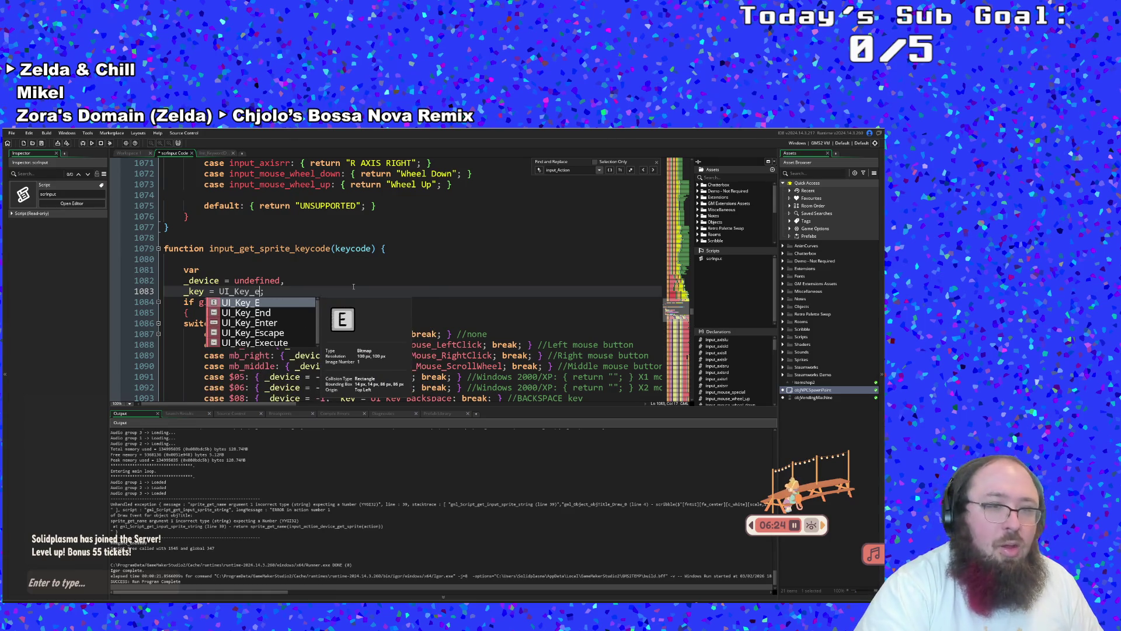
key(Down)
key(Down)
key(Return)
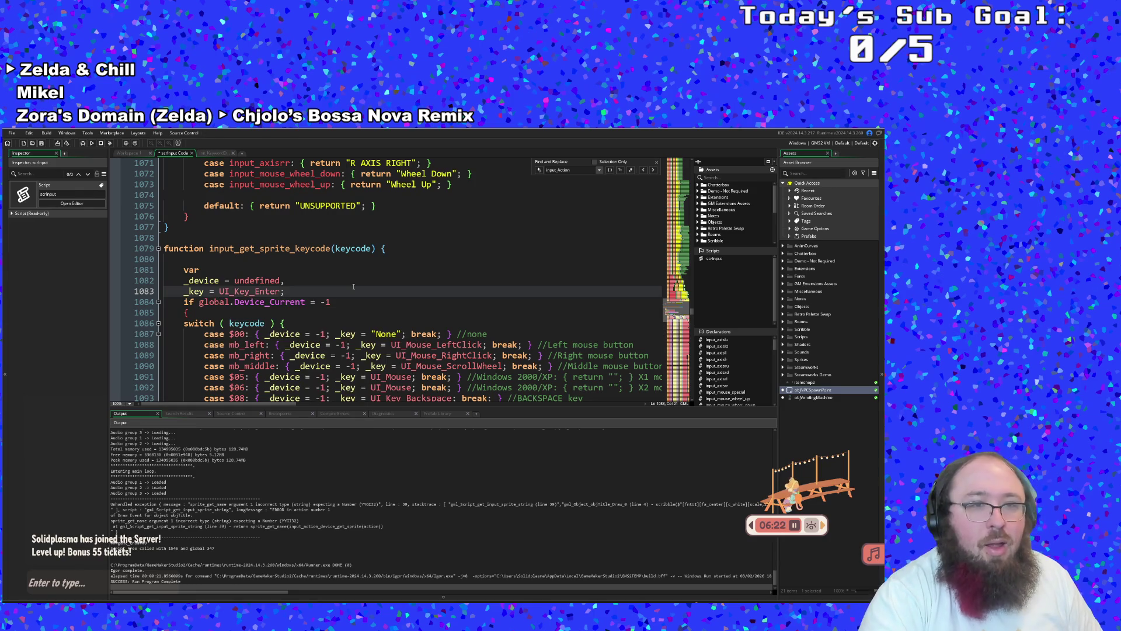
click(287, 236)
scroll(287, 235, down, 2)
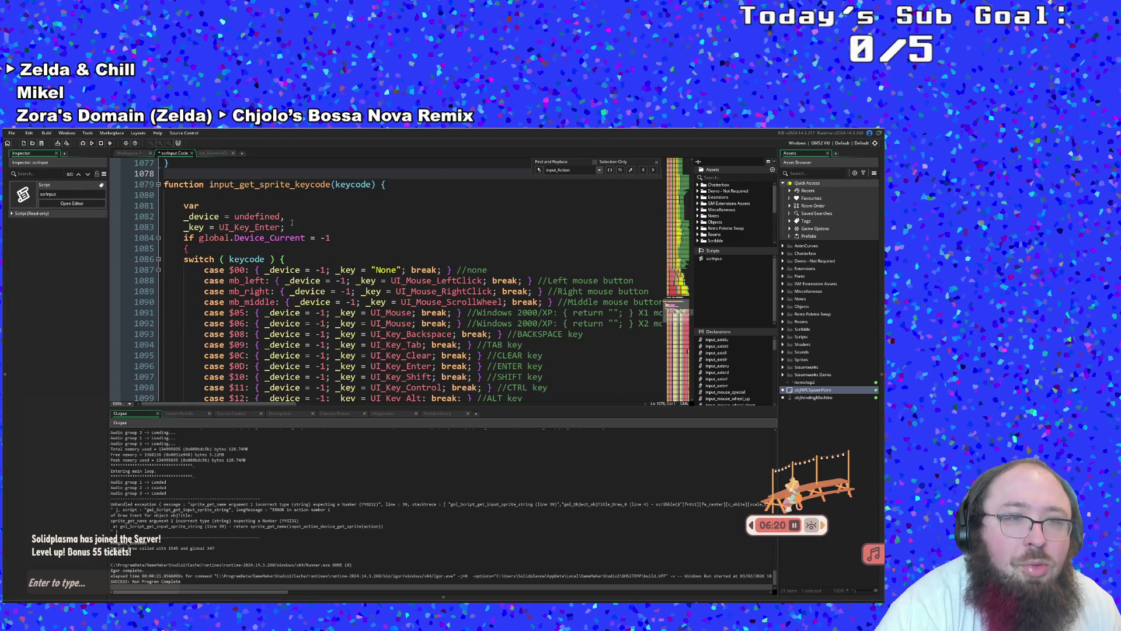
Delete the default case line and the blank line after it from the key switch
scroll(295, 219, down, 20)
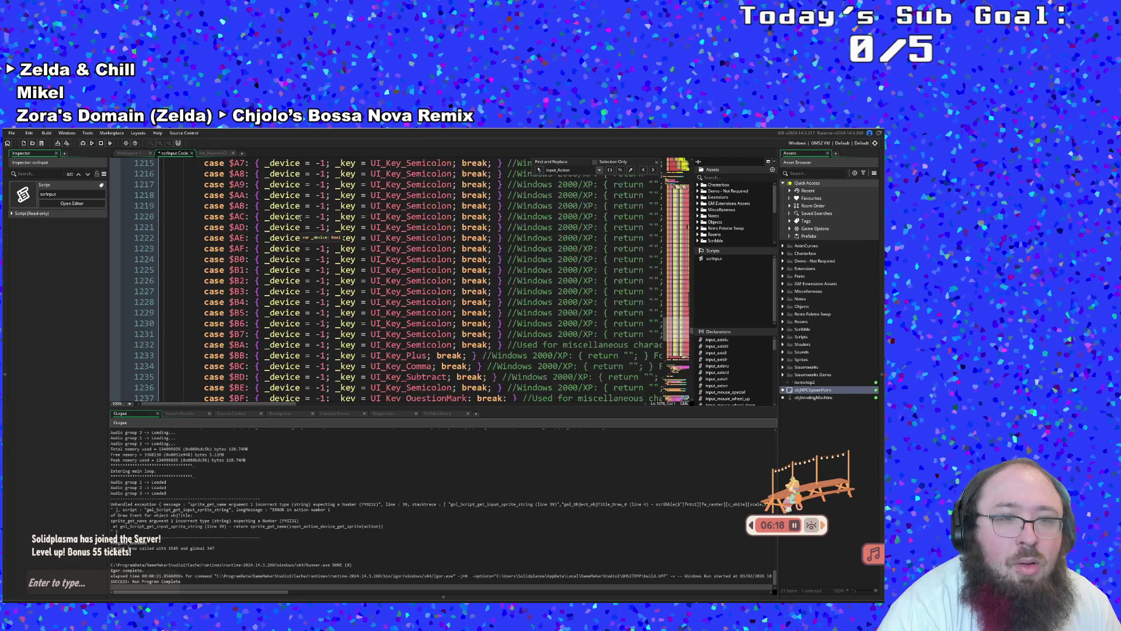
scroll(301, 217, down, 14)
scroll(303, 280, up, 4)
click(294, 280)
mouse_move(203, 280)
mouse_down()
mouse_move(525, 281)
mouse_move(757, 308)
mouse_move(751, 286)
mouse_up()
key(BackSpace)
key(BackSpace)
key(BackSpace)
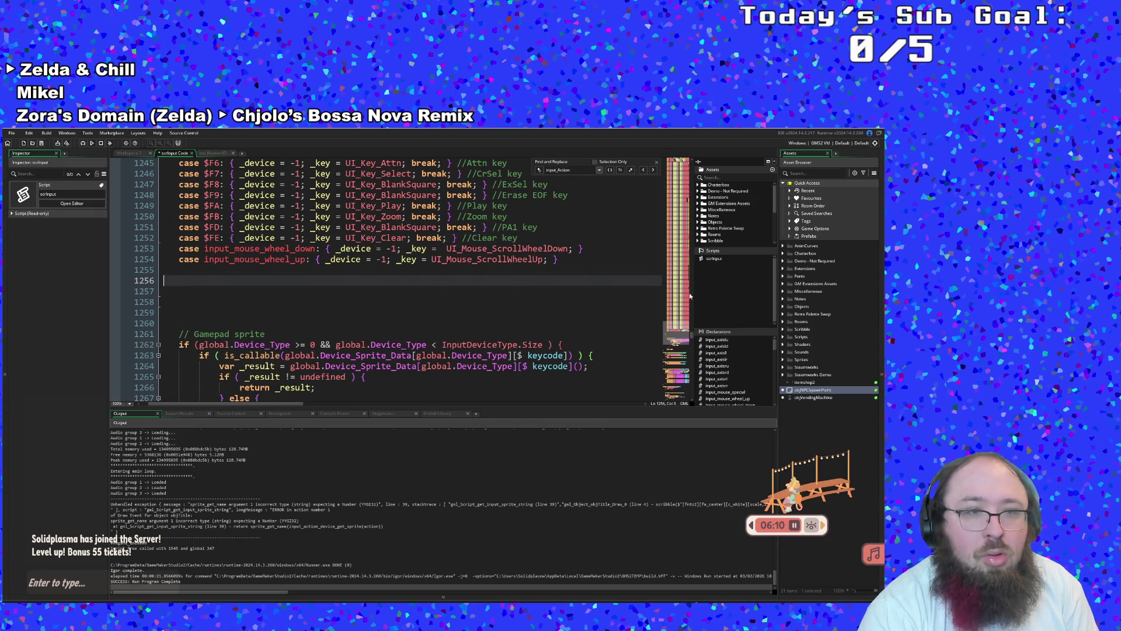
click(228, 377)
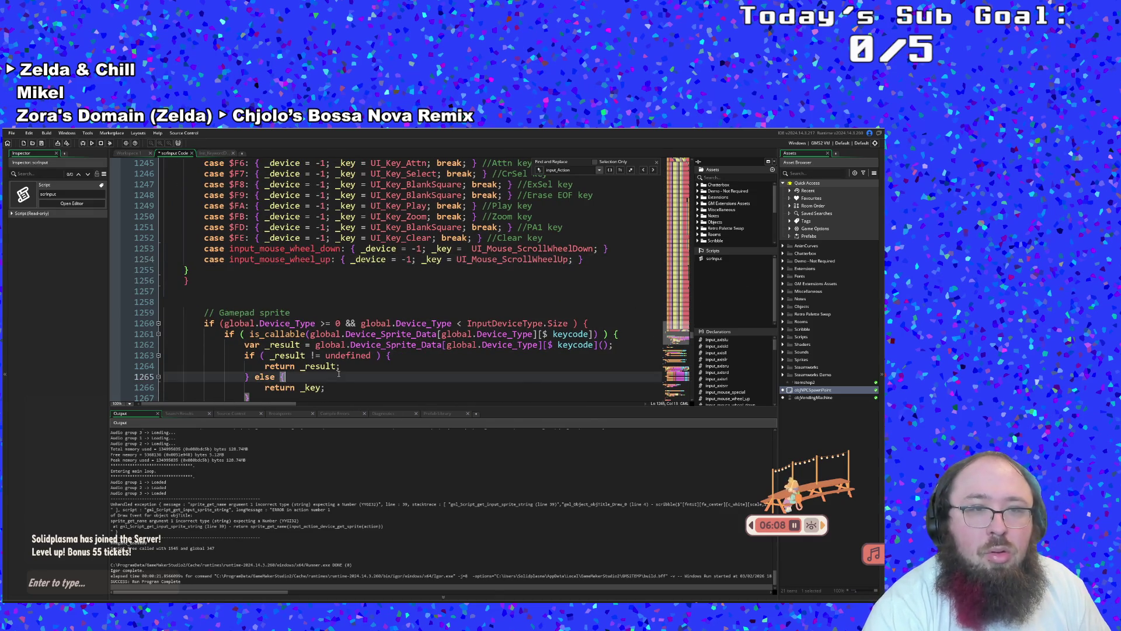
Build and run the game to test the gamepad sprite lookup
scroll(340, 366, up, 10)
scroll(340, 365, up, 20)
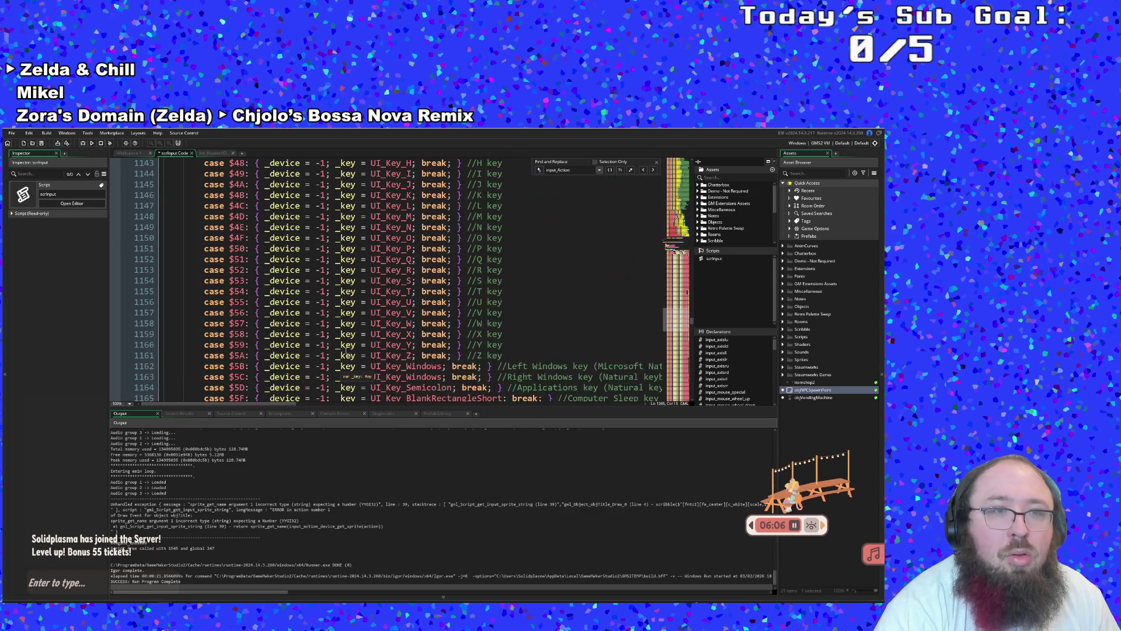
click(83, 144)
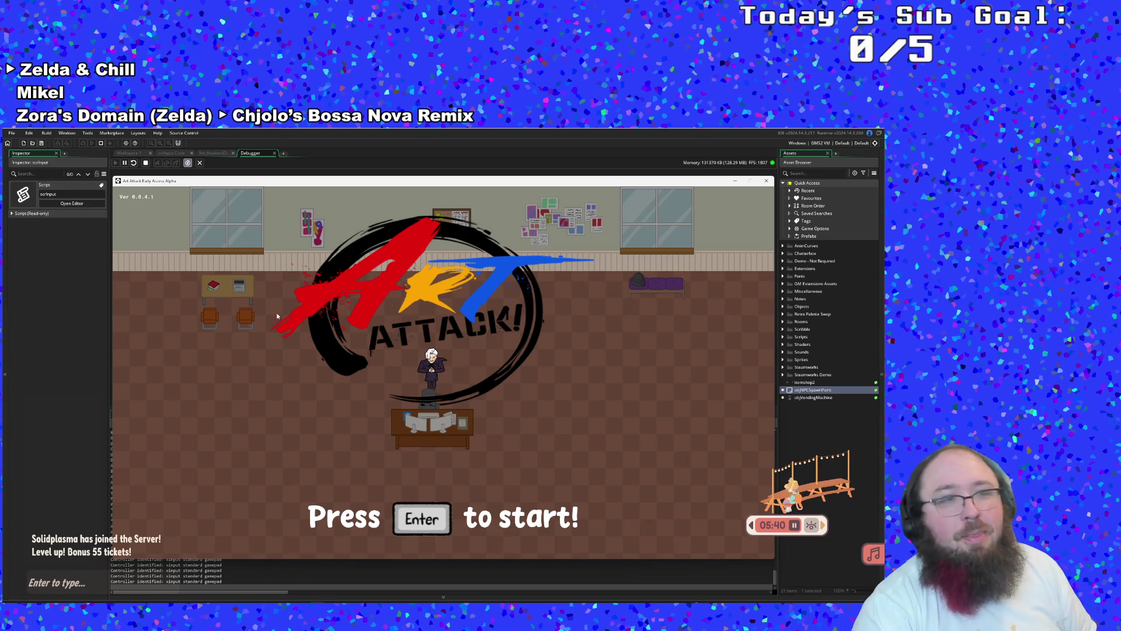
Open Controls from the title screen and step through bindings to show the Xbox gamepad icons
key(Return)
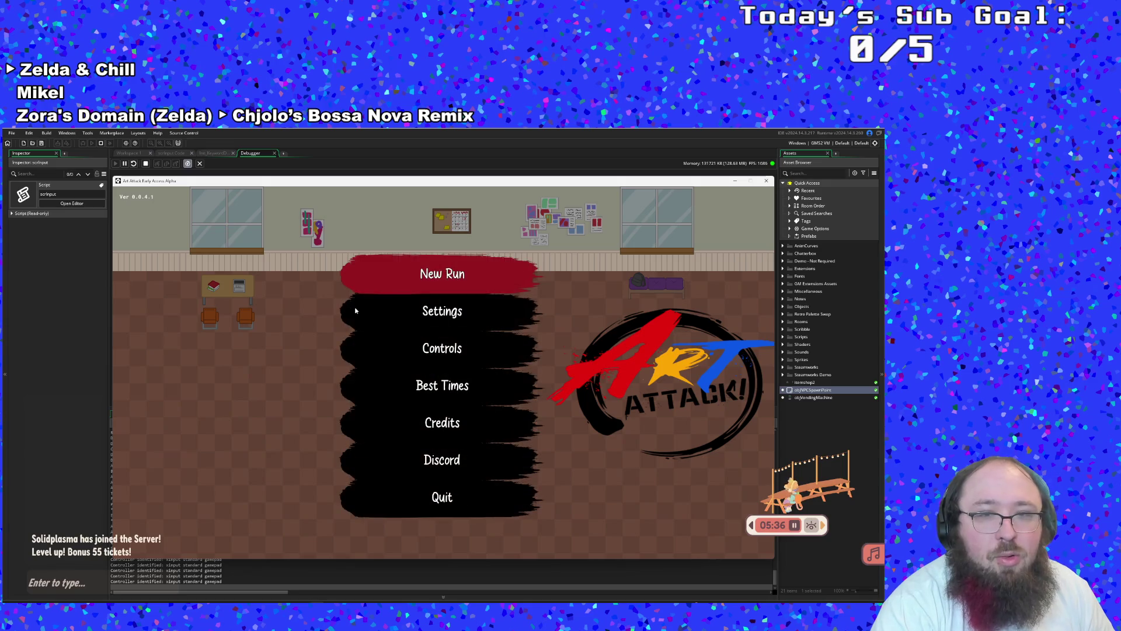
click(412, 344)
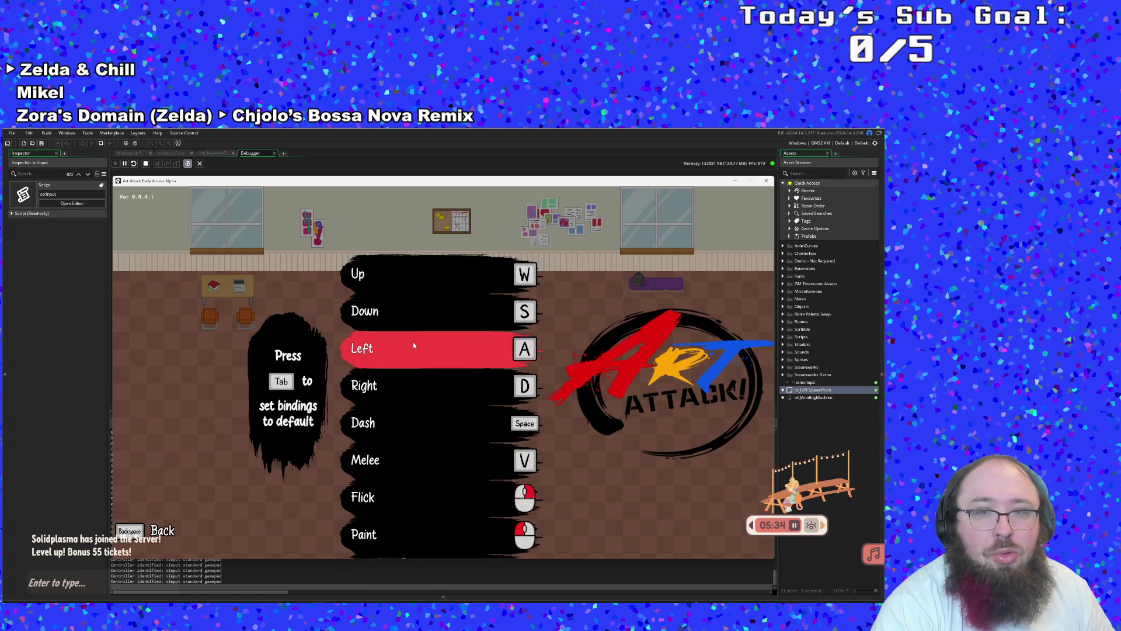
key(Down)
key(Down)
key(Down)
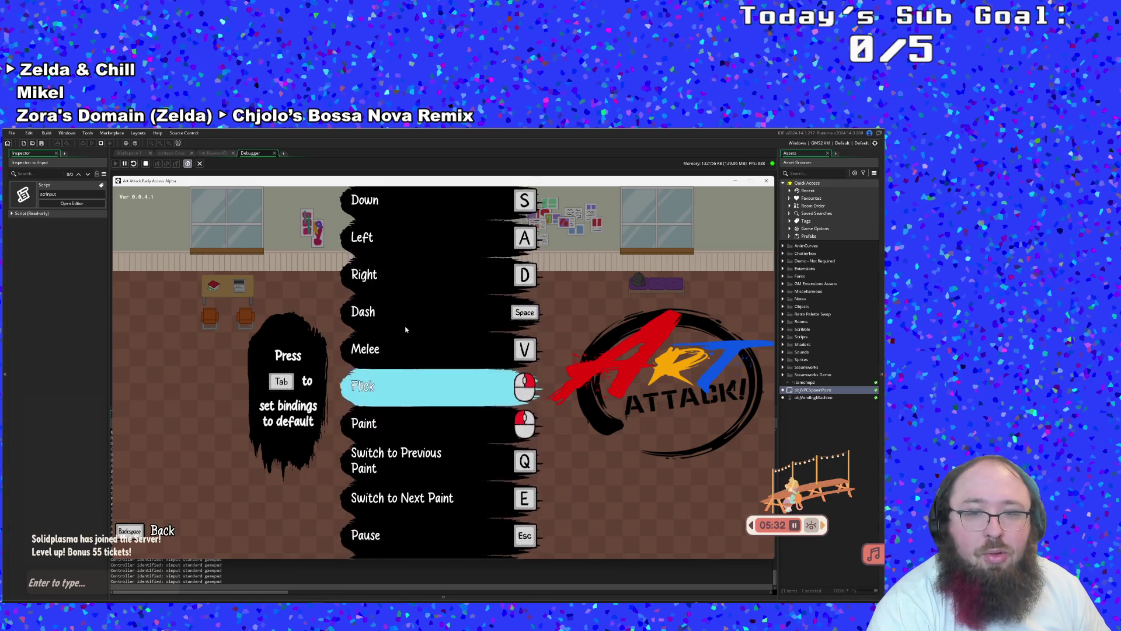
key(Down)
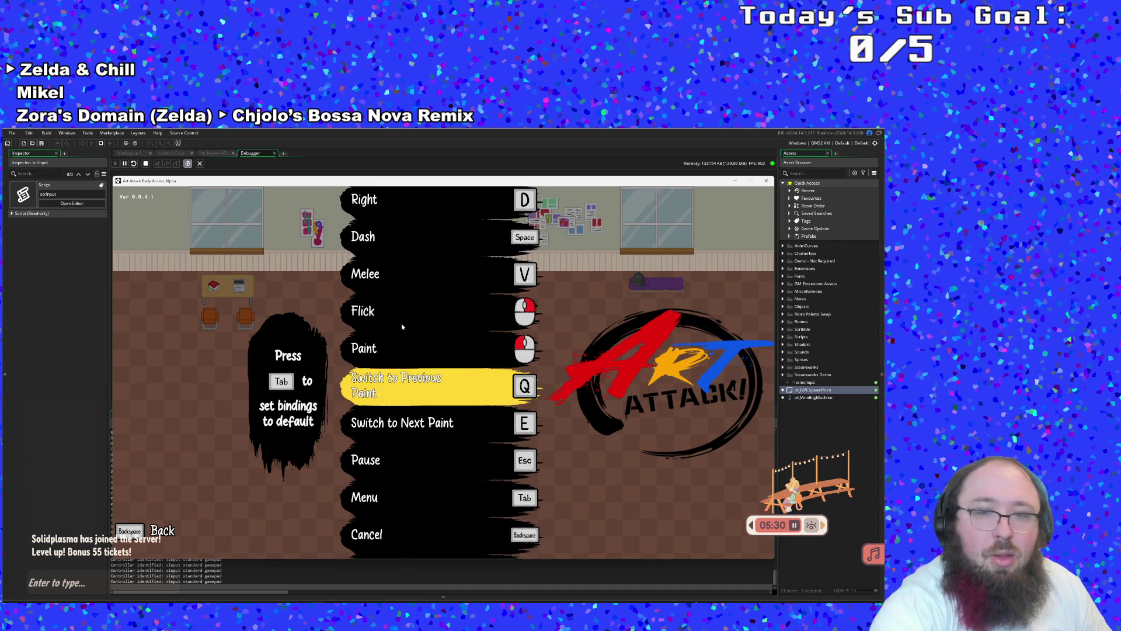
key(Down)
key(Down)
key(Down)
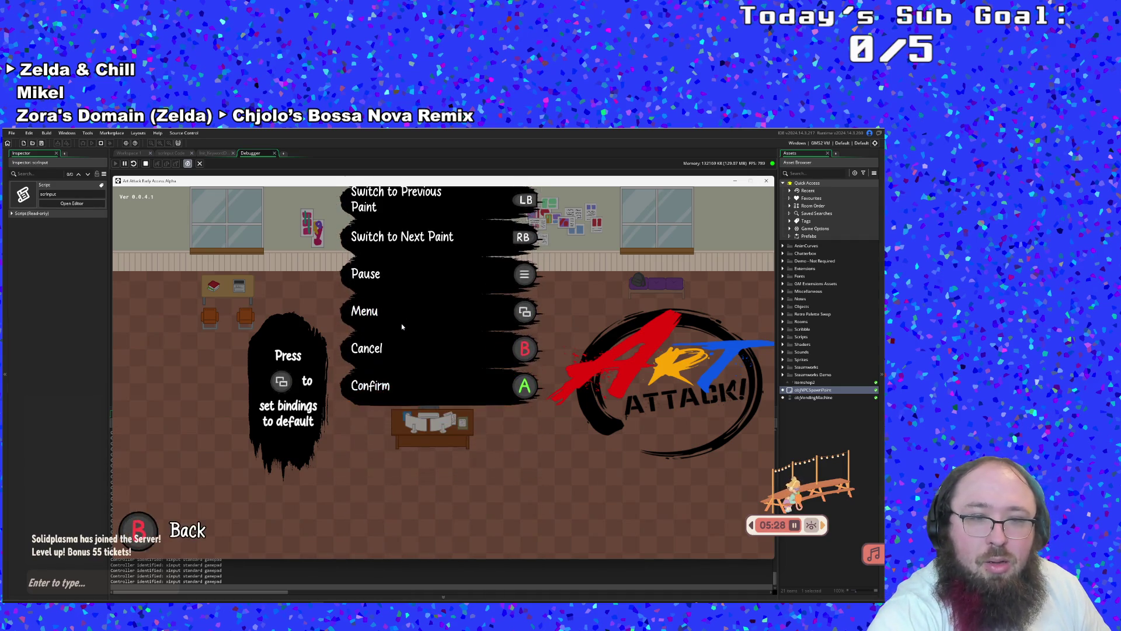
key(Down)
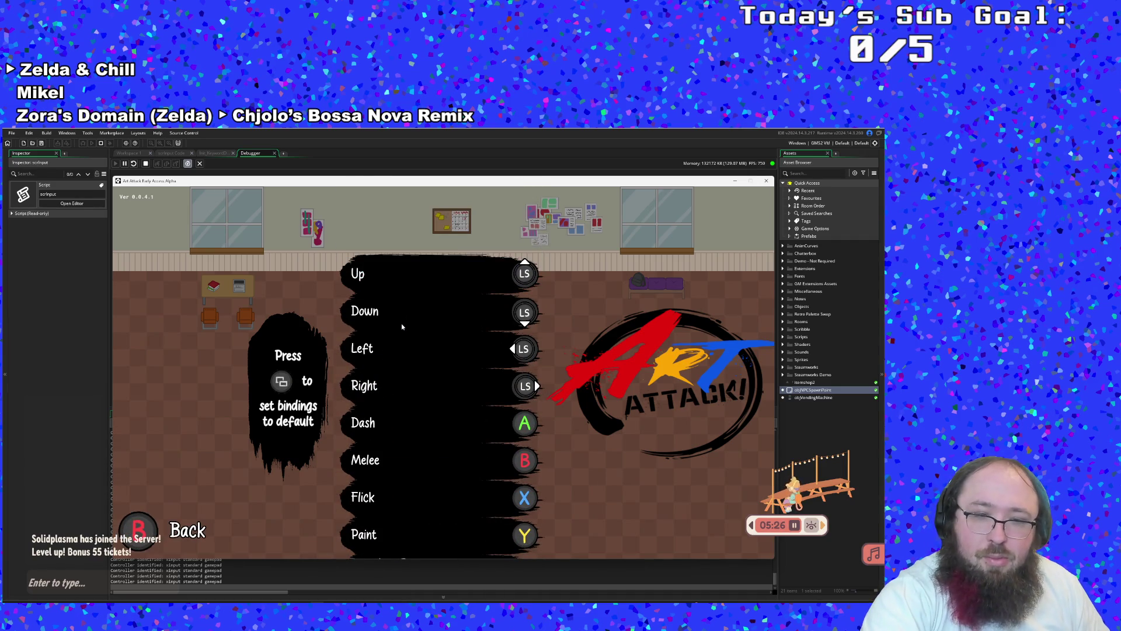
key(Escape)
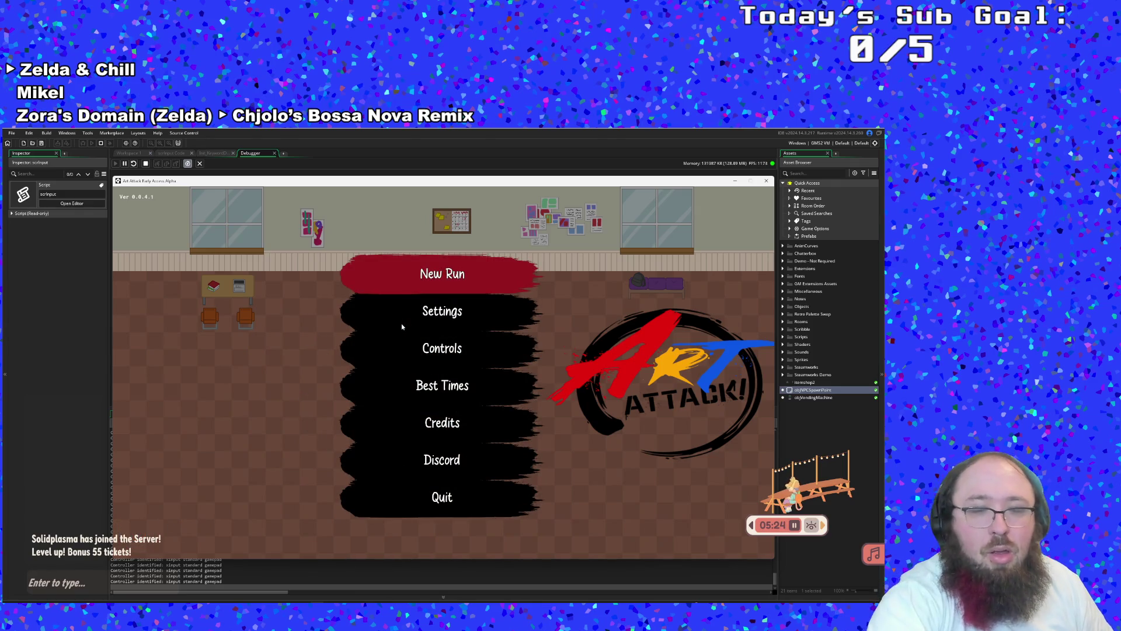
Open and close Settings, start a game from the main menu, then stop the test run
key(Down)
key(Return)
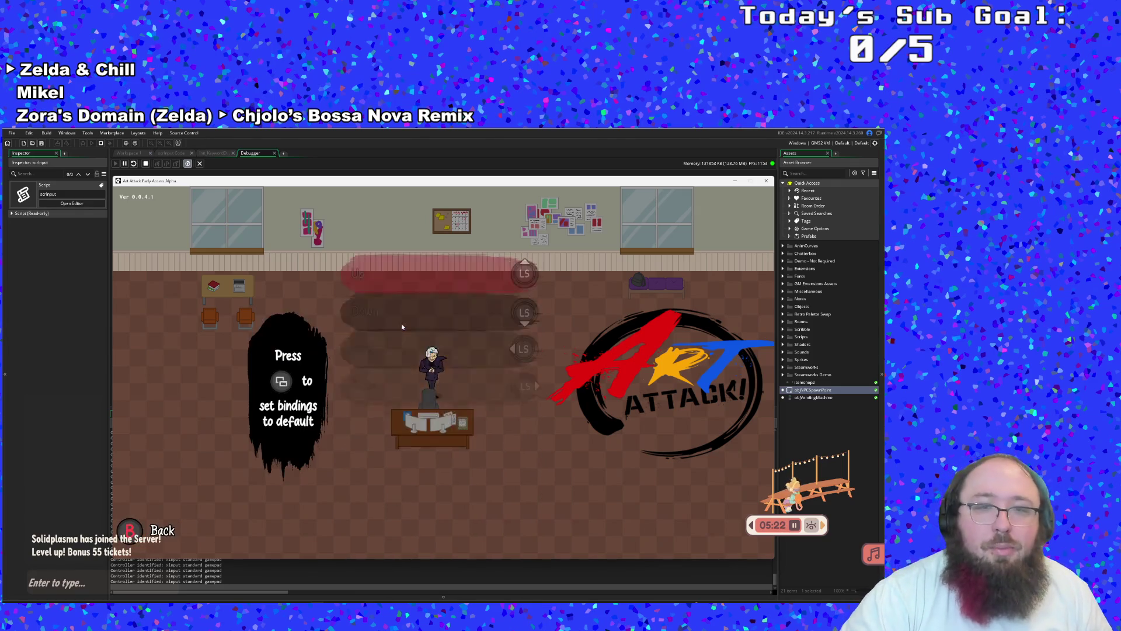
key(Escape)
key(Return)
key(Escape)
key(Down)
key(Down)
key(Down)
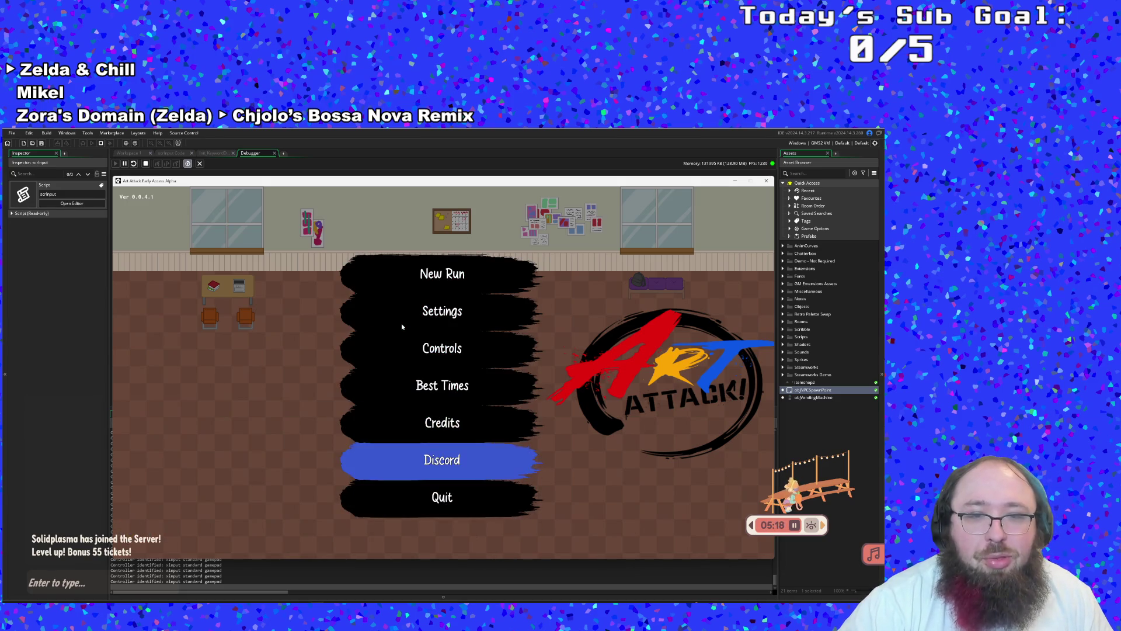
key(Up)
key(Up)
key(Up)
key(Up)
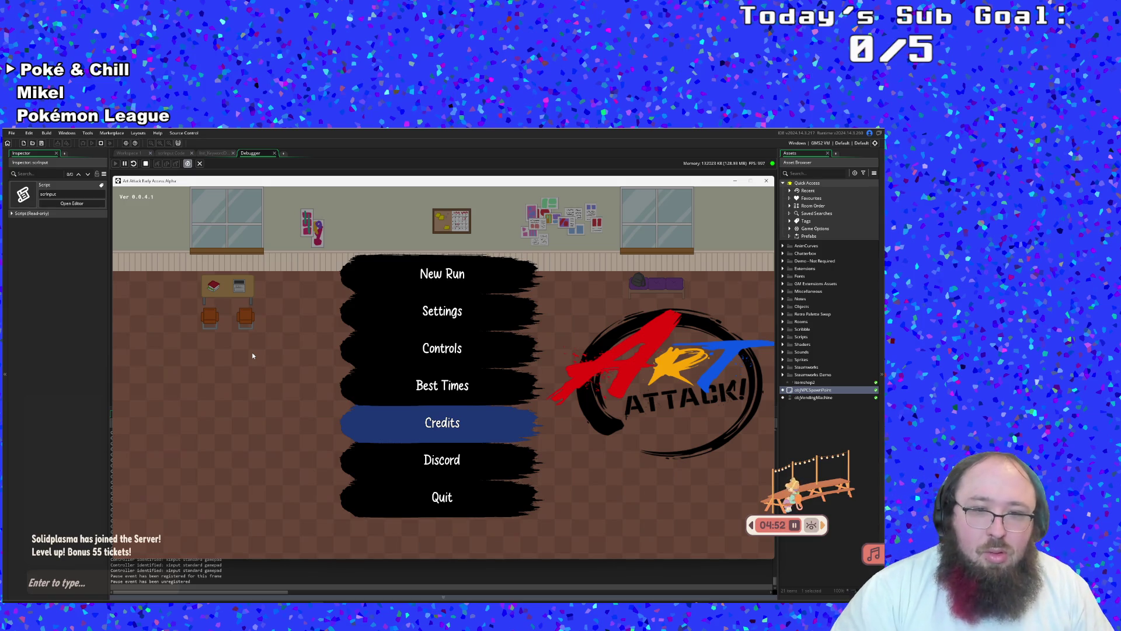
key(Return)
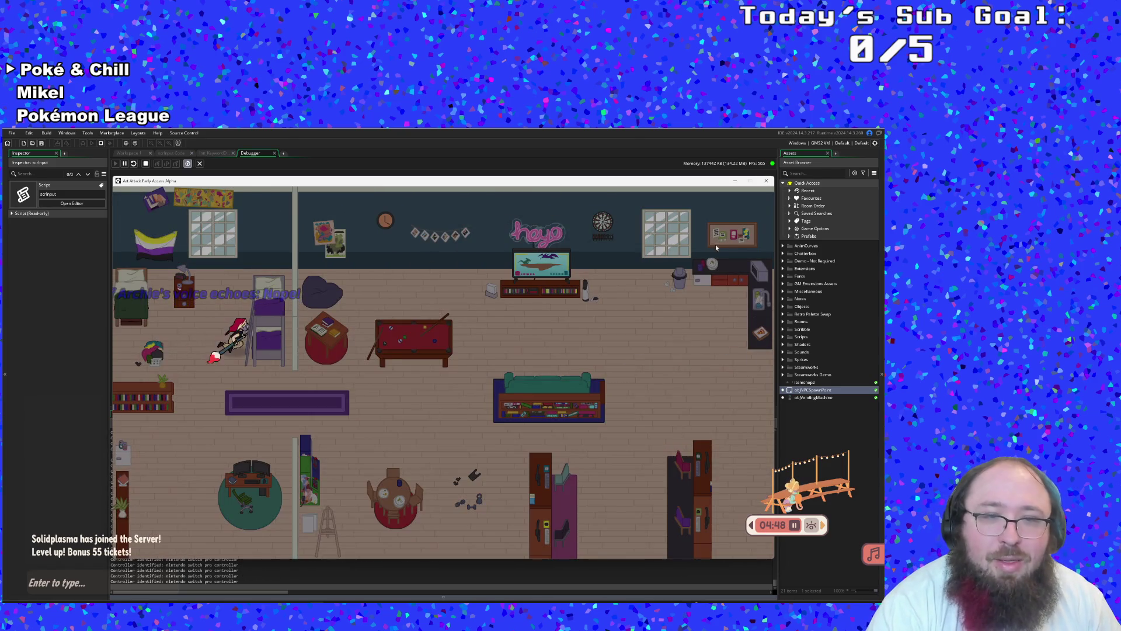
click(765, 181)
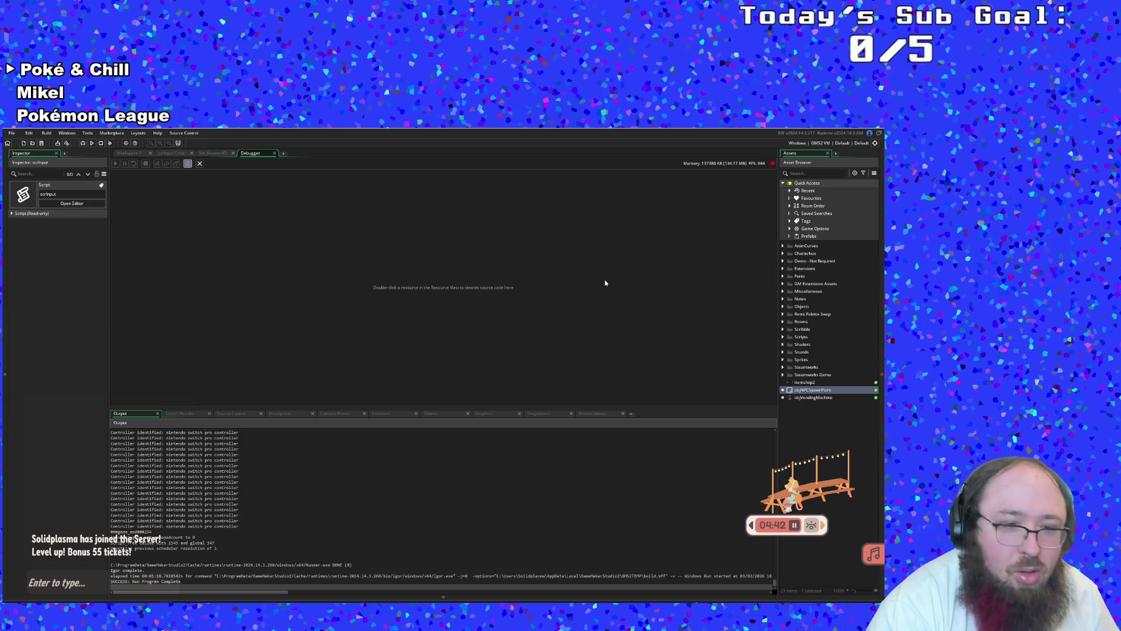
Inspect lines in the Output log, then start a fresh test run of the game
click(383, 470)
scroll(381, 497, down, 3)
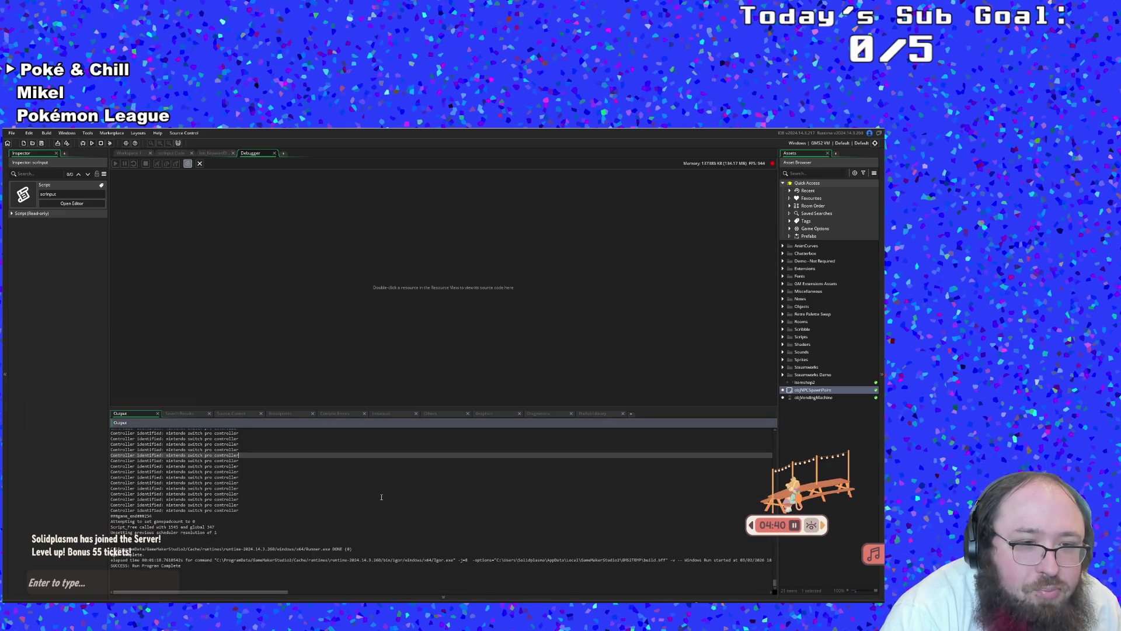
scroll(351, 505, up, 1)
click(351, 504)
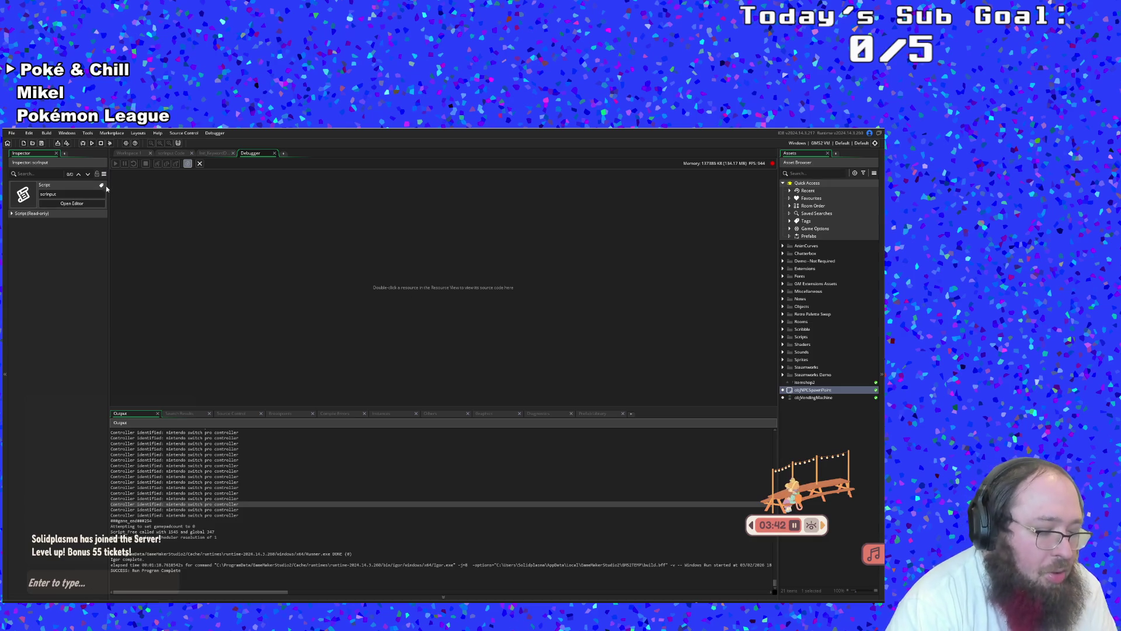
click(92, 143)
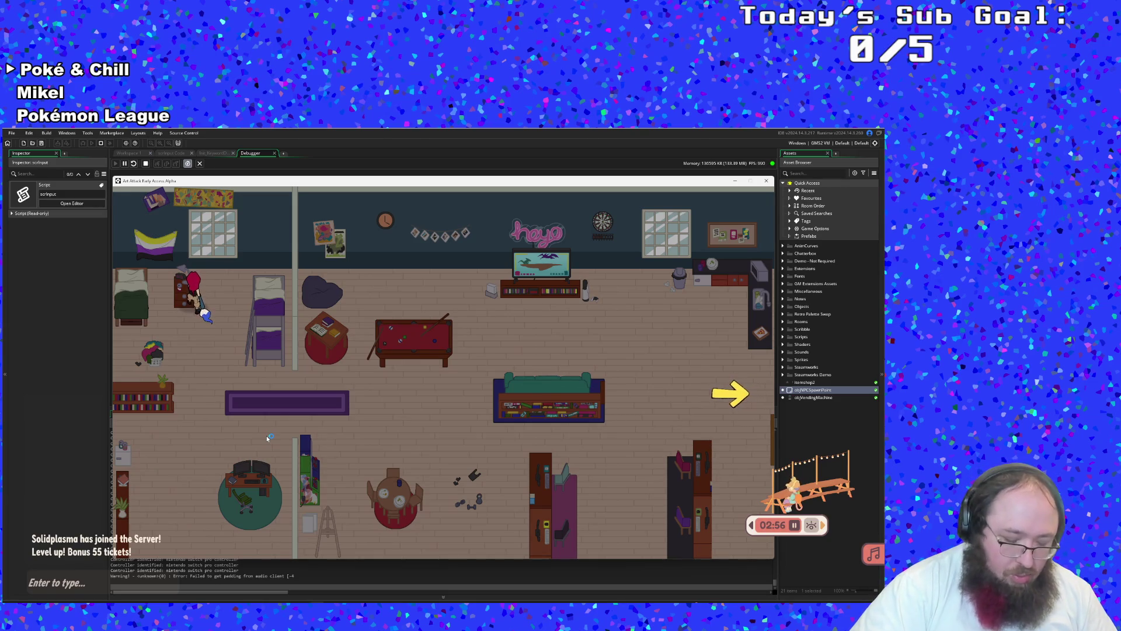
In the level, open the pause menu's Controls list with PlayStation icons and select Flick
key(Down)
key(Down)
key(Return)
key(Escape)
key(Down)
key(Down)
key(Return)
key(Down)
key(Down)
key(Down)
key(Down)
key(Down)
key(Down)
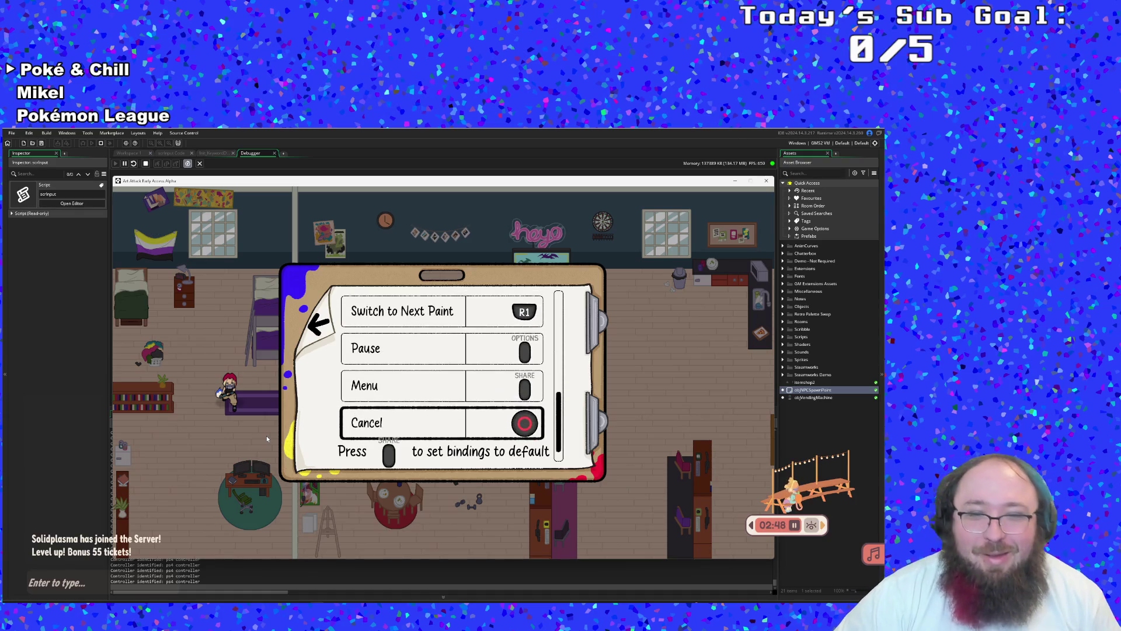
key(Up)
key(Up)
key(Down)
key(Down)
key(Down)
key(Down)
key(Down)
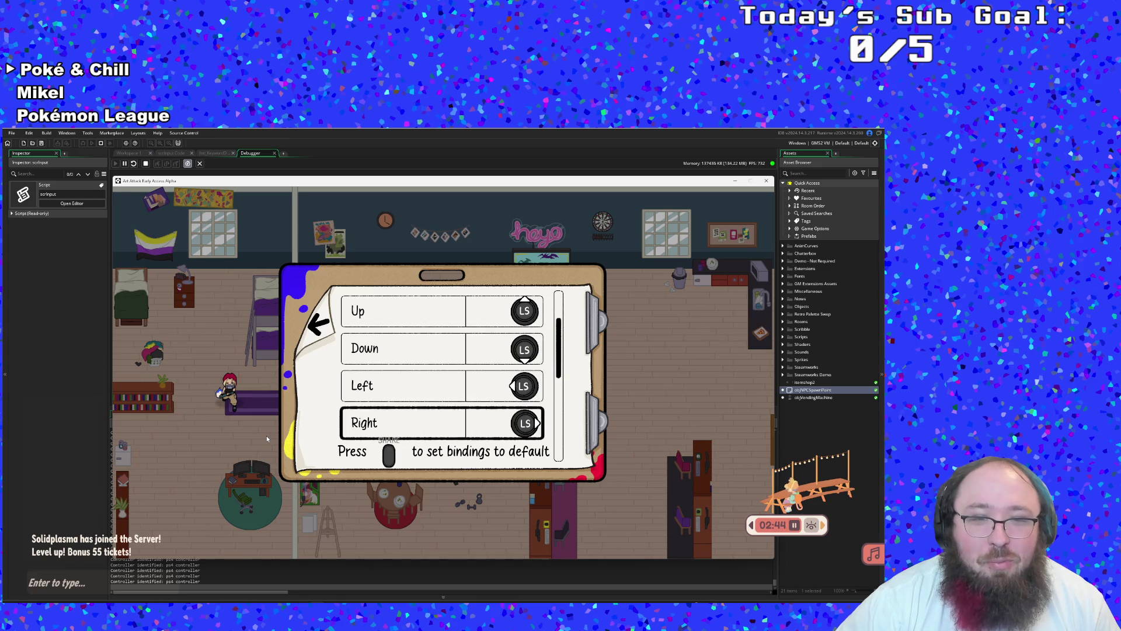
key(Down)
key(Down)
key(Down)
key(Up)
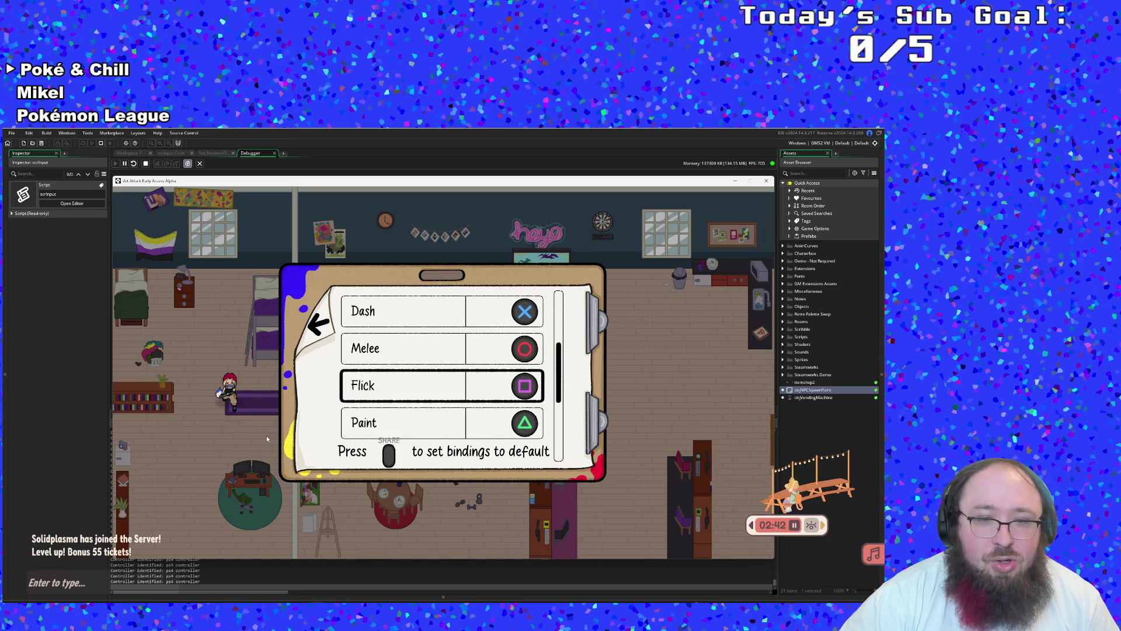
Try rebinding Flick to L1, then step through the neighbouring bindings
key(Return)
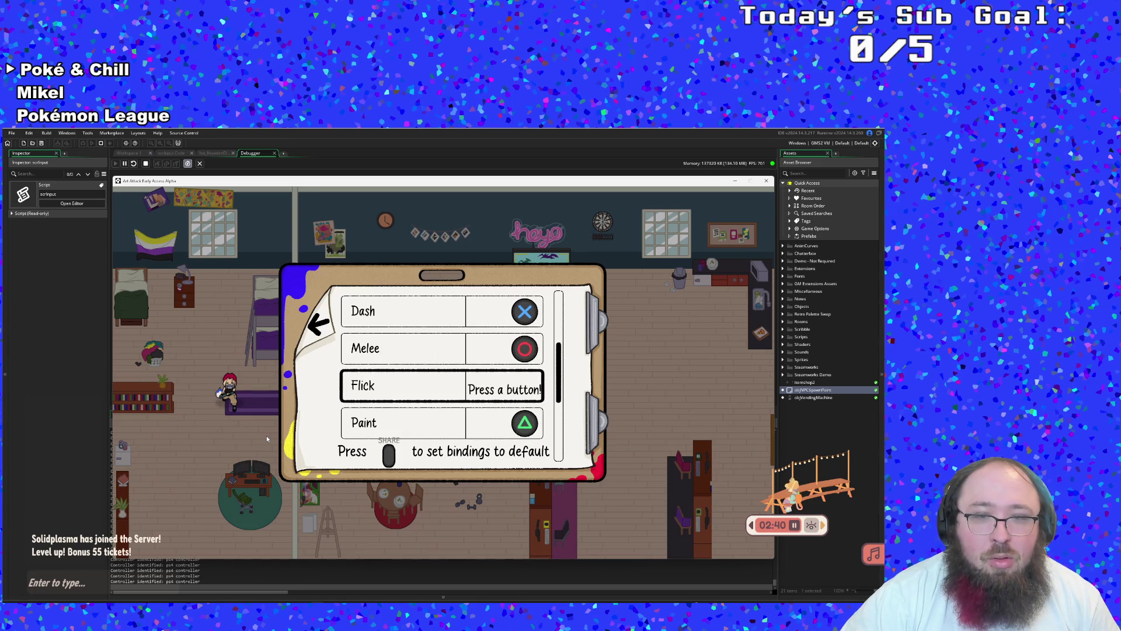
key(q)
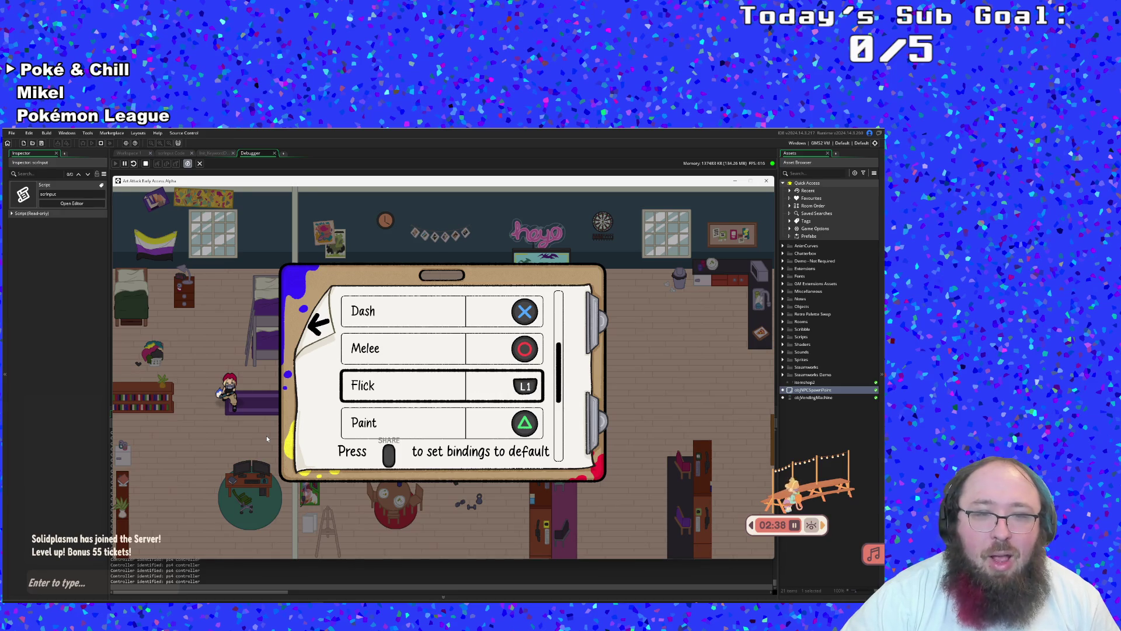
key(Down)
key(Down)
key(Down)
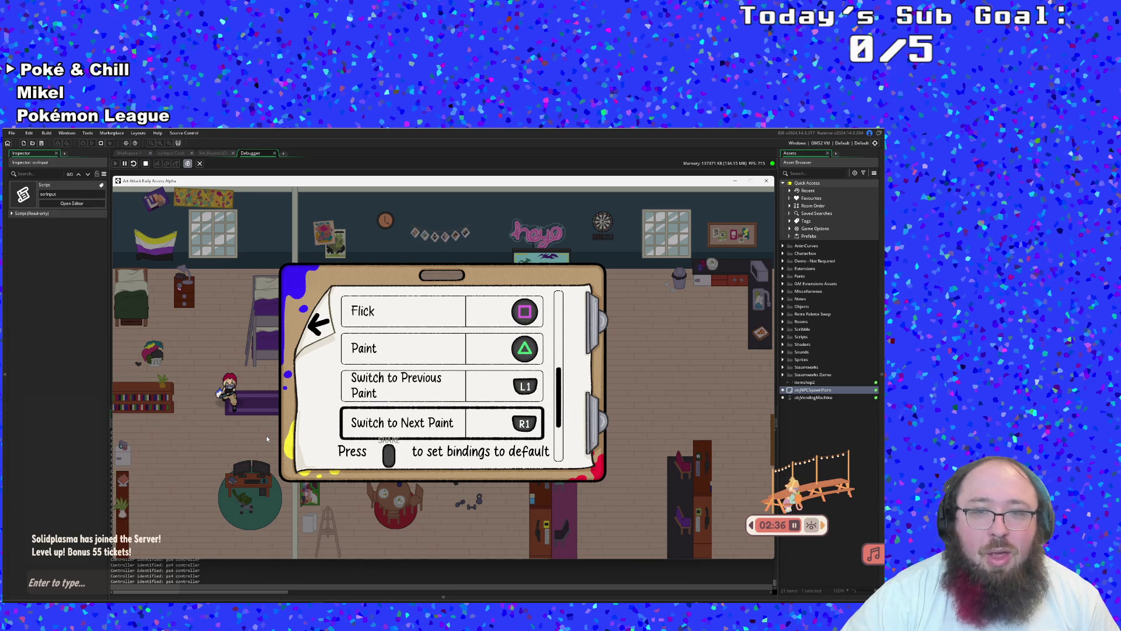
key(Up)
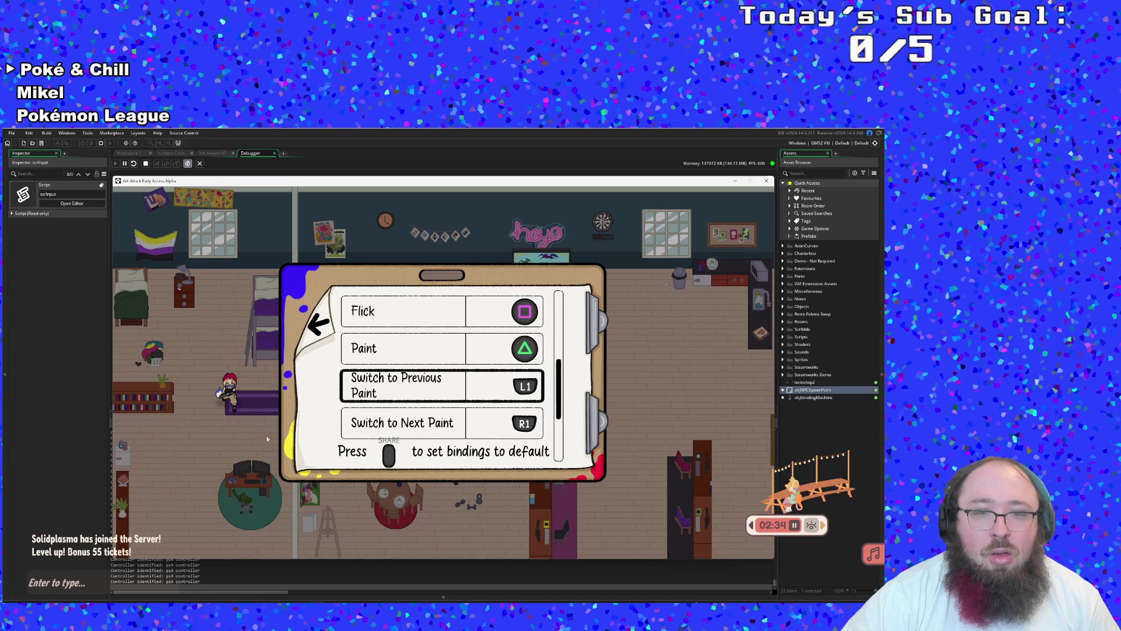
key(Up)
key(Up)
key(Up)
key(Up)
key(Up)
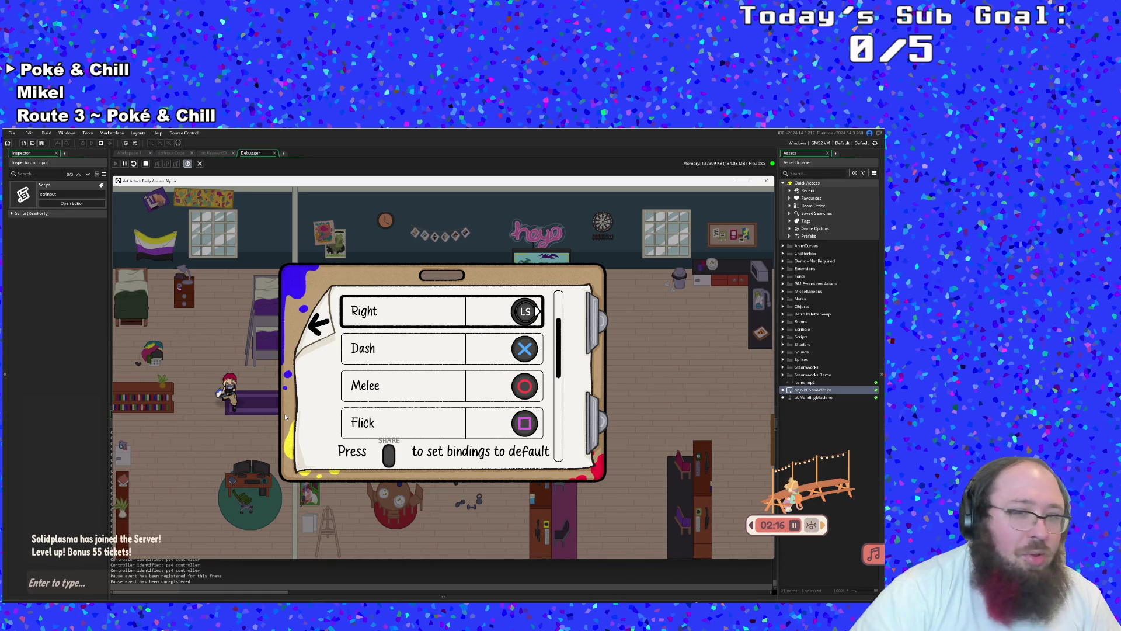
Select Pause in the controls bindings list and try rebinding it several times
key(Down)
key(Down)
key(Down)
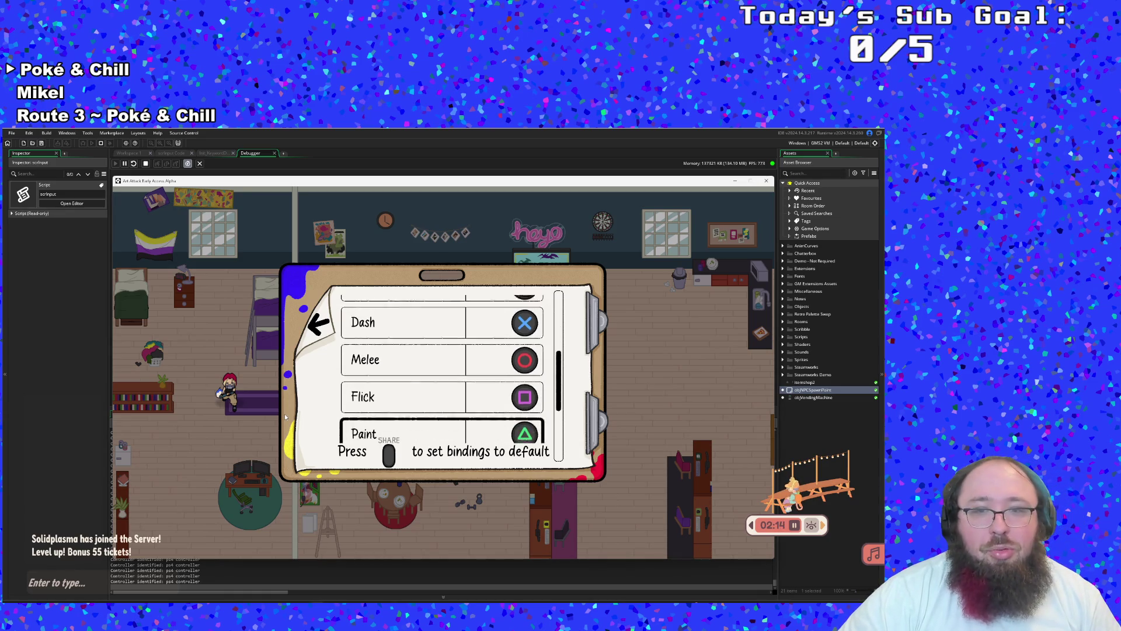
key(Down)
key(Up)
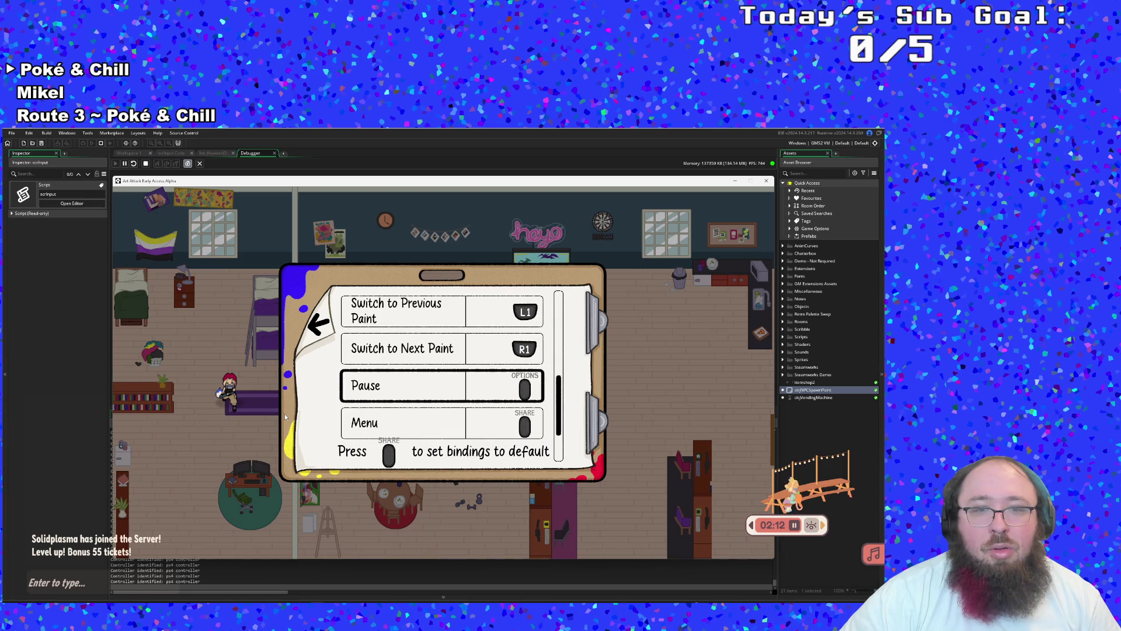
key(Return)
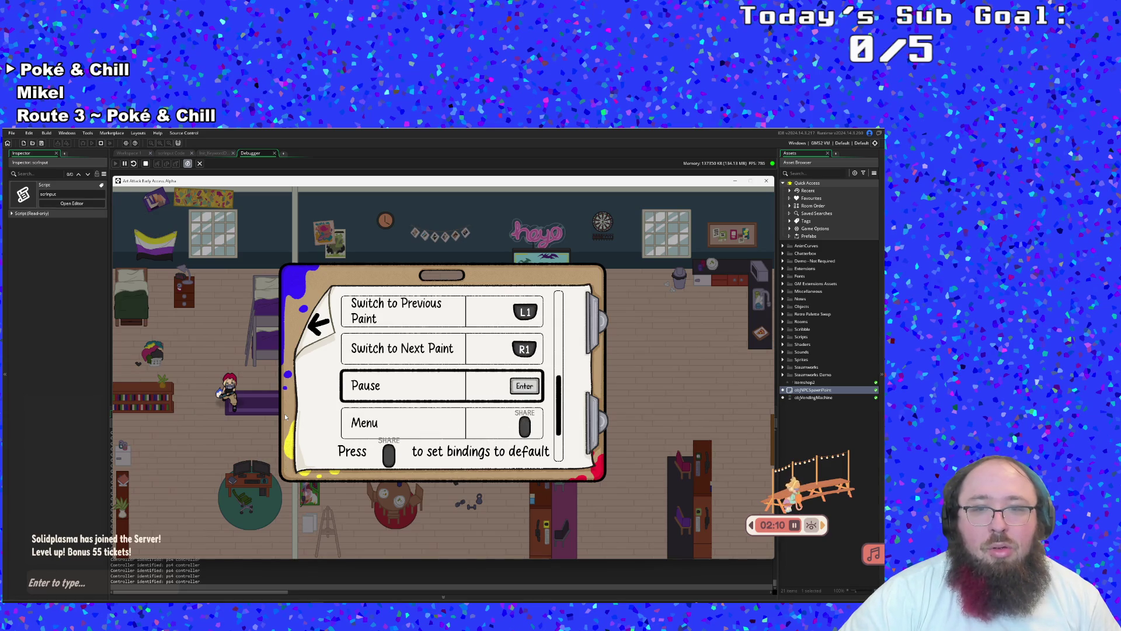
key(Return)
key(Return)
key(Return)
key(Return)
key(Return)
key(Return)
key(Return)
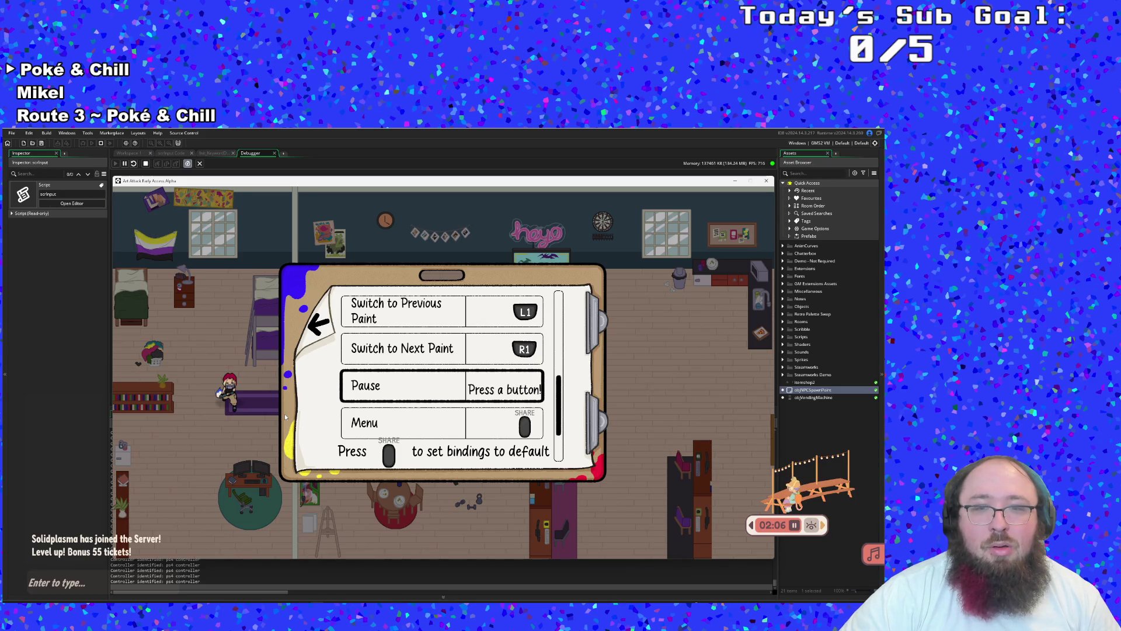
key(Return)
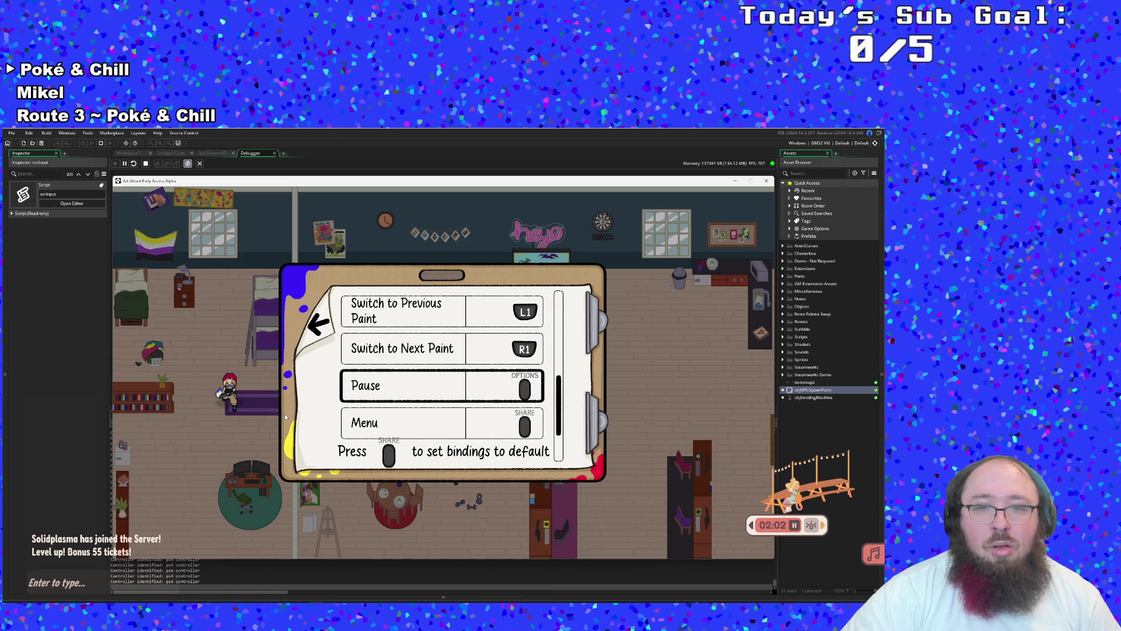
Start rebinding Pause again, then start rebinding Switch to Previous Paint
key(Down)
key(Up)
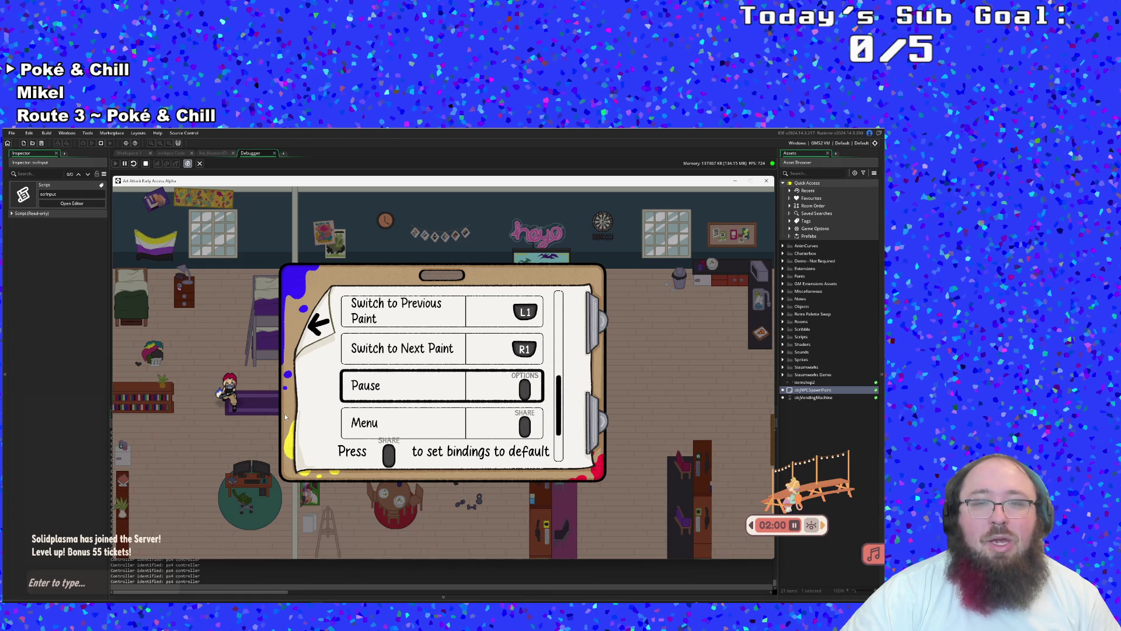
key(Return)
key(Return)
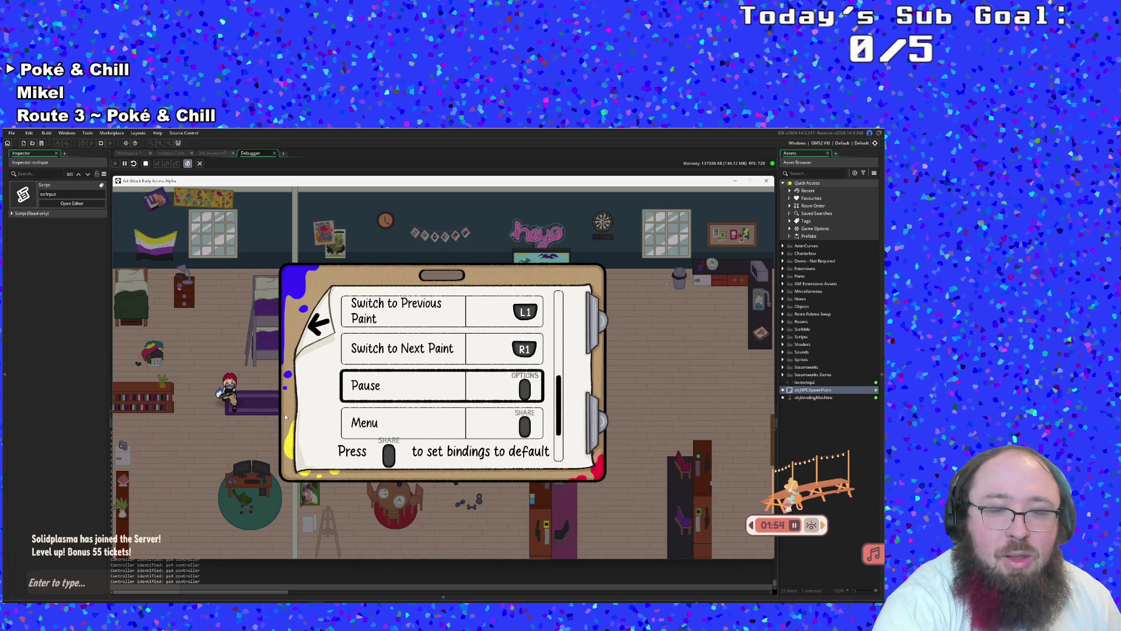
key(Up)
key(Up)
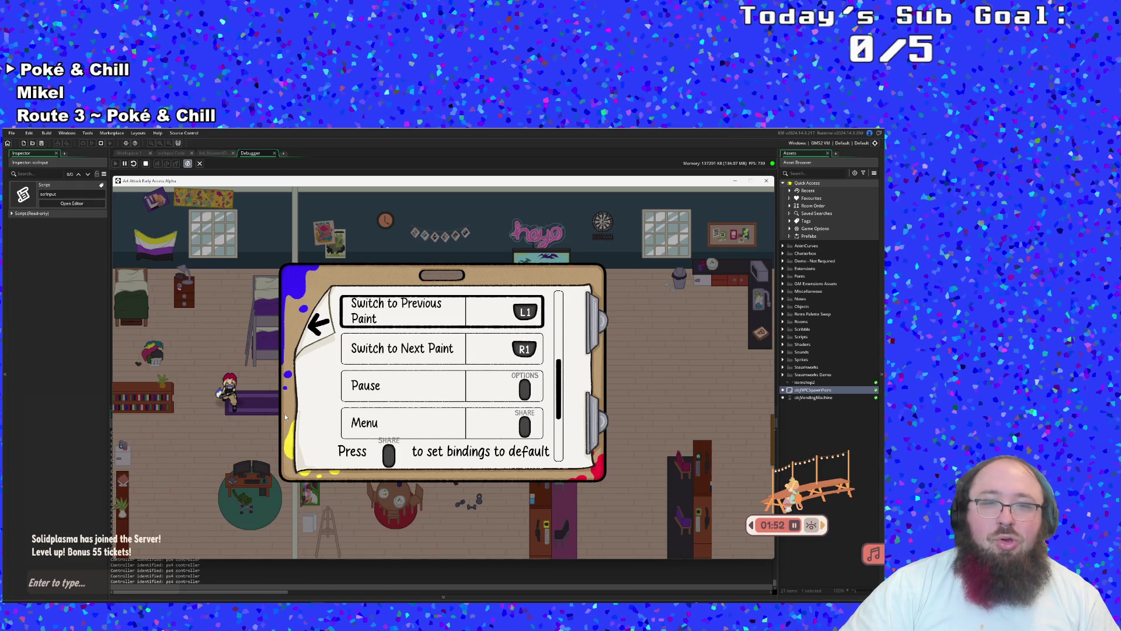
key(Return)
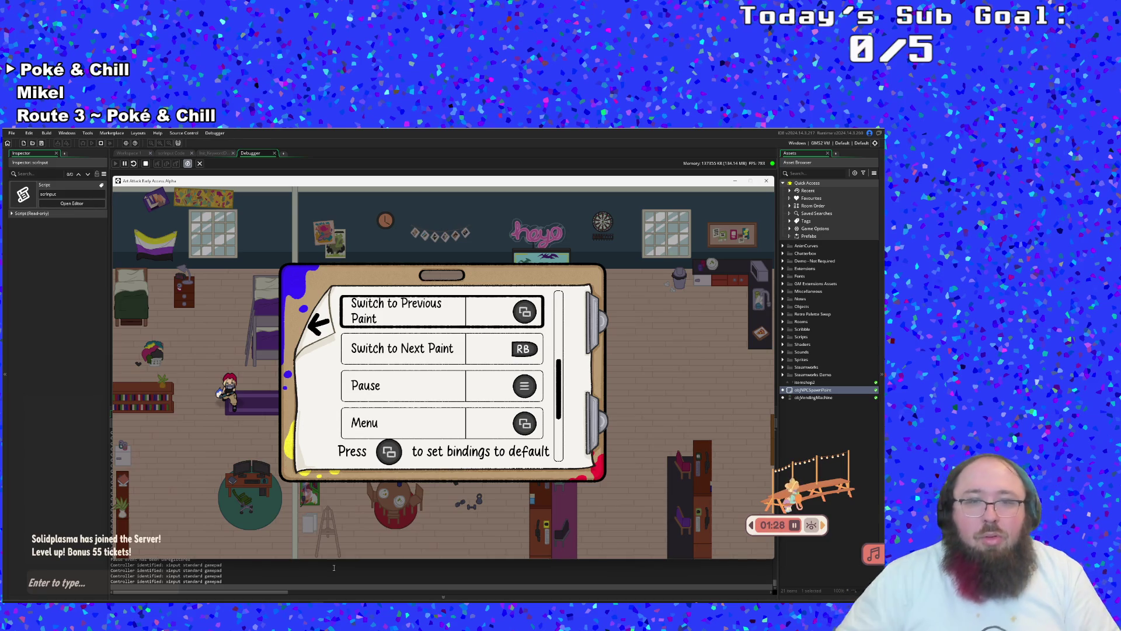
Rebind Switch to Previous Paint to LB
key(Down)
key(Up)
key(Return)
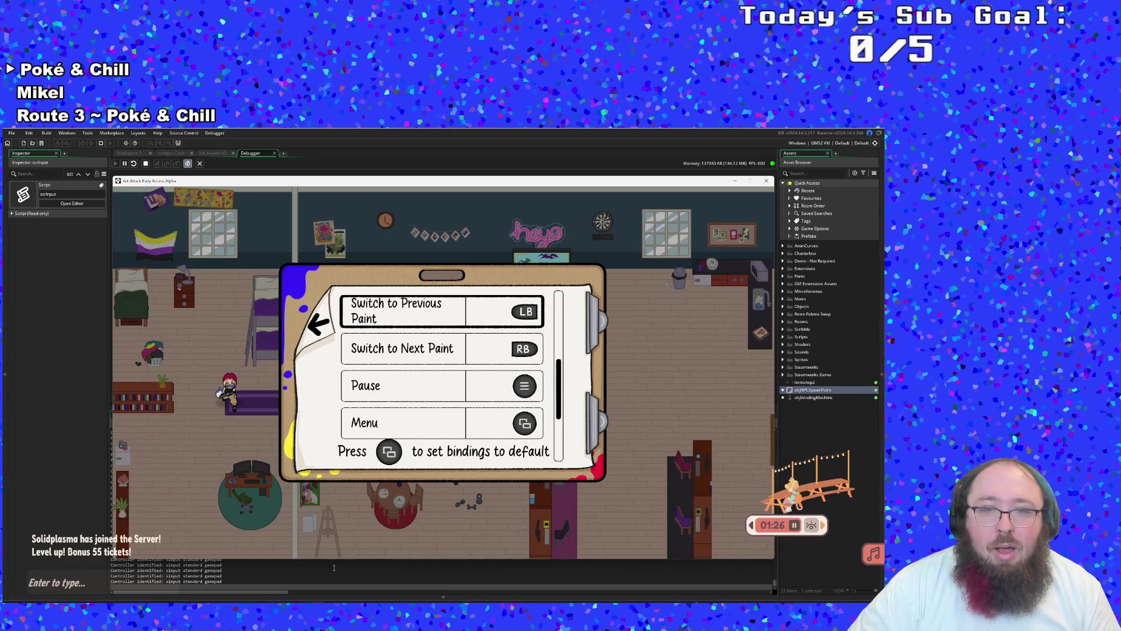
key(Down)
key(Down)
Assign a new button to Pause and leave the menus to resume gameplay
key(Return)
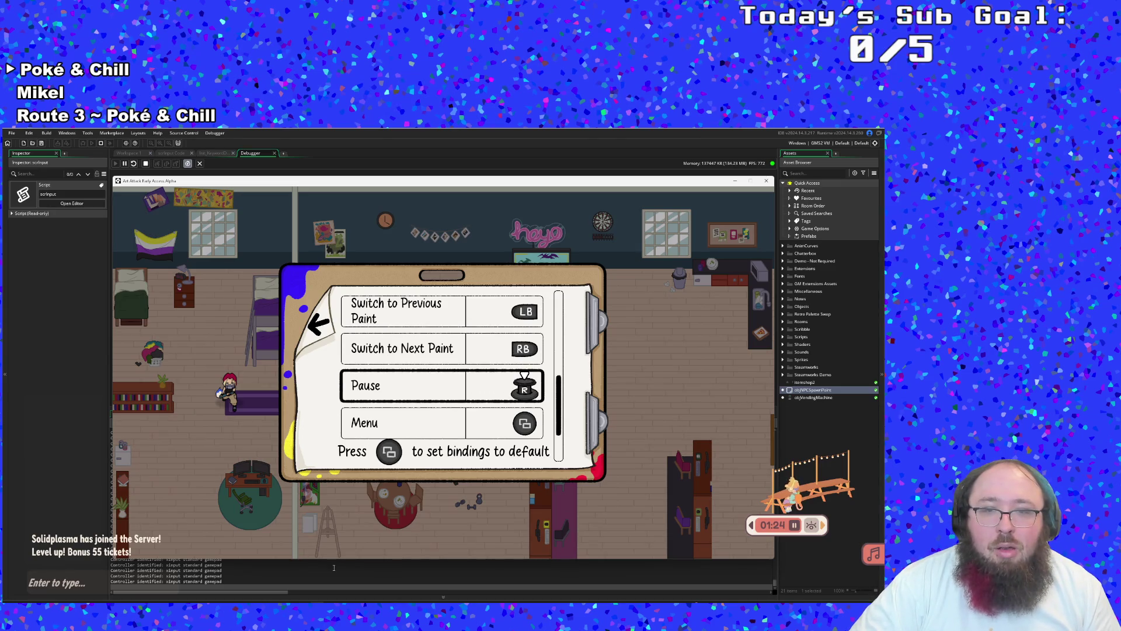
key(Return)
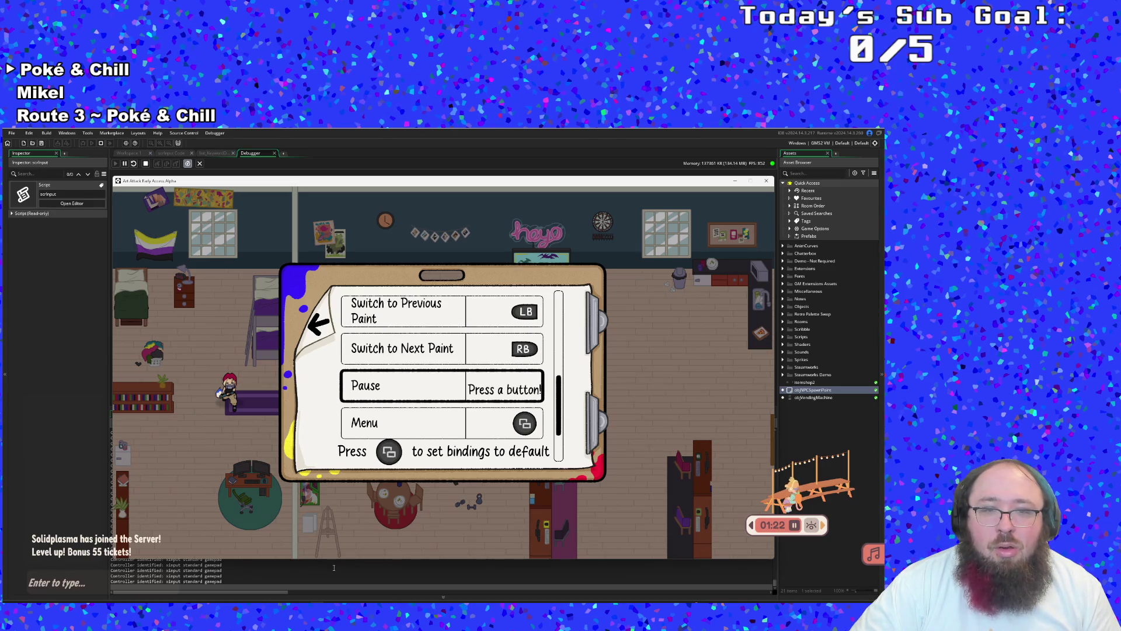
key(Down)
key(Down)
key(Down)
key(Down)
key(Down)
key(Down)
key(Down)
key(Down)
key(Down)
key(Escape)
key(Escape)
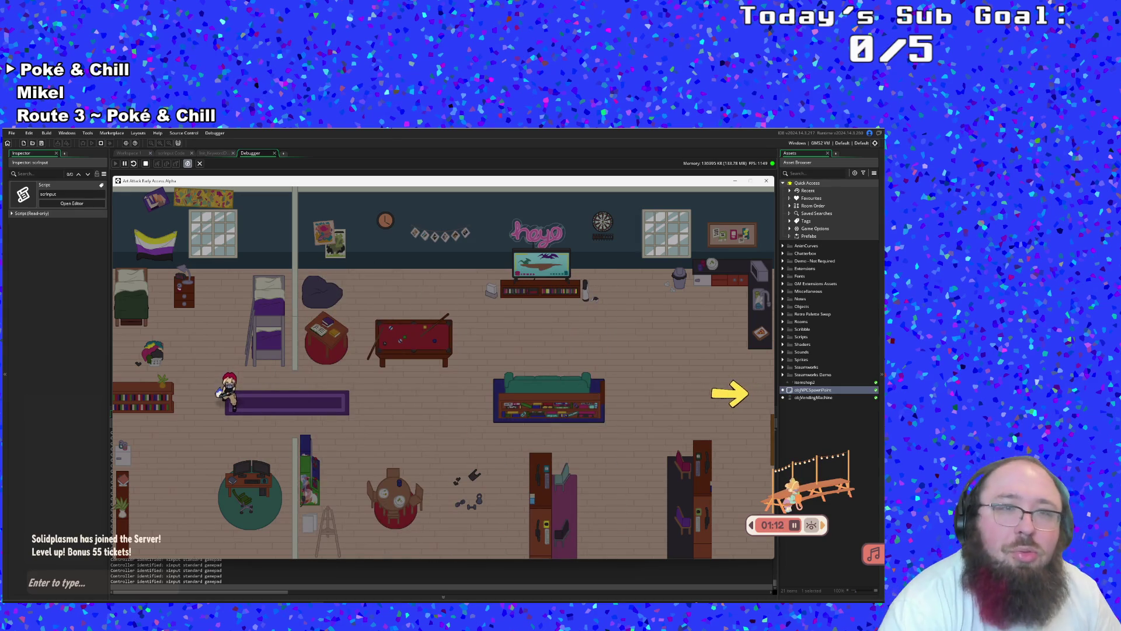
Stop the game and open objInput's Create code by searching 'objinput' with Ctrl+T
key(alt+F4)
key(ctrl+t)
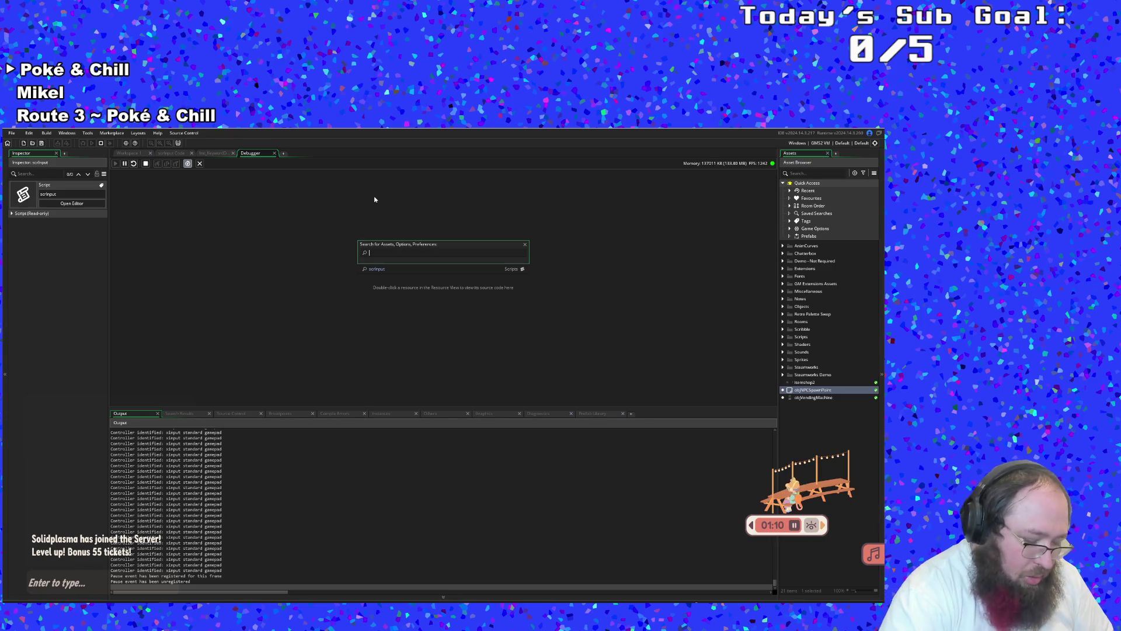
text(objinput)
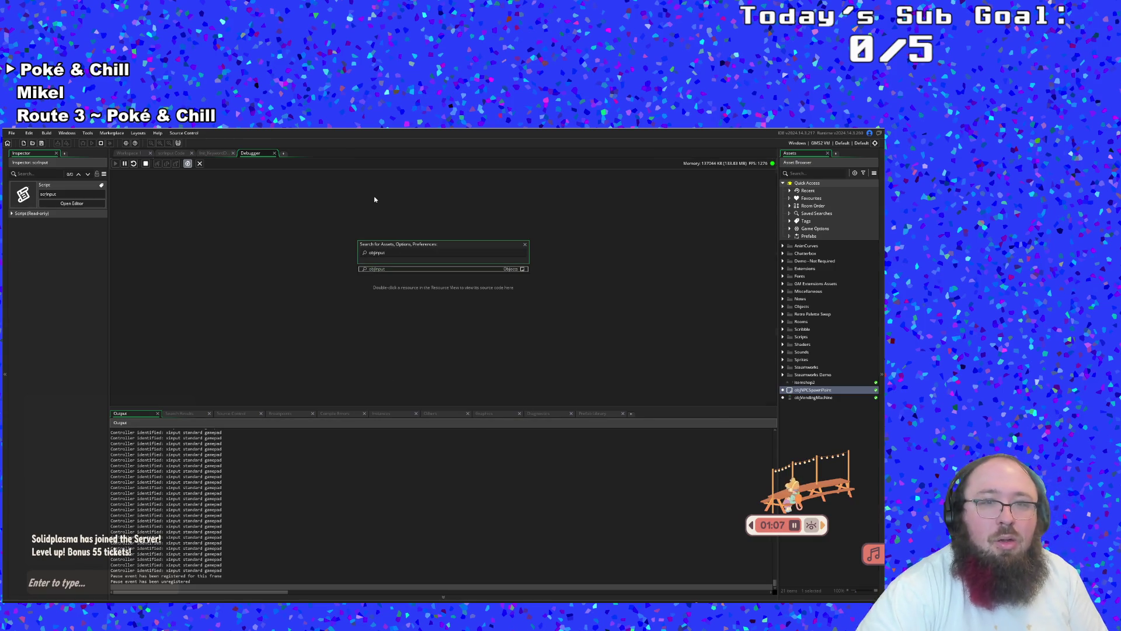
key(Return)
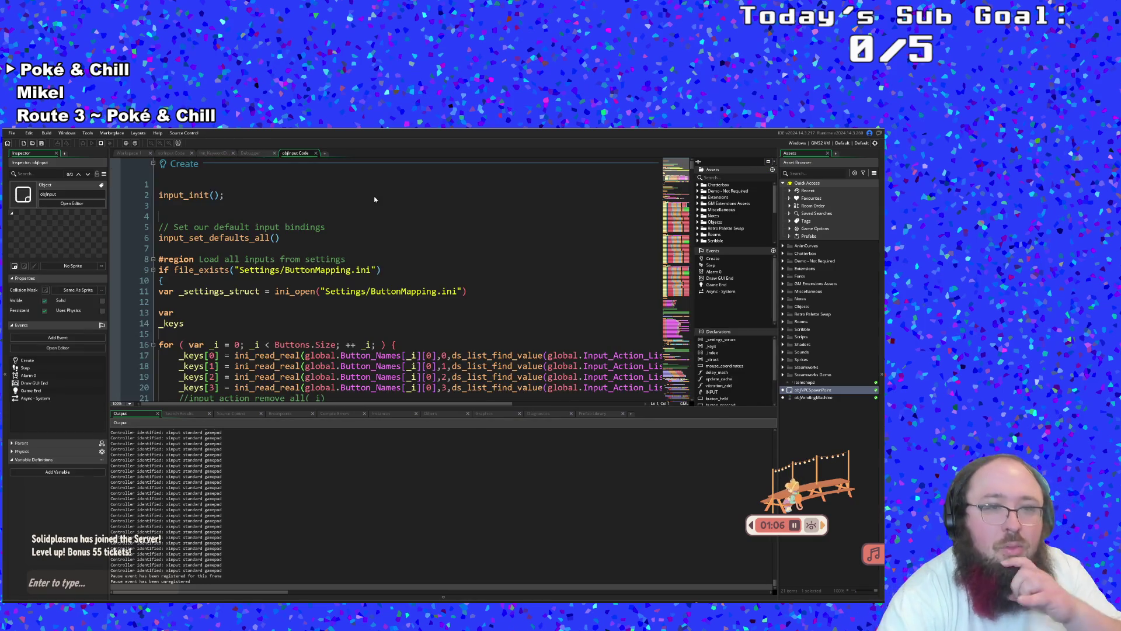
Scroll through the XBOX and Ps4 icon-mapping regions, ending at line 100
scroll(353, 217, down, 10)
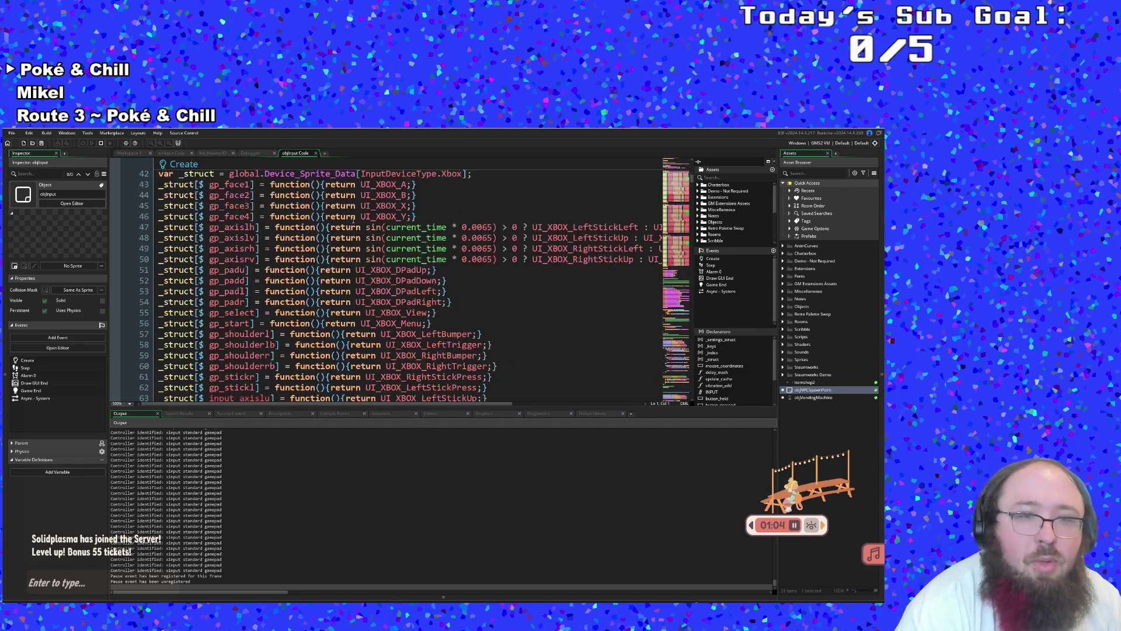
scroll(343, 228, down, 12)
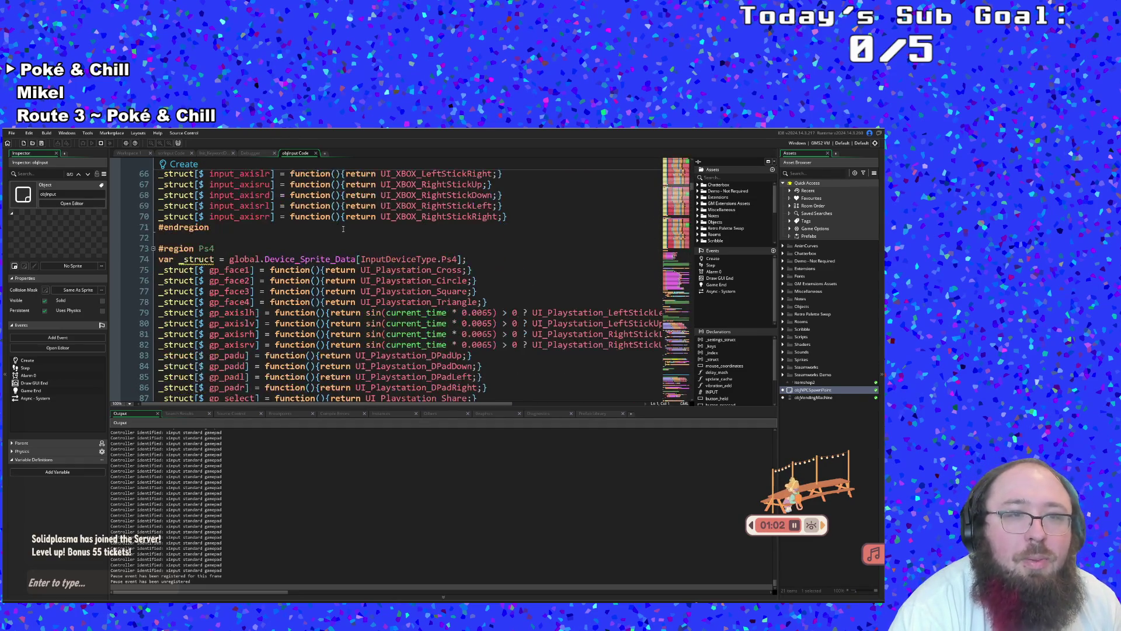
scroll(343, 229, down, 2)
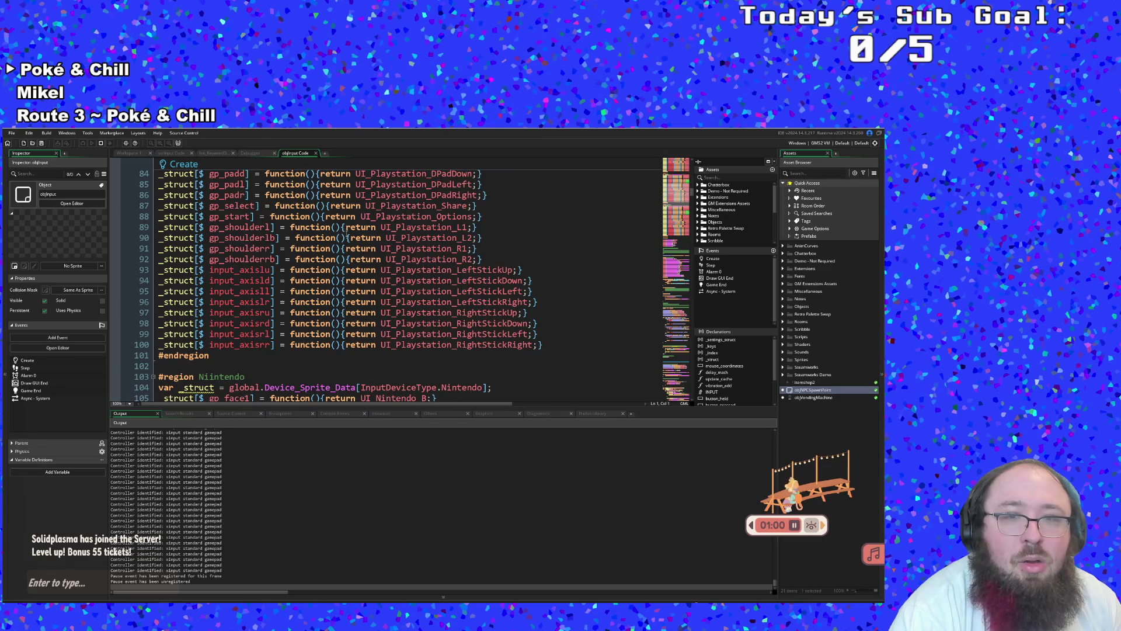
mouse_move(413, 280)
scroll(436, 327, up, 4)
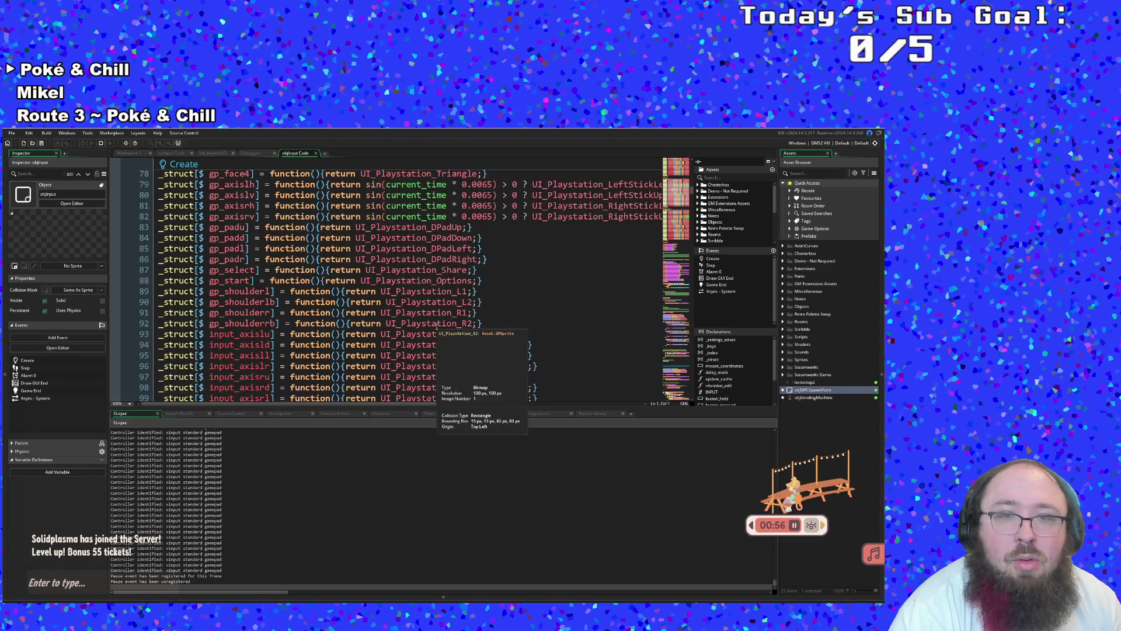
scroll(437, 327, down, 2)
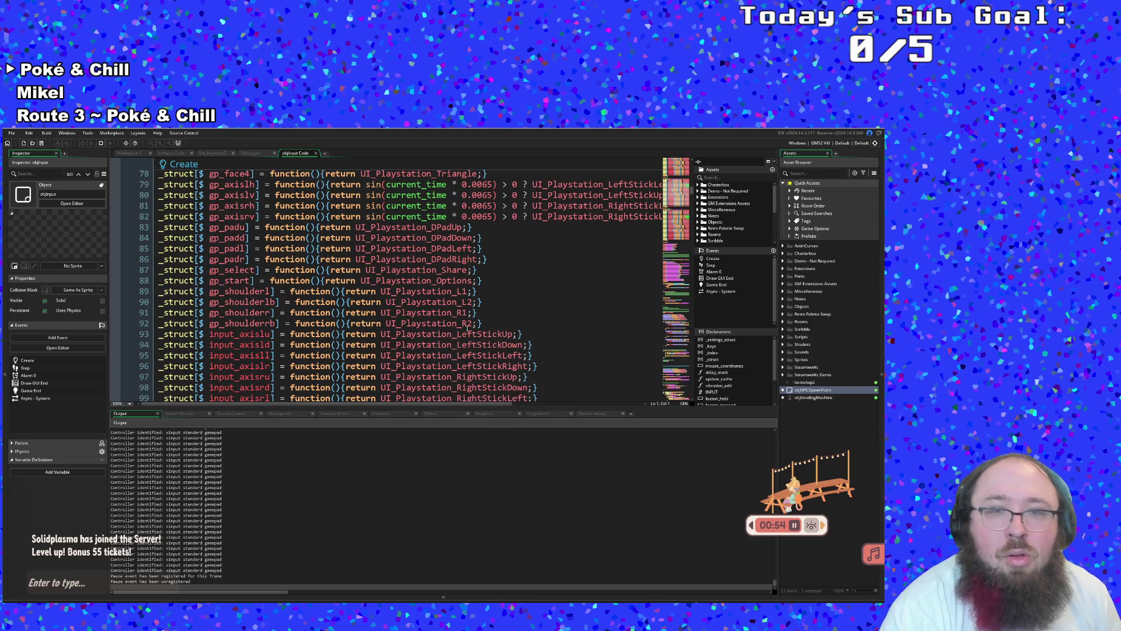
scroll(437, 326, down, 3)
scroll(480, 323, up, 9)
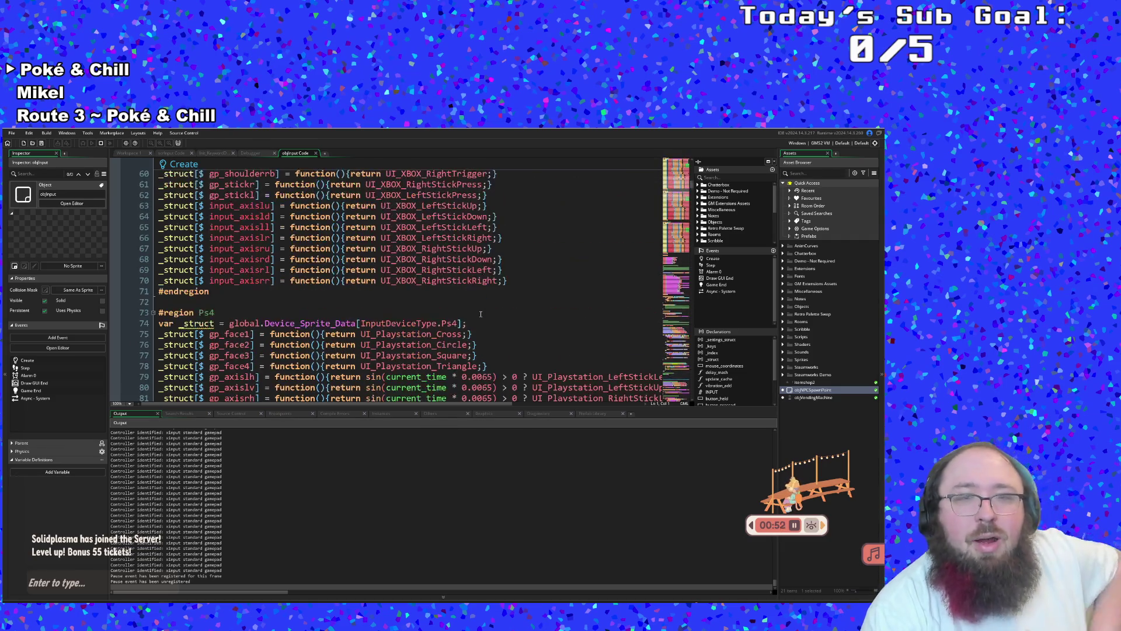
scroll(481, 322, up, 2)
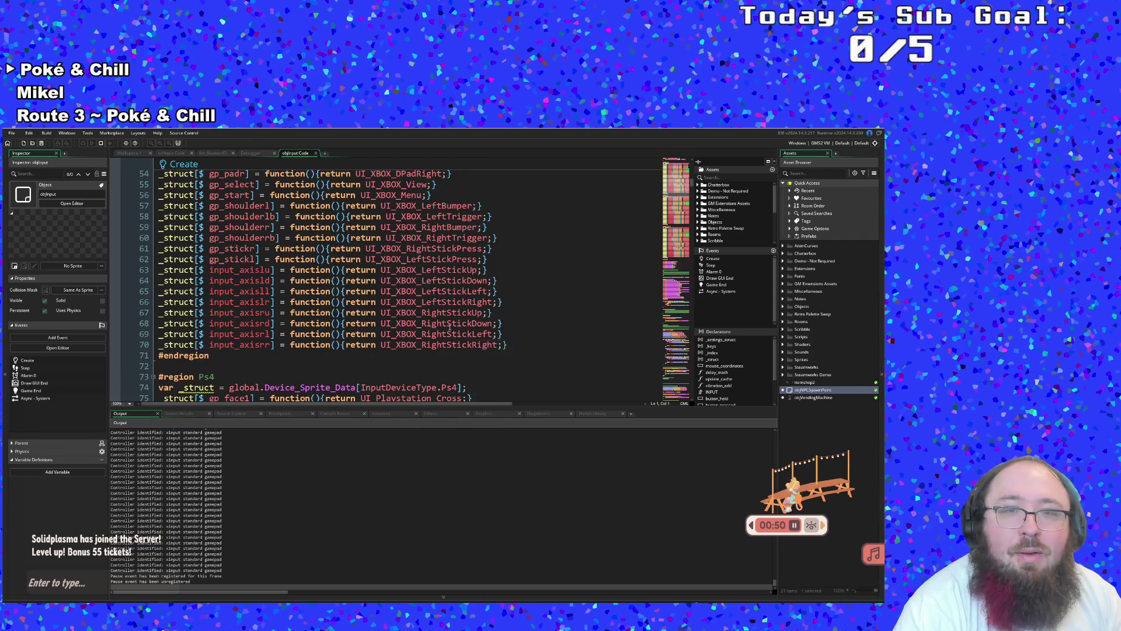
scroll(484, 303, down, 10)
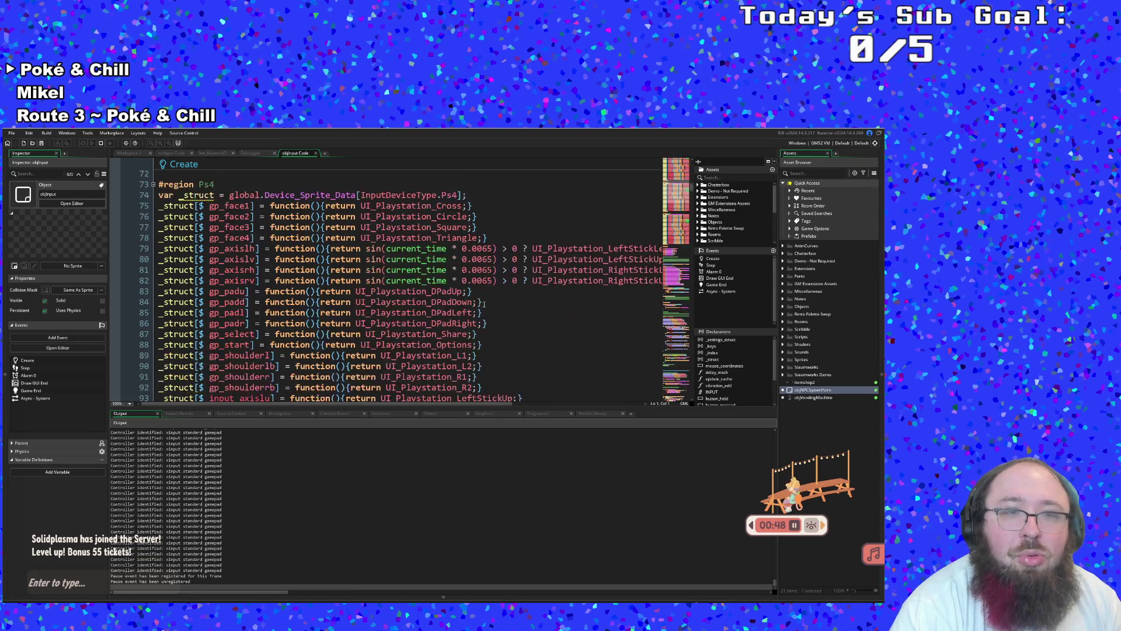
scroll(447, 290, up, 2)
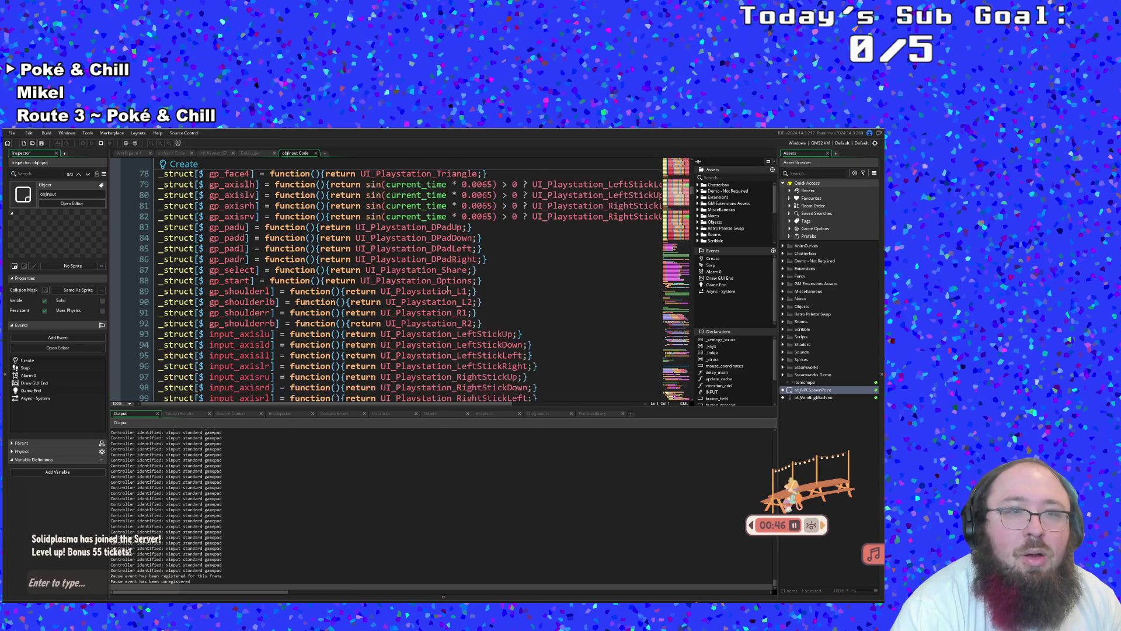
scroll(448, 291, up, 2)
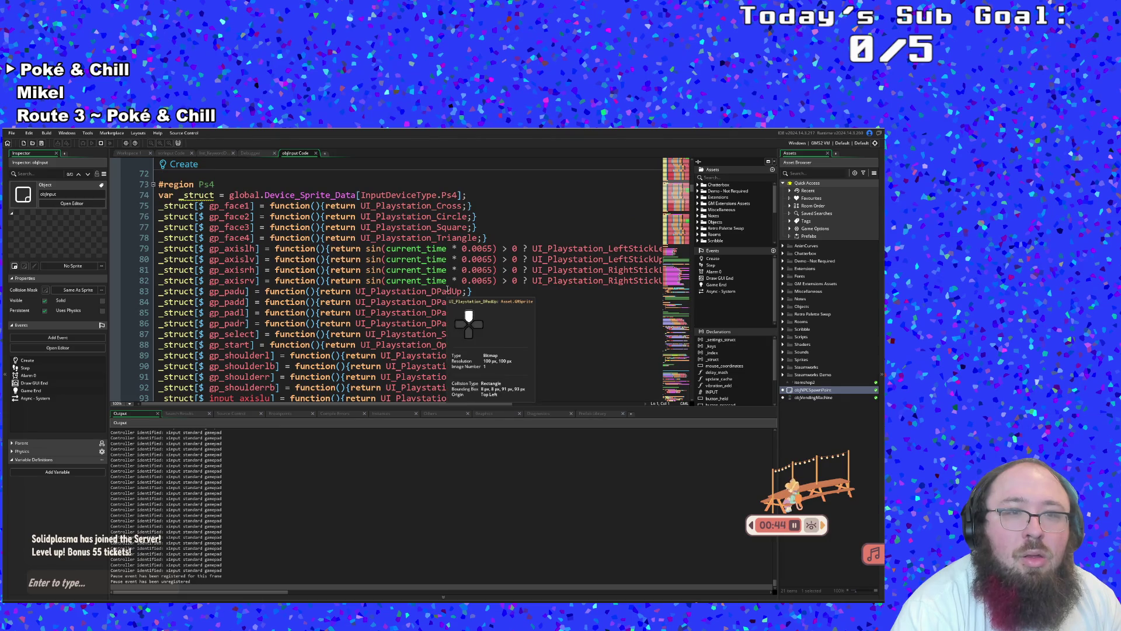
scroll(447, 291, down, 6)
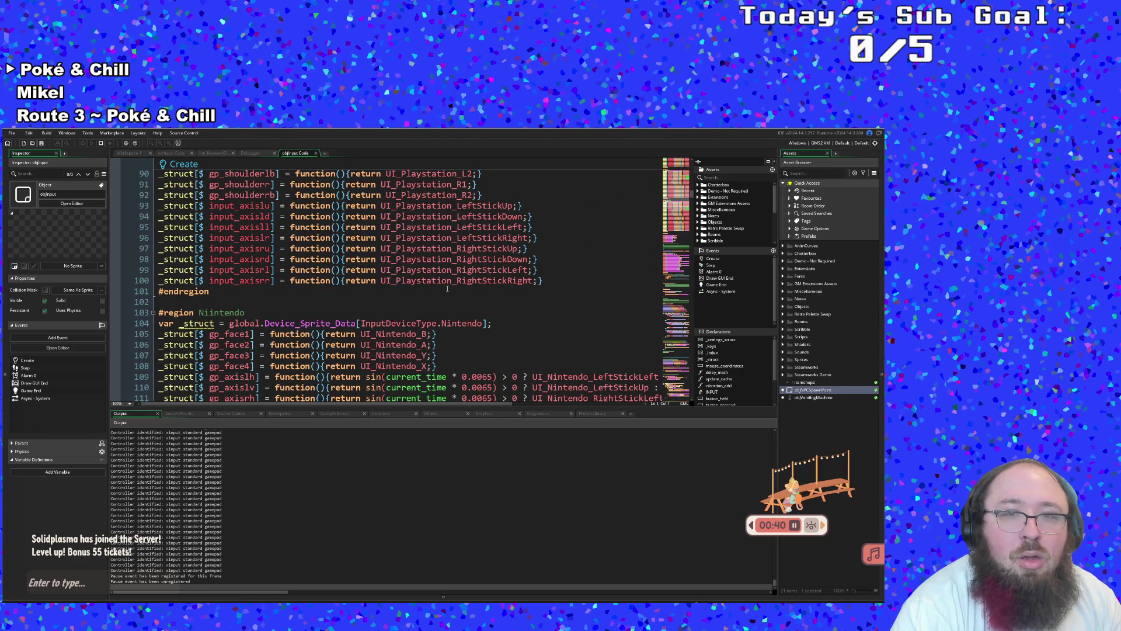
scroll(447, 288, up, 14)
scroll(453, 283, down, 12)
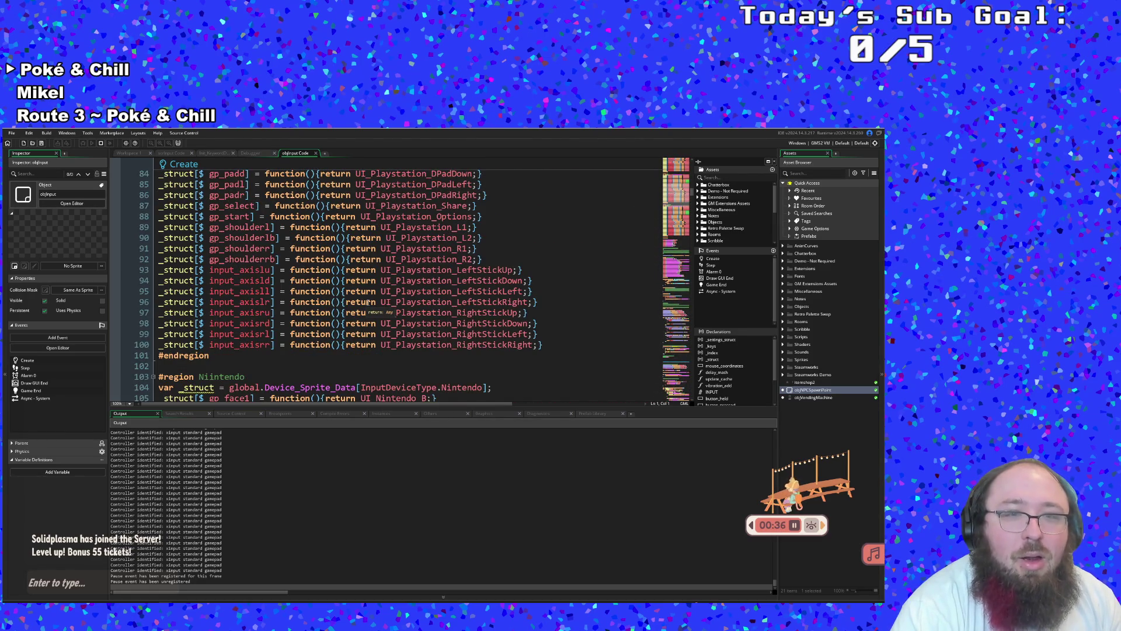
scroll(367, 301, up, 6)
scroll(374, 299, down, 4)
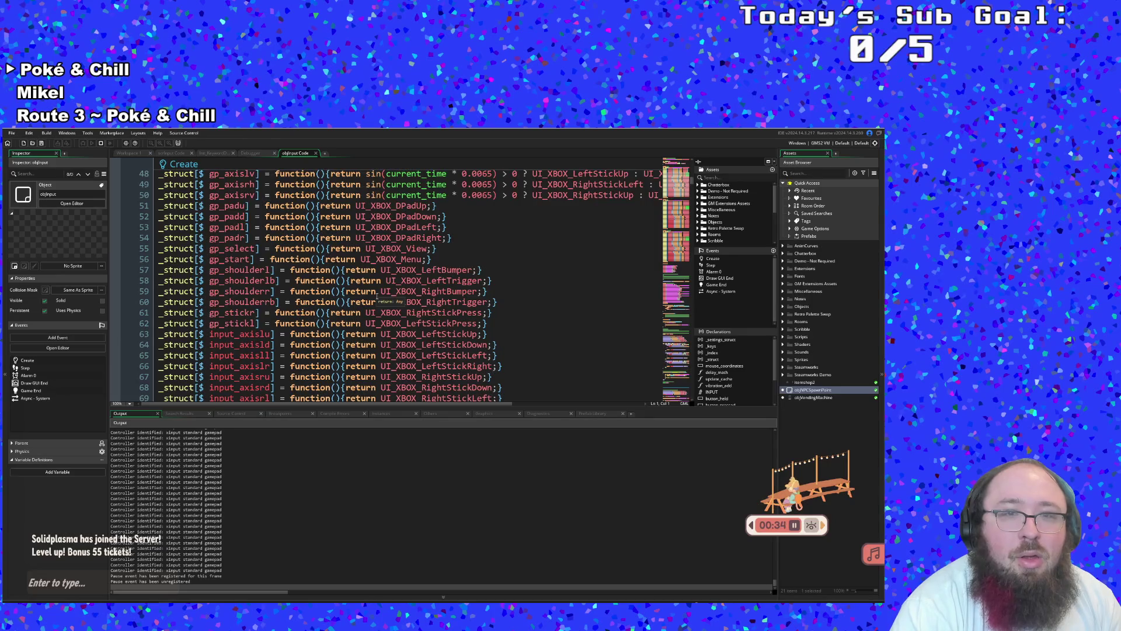
scroll(376, 296, up, 6)
scroll(377, 296, down, 8)
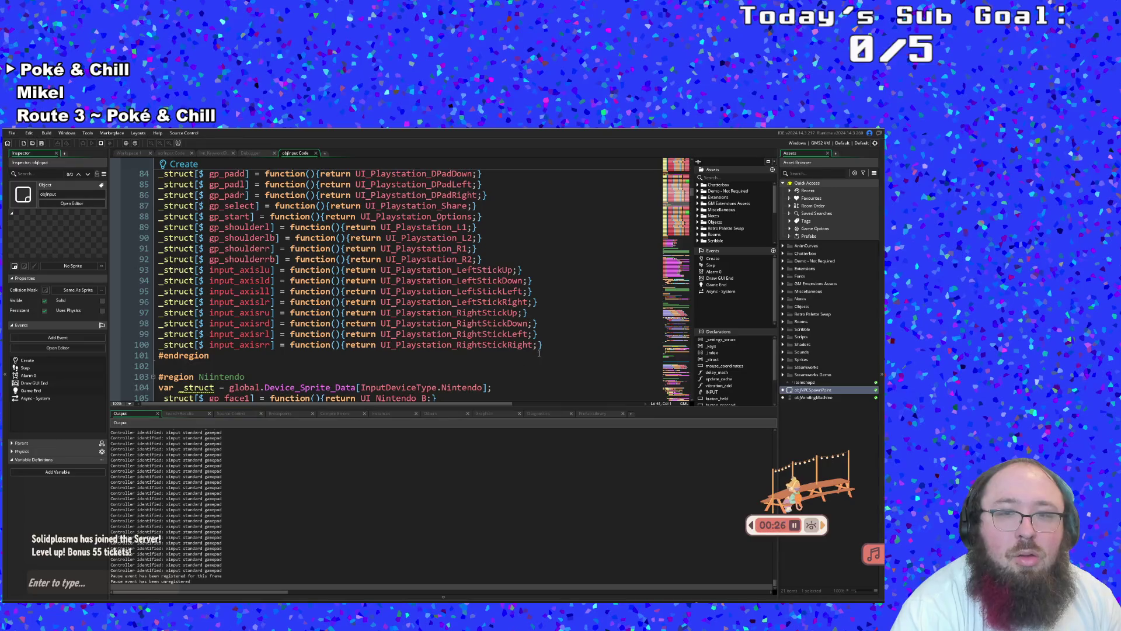
click(542, 345)
Paste the two stick-press mapping lines after line 92 and change line 93's sprite to Playstation
click(489, 259)
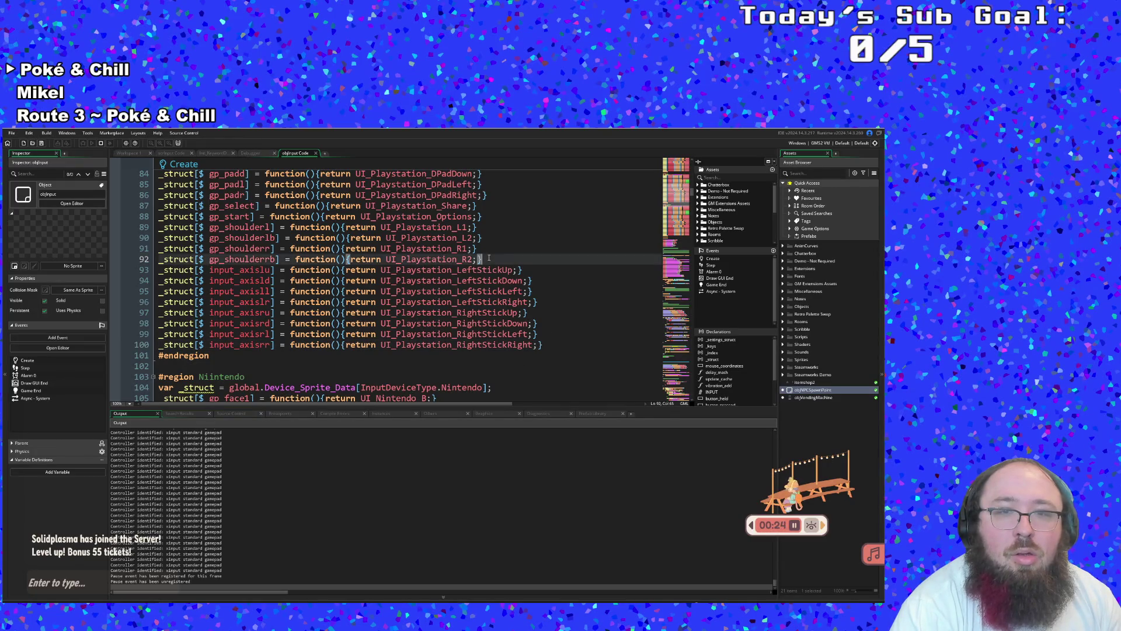
key(Return)
text(_struct[$ gp_stickr] = function(){return UI_XBOX_RightStickPress;} _struct[$ gp_stickl] = function(){return UI_XBOX_LeftStickPress;})
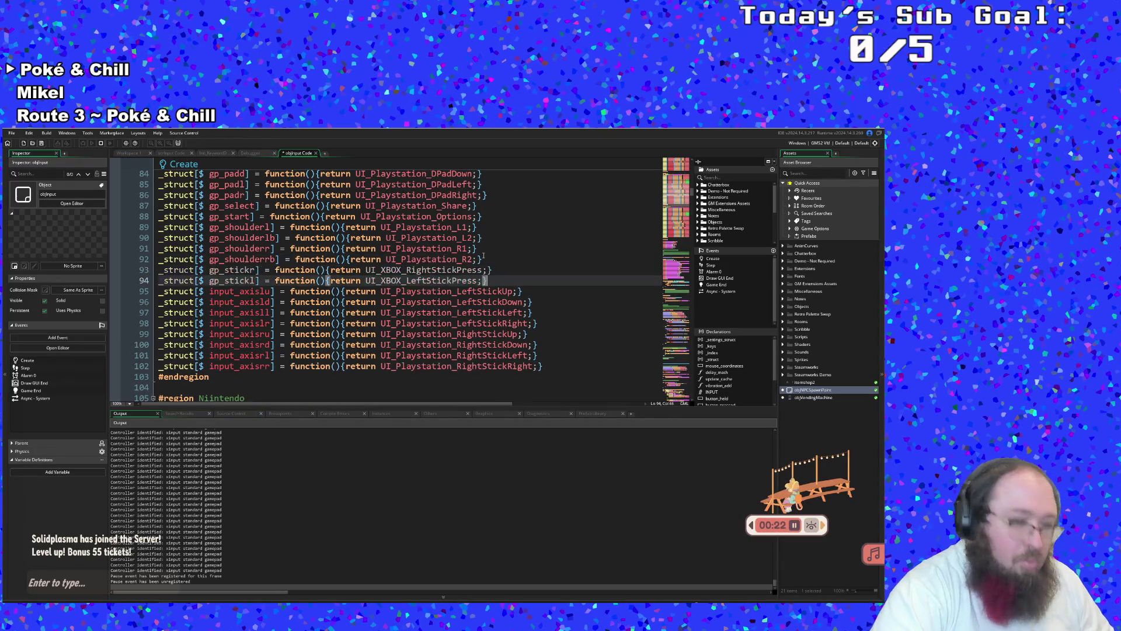
click(405, 279)
drag(402, 270, 380, 270)
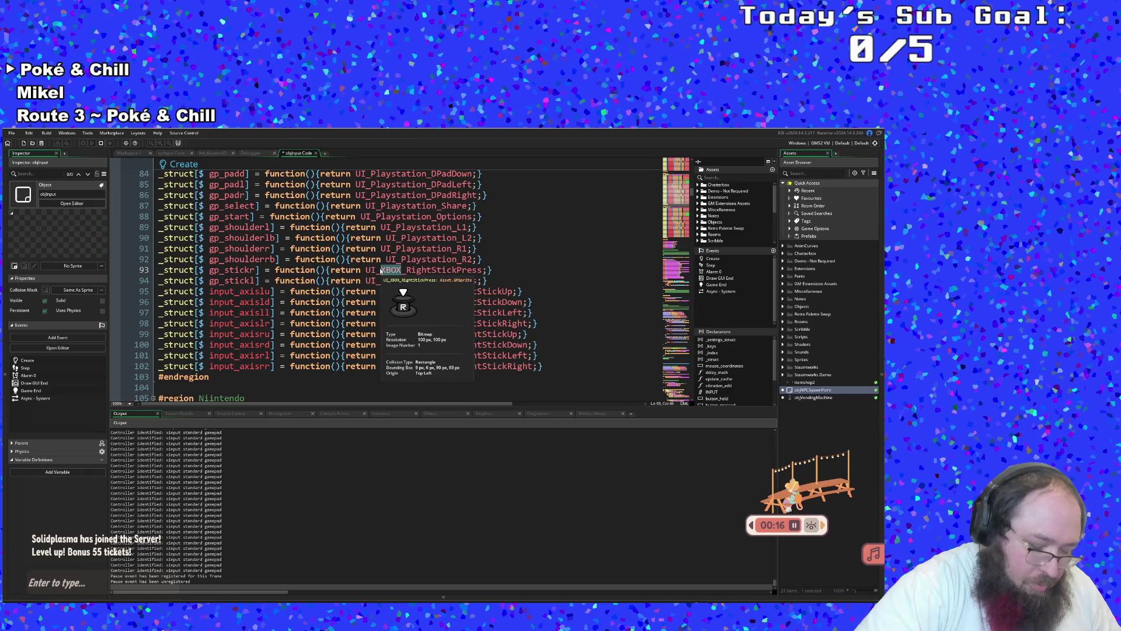
text(Playstation)
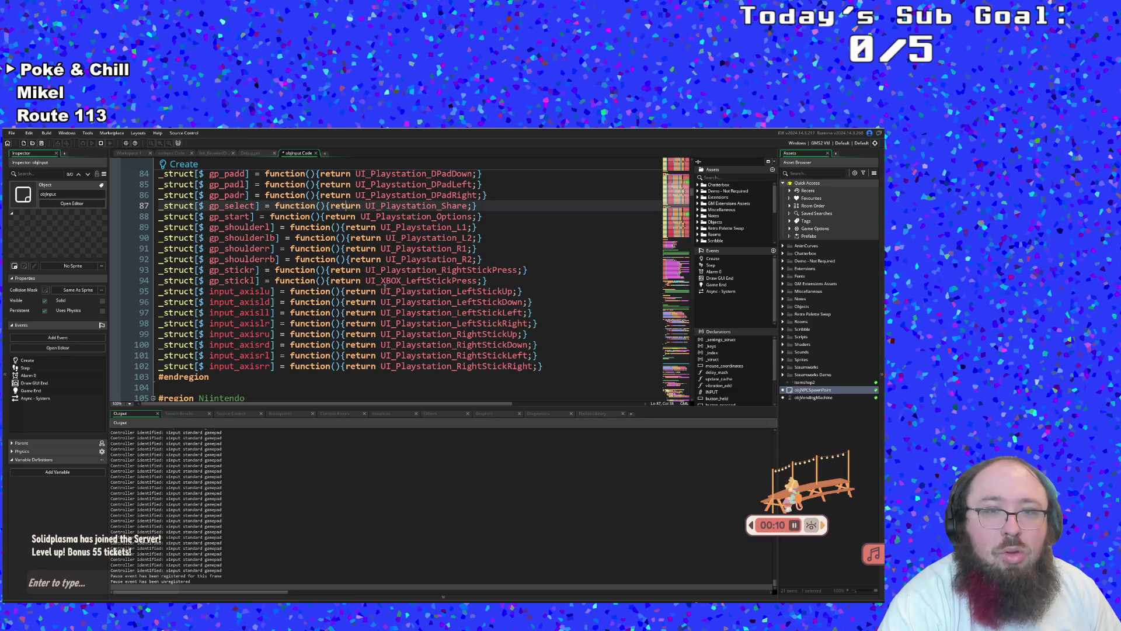
Change line 94's sprite to UI_Playstation_LeftStickPress, correcting the 'Playstatioon' typo
click(381, 280)
drag(381, 280, 402, 278)
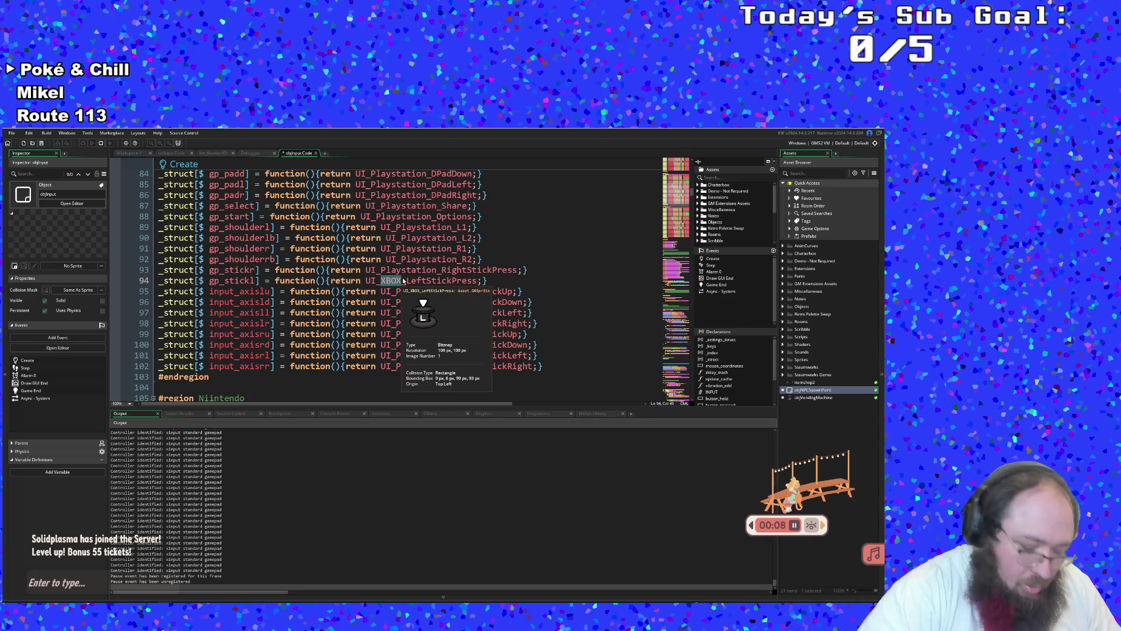
text(Playstatio)
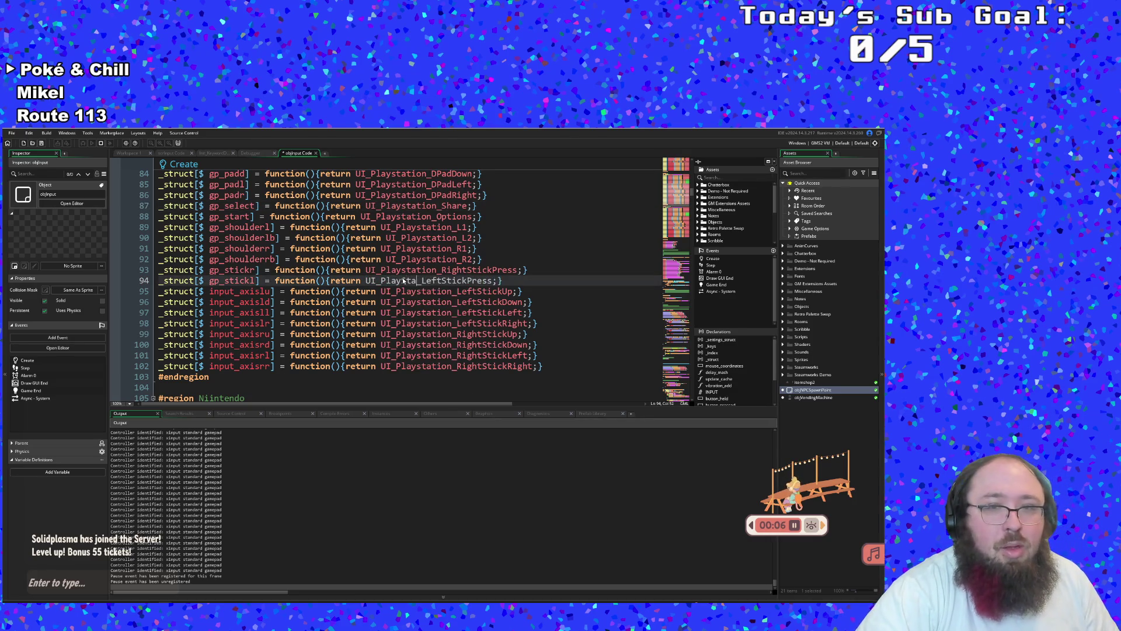
text(on)
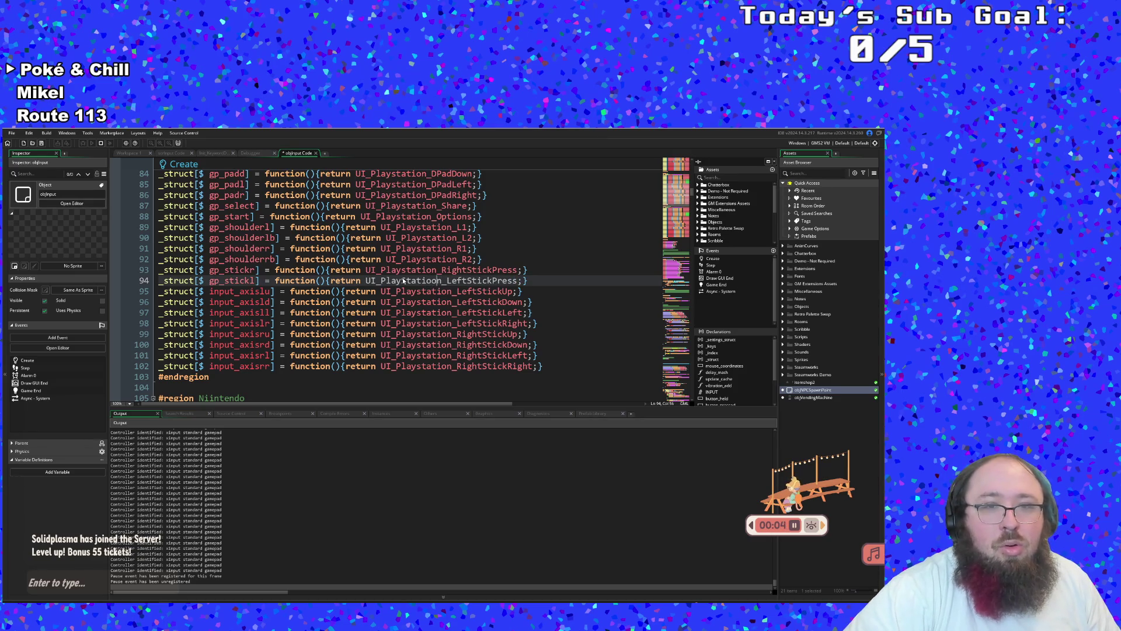
key(BackSpace)
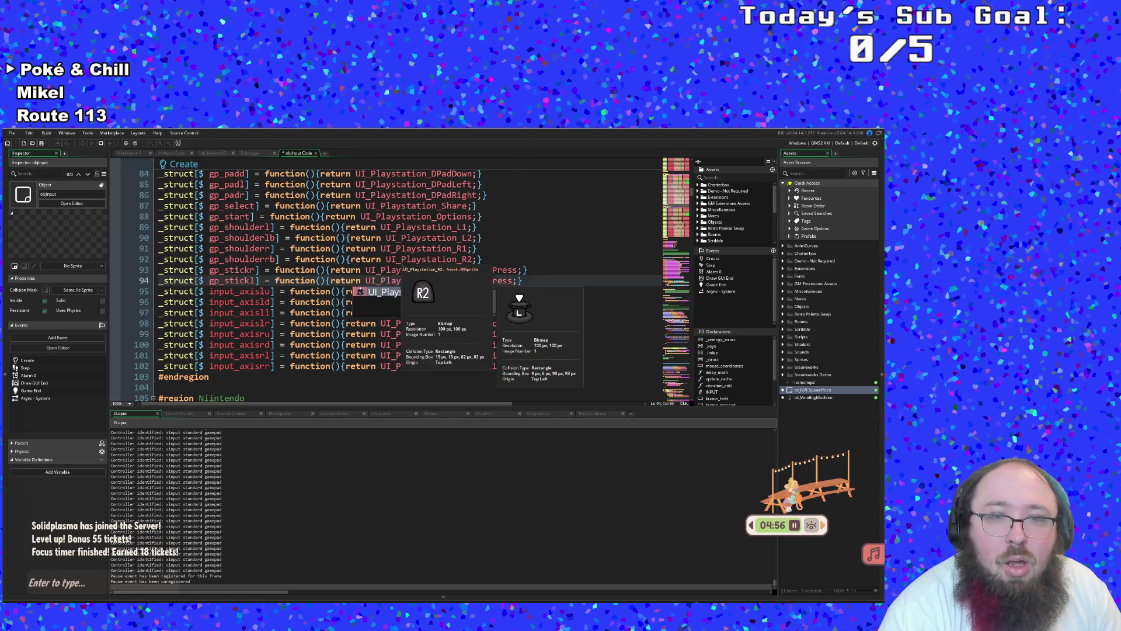
click(408, 270)
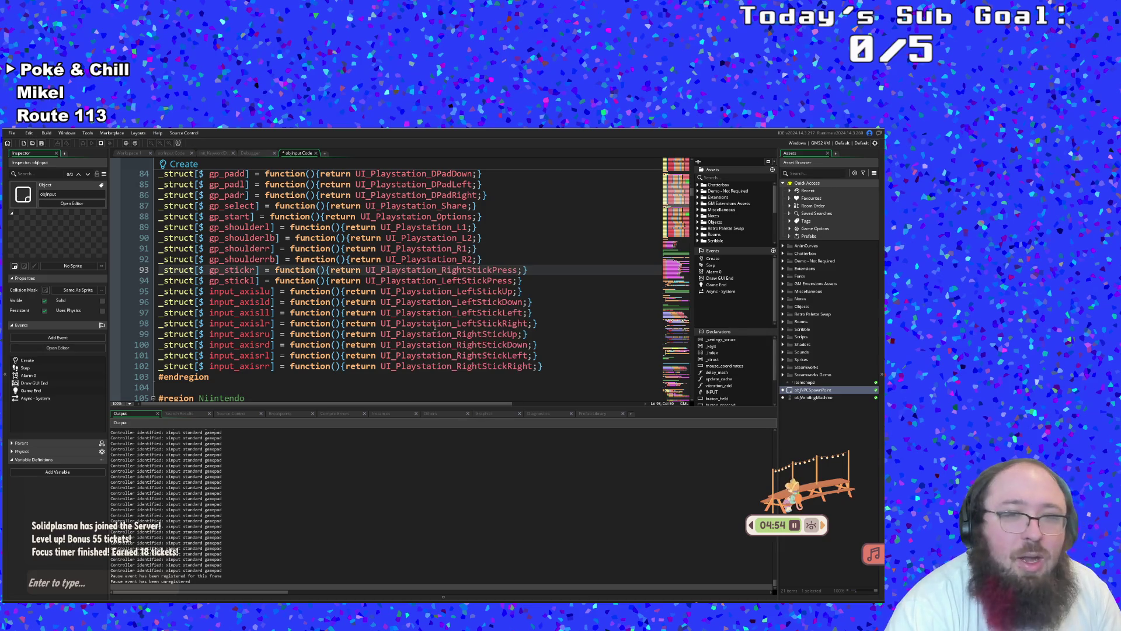
Check the UI_Playstation stick-direction sprite names on lines 95-97
mouse_move(434, 327)
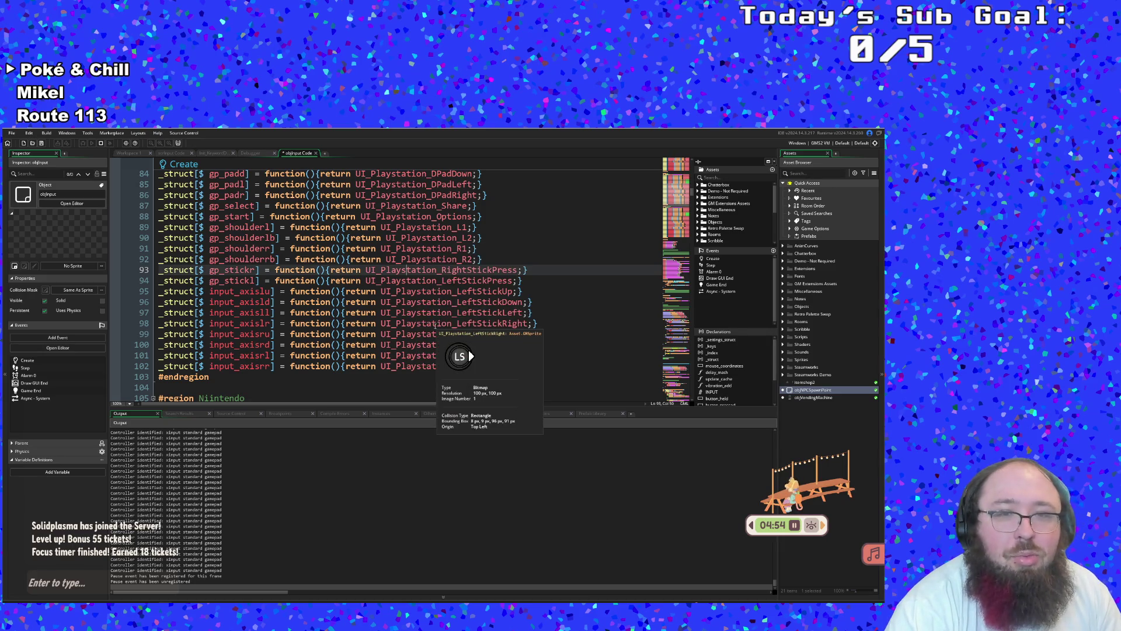
scroll(437, 315, down, 2)
scroll(437, 315, up, 2)
double_click(436, 313)
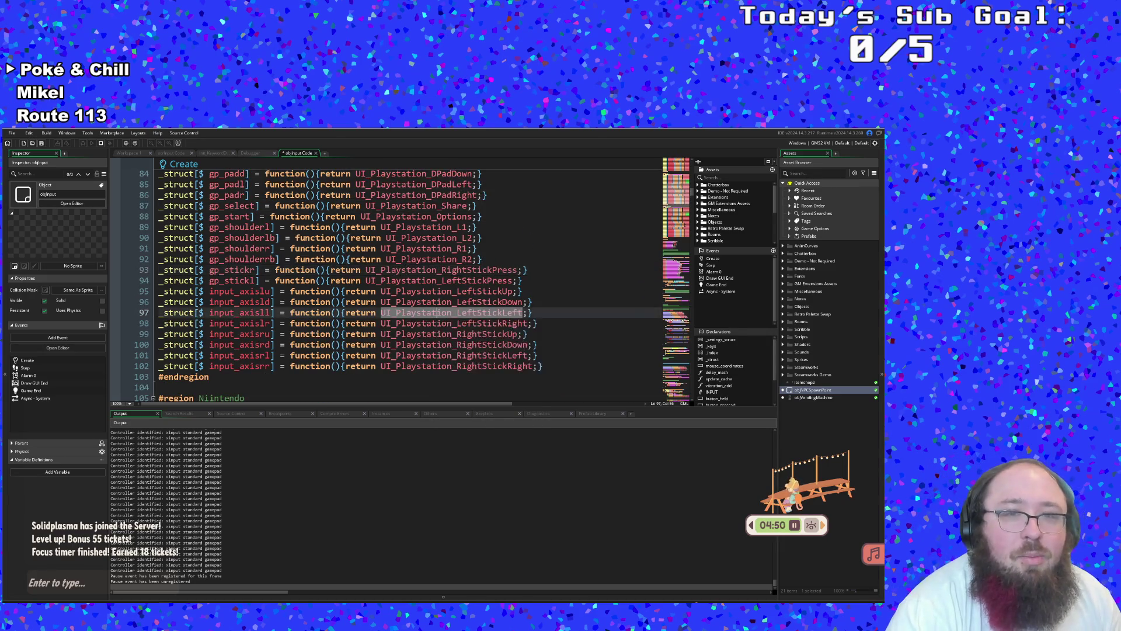
double_click(411, 291)
click(397, 280)
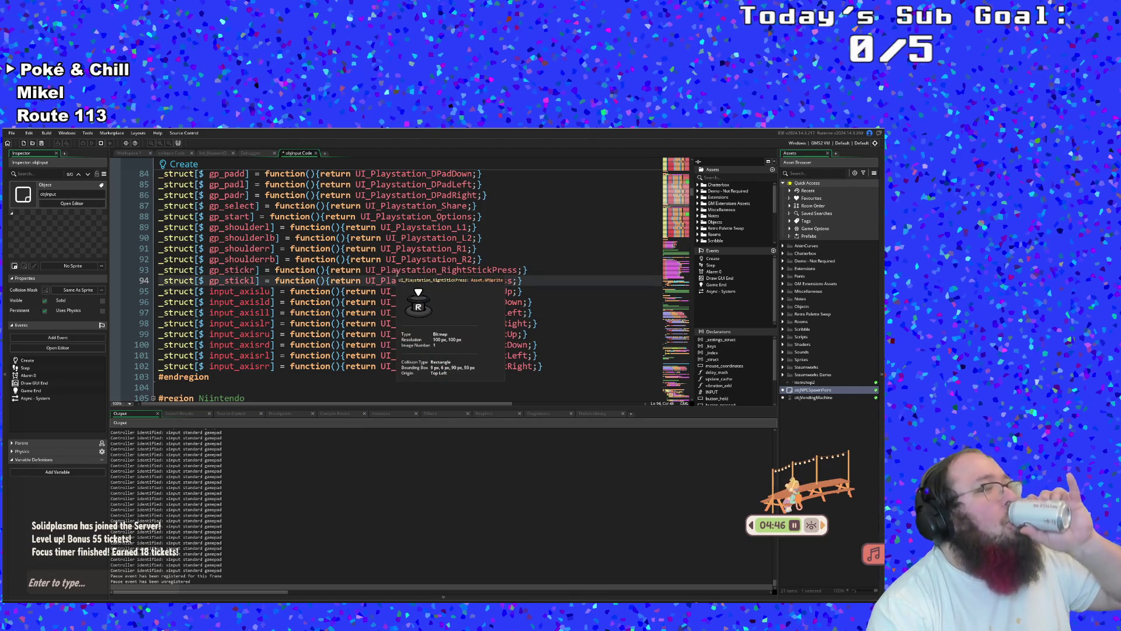
Scroll through the Xbox, PS4 and Nintendo mapping regions of the Create code
mouse_move(431, 258)
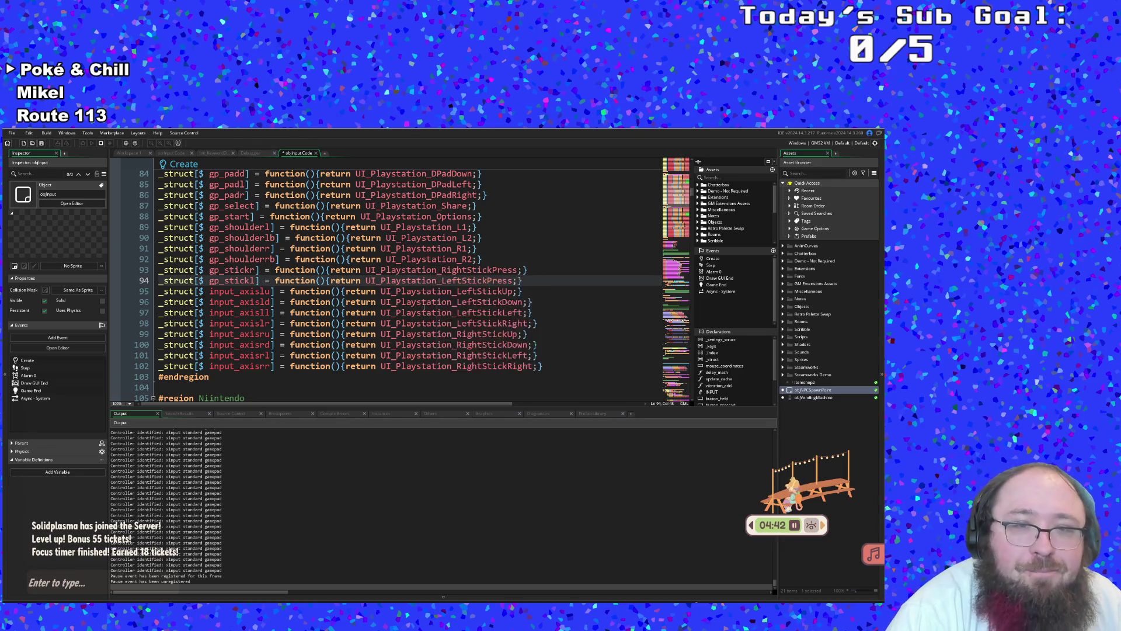
scroll(424, 309, up, 2)
scroll(424, 304, down, 10)
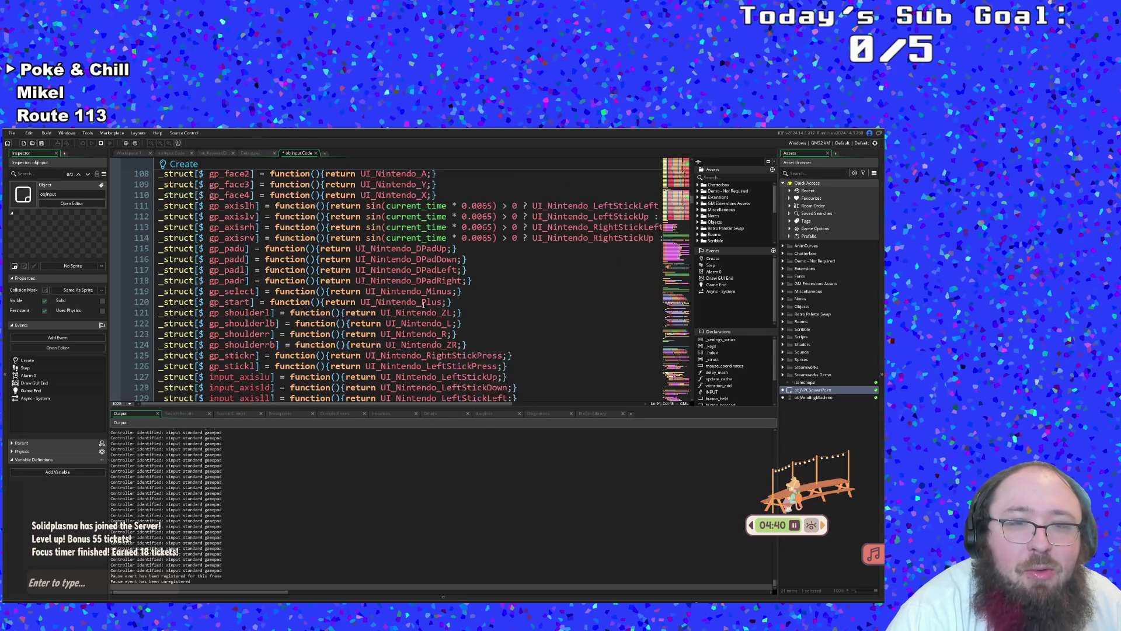
scroll(427, 318, down, 2)
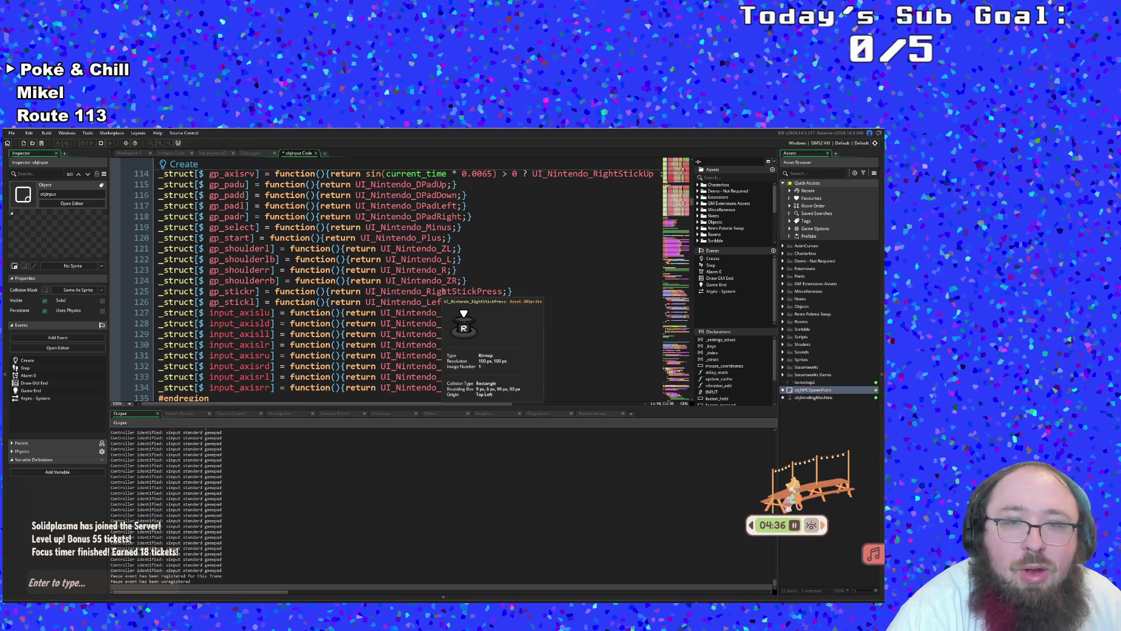
scroll(443, 300, down, 6)
scroll(443, 291, up, 20)
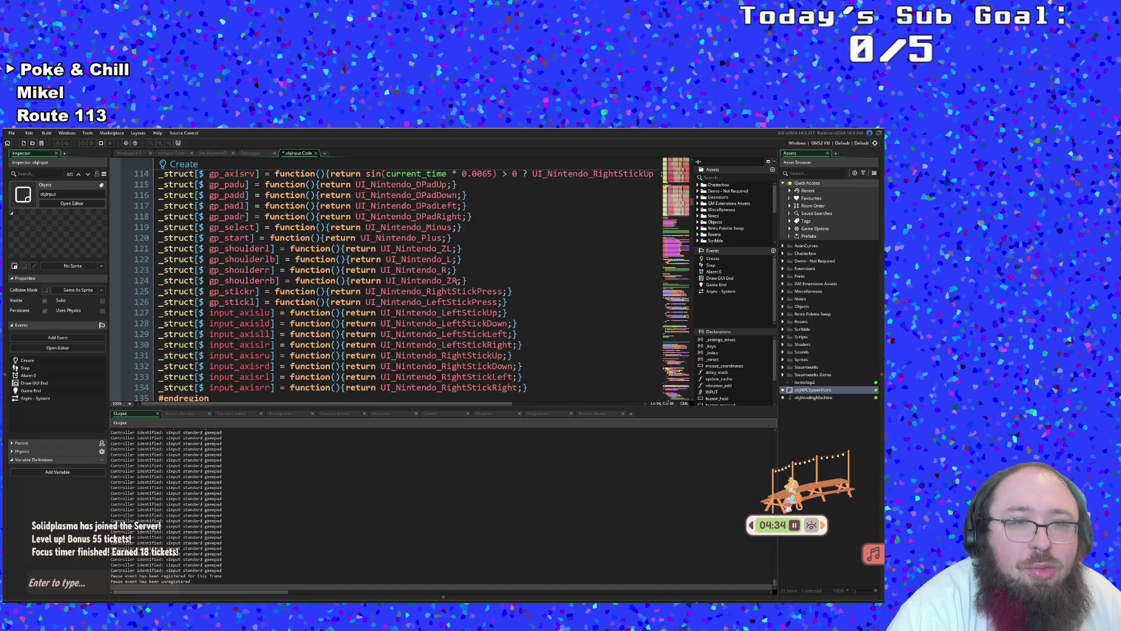
scroll(460, 280, up, 8)
scroll(464, 276, down, 16)
scroll(468, 273, up, 12)
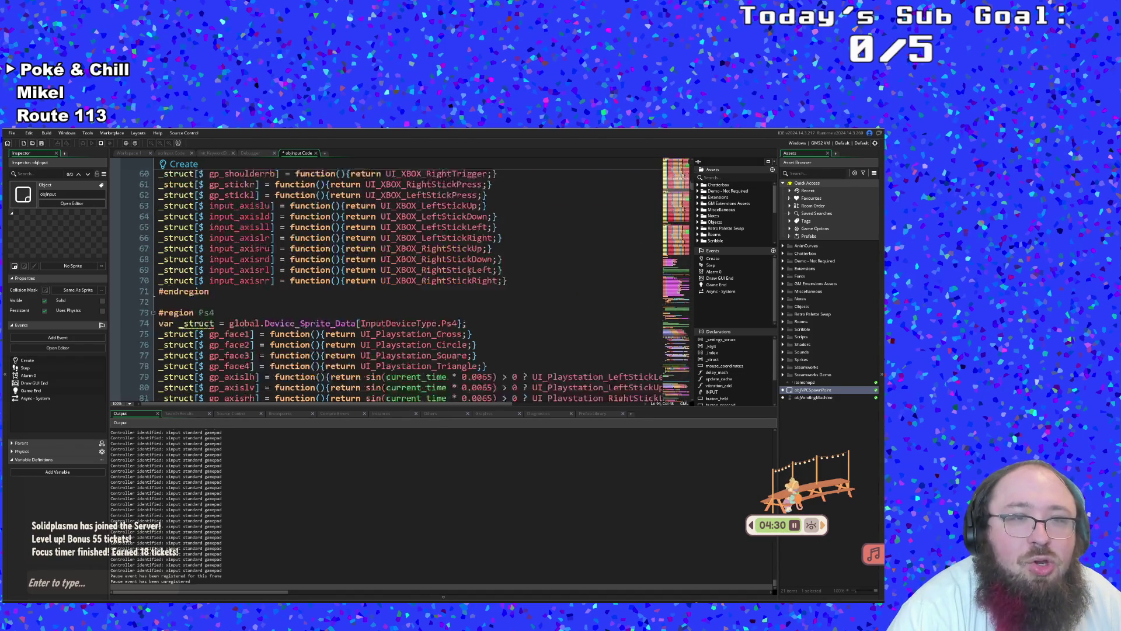
scroll(303, 230, down, 18)
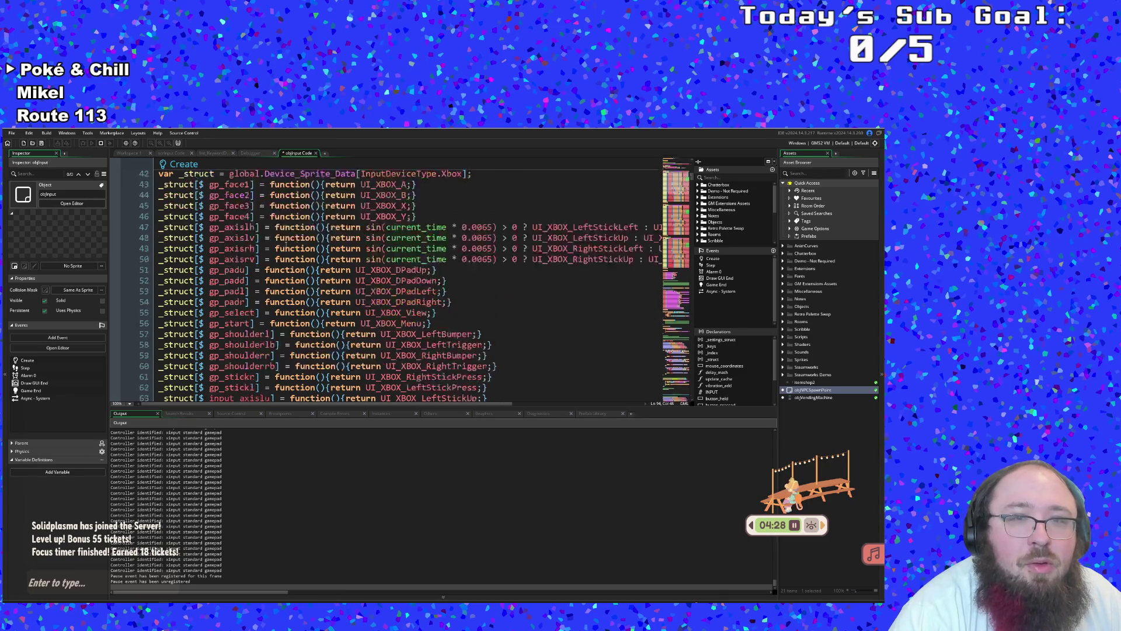
scroll(303, 230, down, 8)
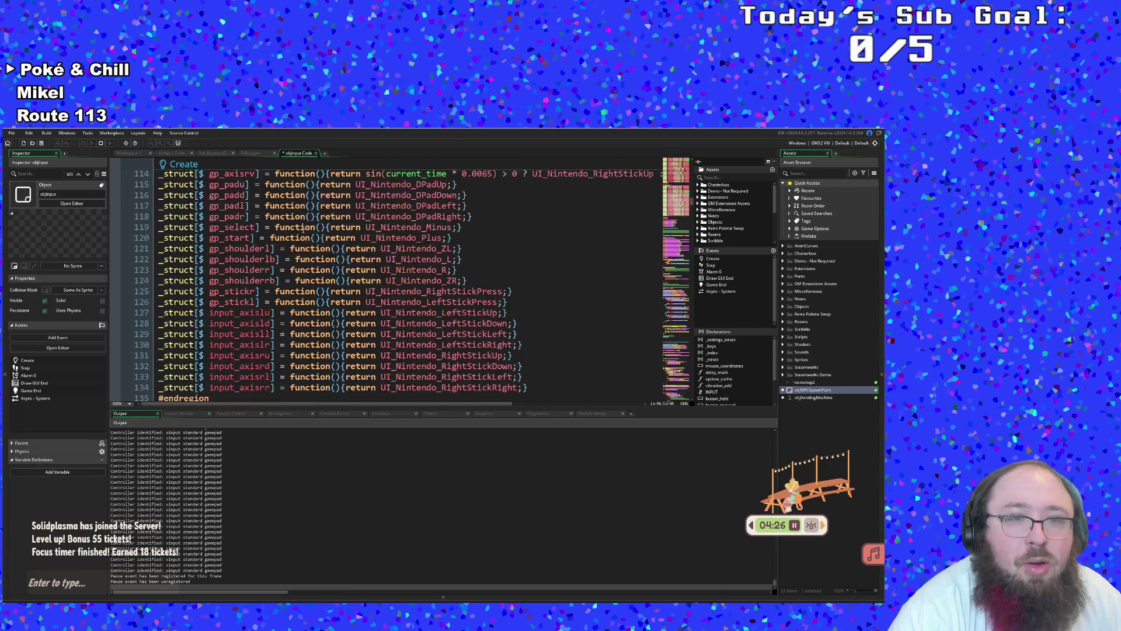
scroll(304, 231, down, 2)
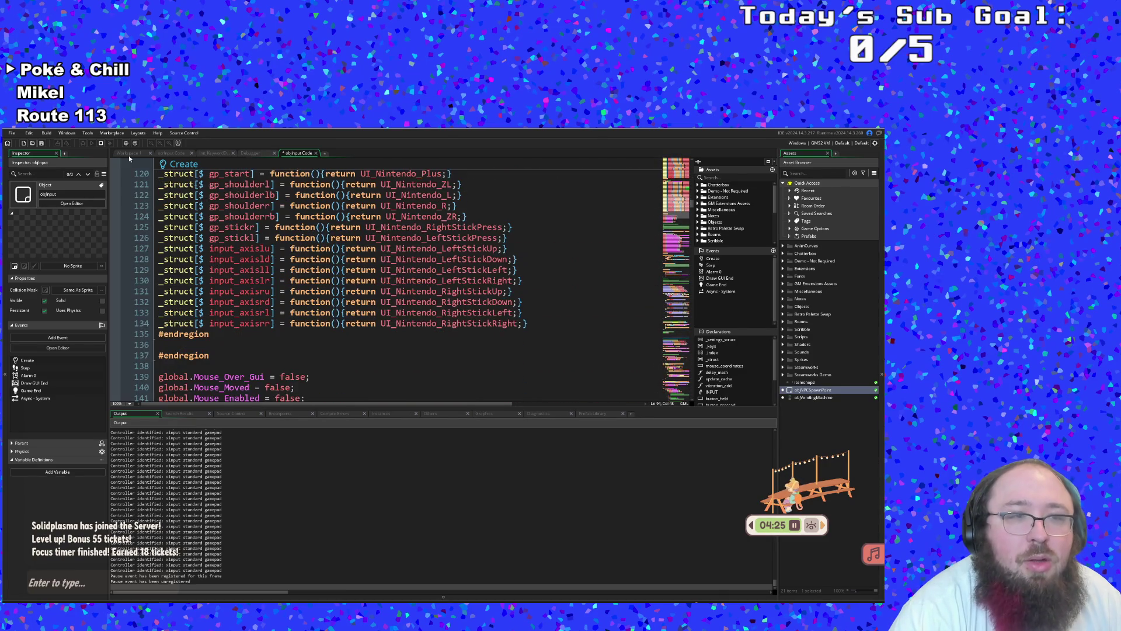
Save the project, stop the running game, and relaunch it with Run in Debug
click(12, 133)
click(25, 171)
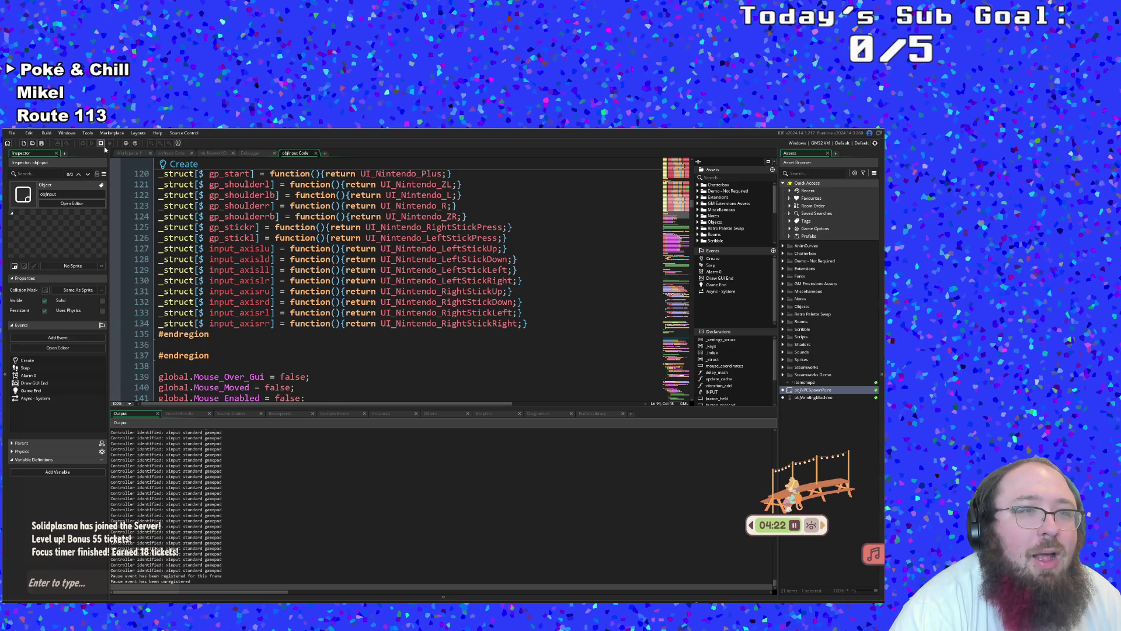
click(100, 143)
click(84, 144)
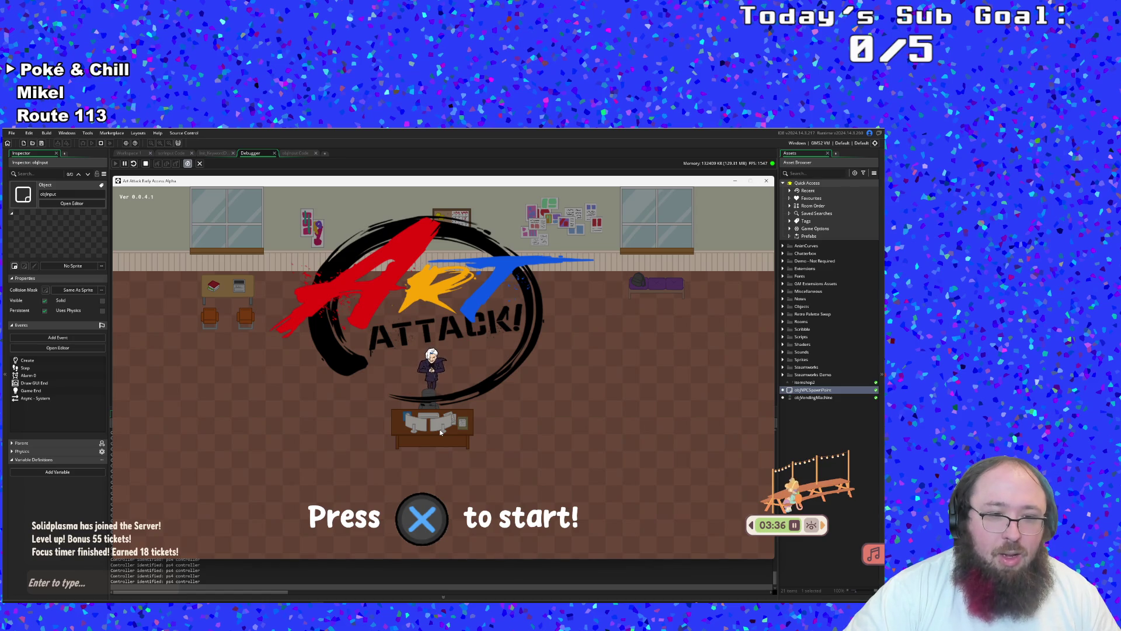
Get past the start prompt and Best Times screen to open the Controls screen
key(Return)
key(Down)
key(Down)
key(Down)
key(Return)
key(Escape)
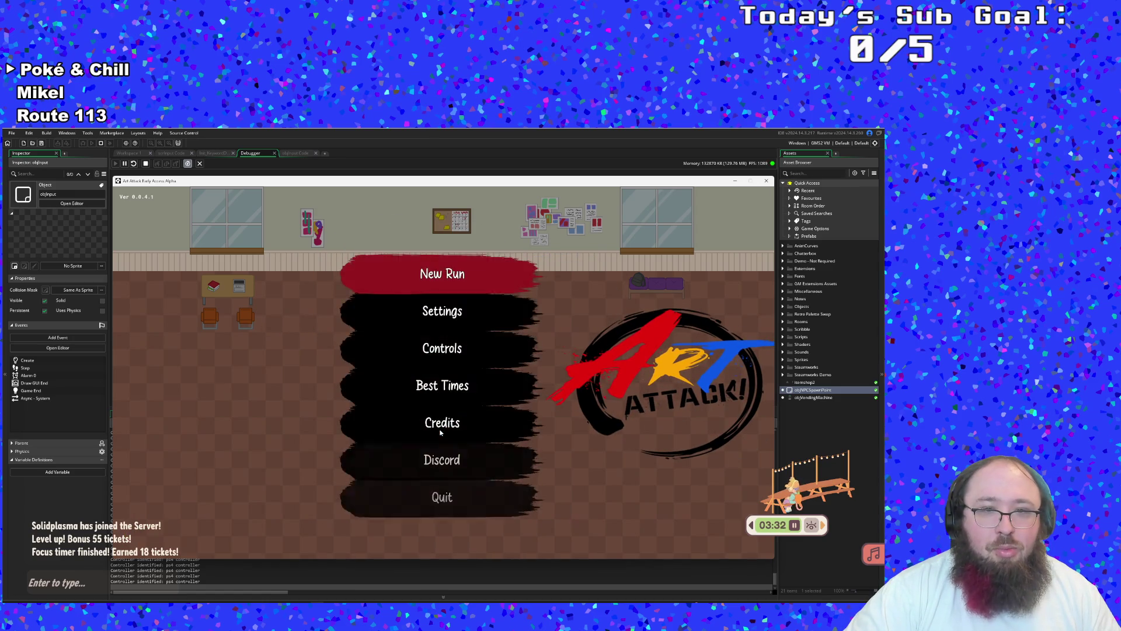
key(Down)
key(Down)
key(Return)
Scroll the controls list and try rebinding Pause to check the PlayStation icons
key(Down)
key(Down)
key(Down)
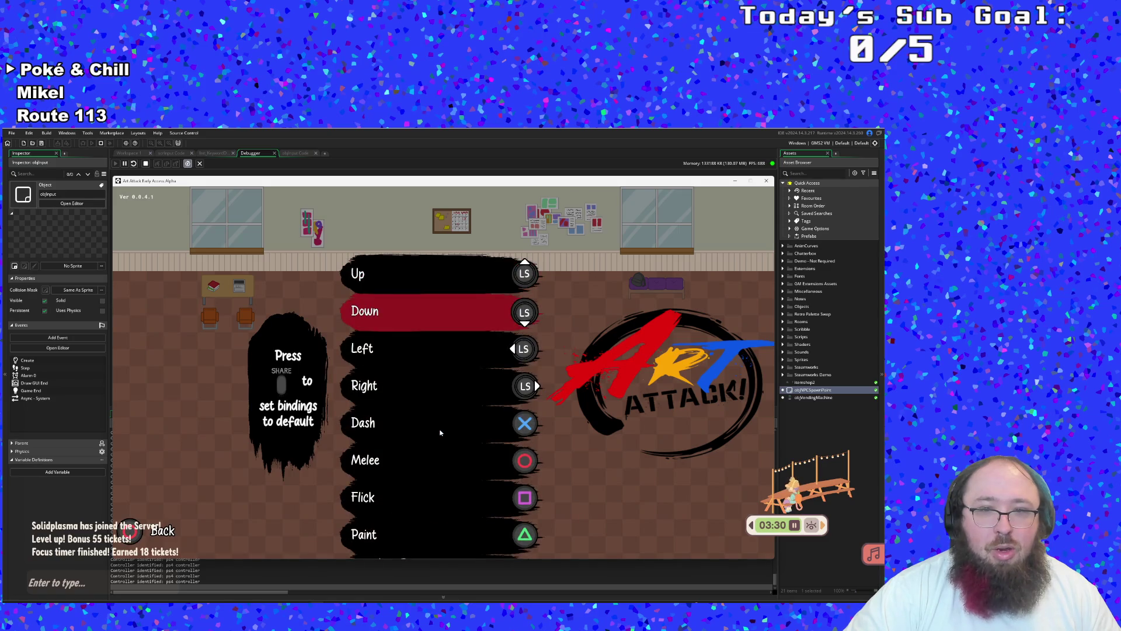
key(Down)
key(Down)
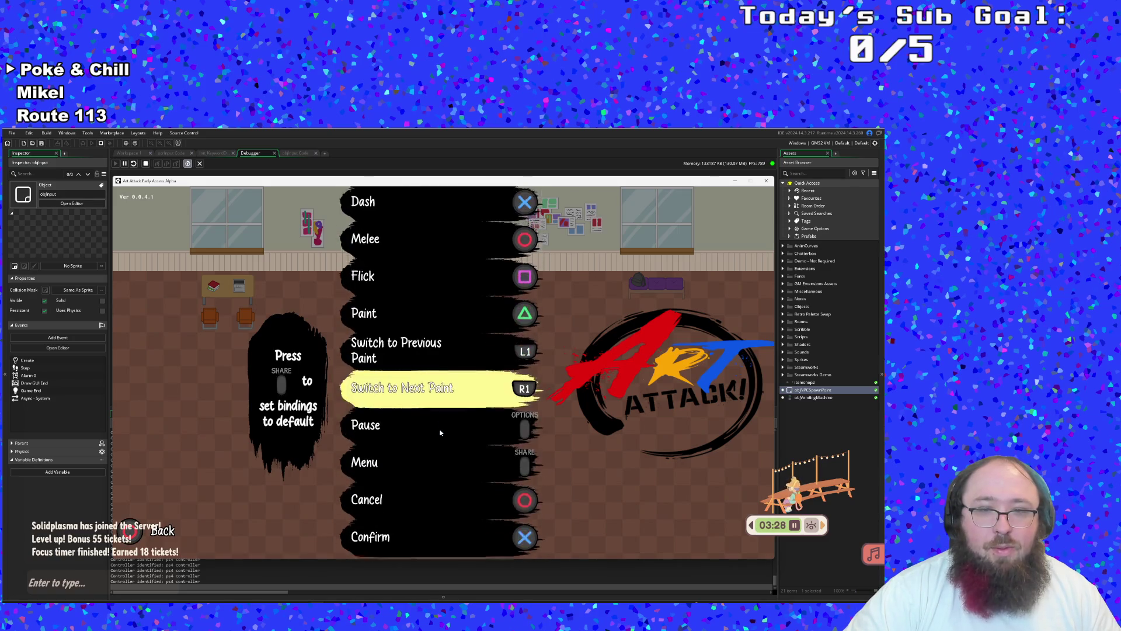
key(Return)
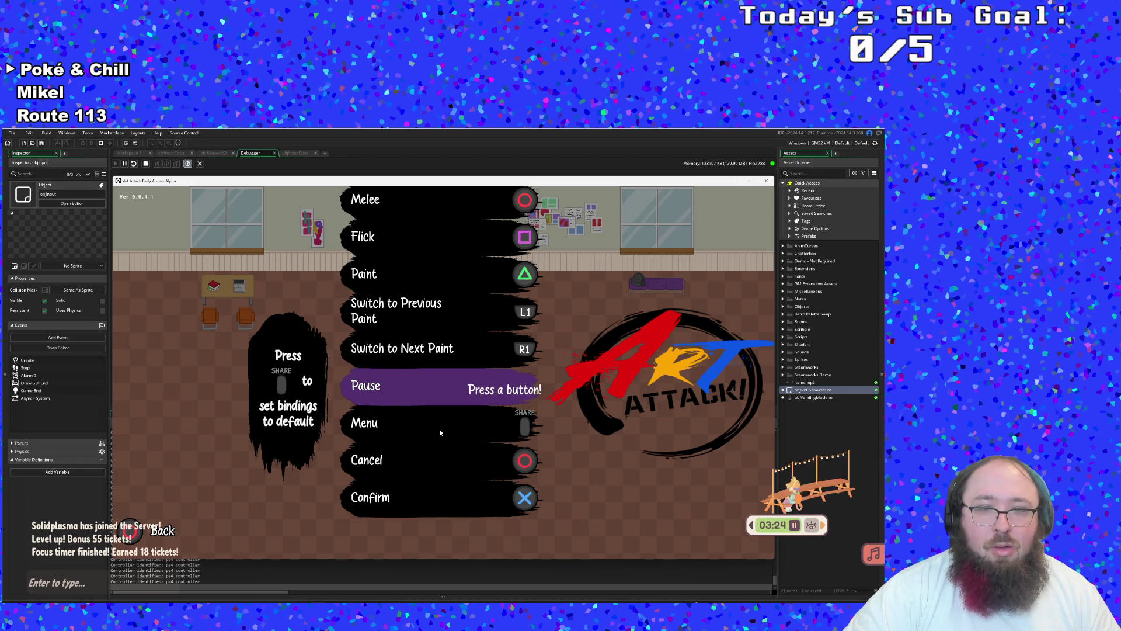
key(Down)
key(Down)
key(Down)
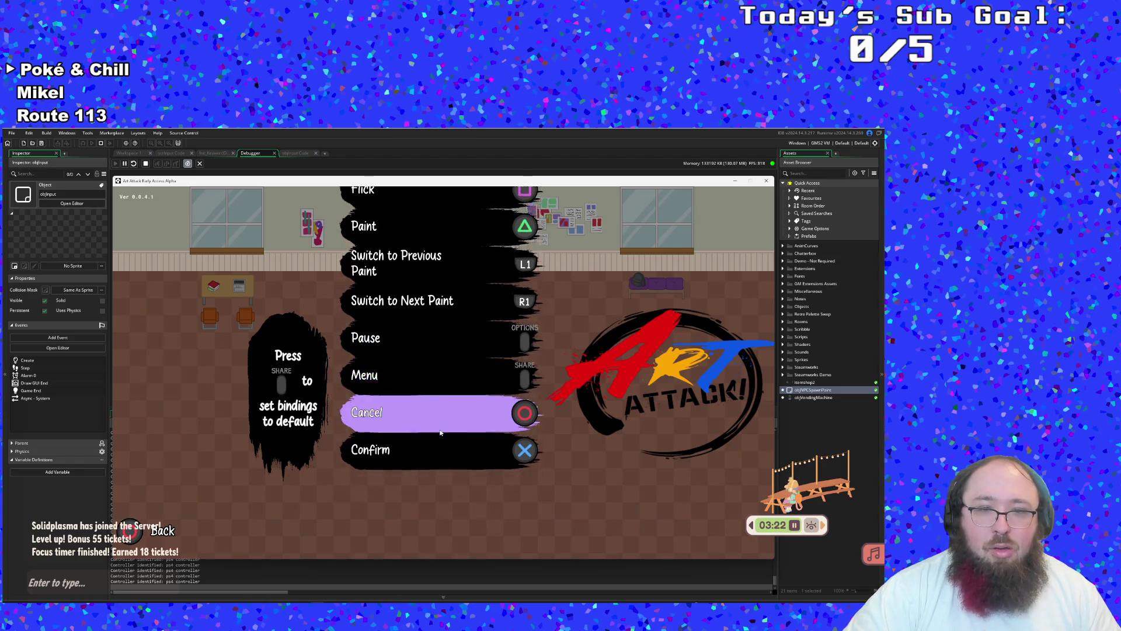
key(Up)
key(Up)
key(Up)
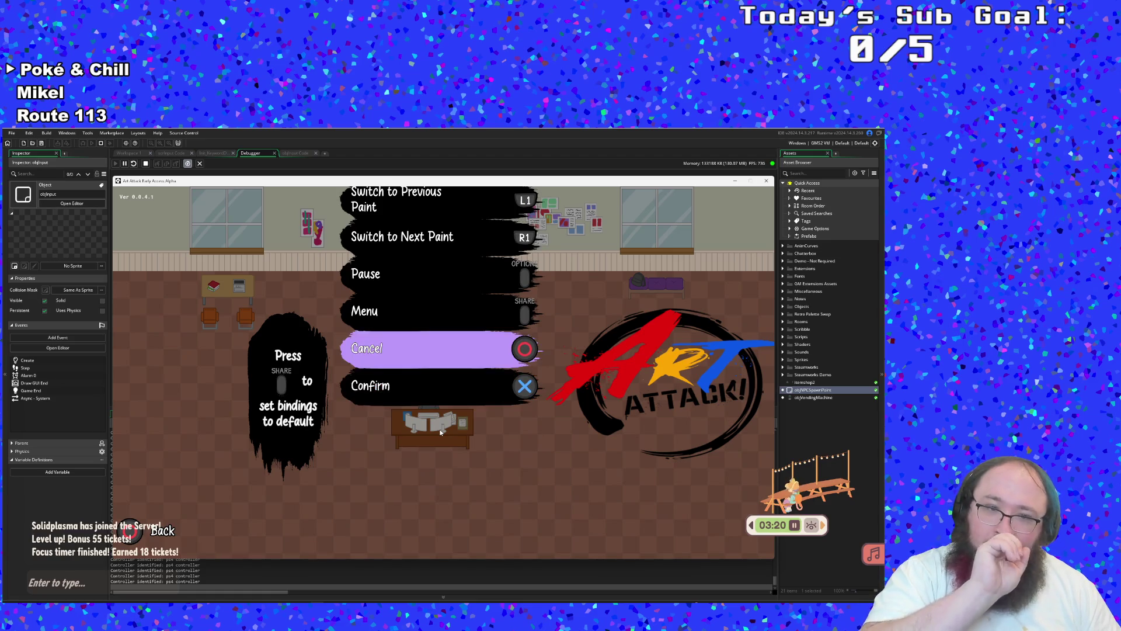
key(Up)
key(Up)
key(Up)
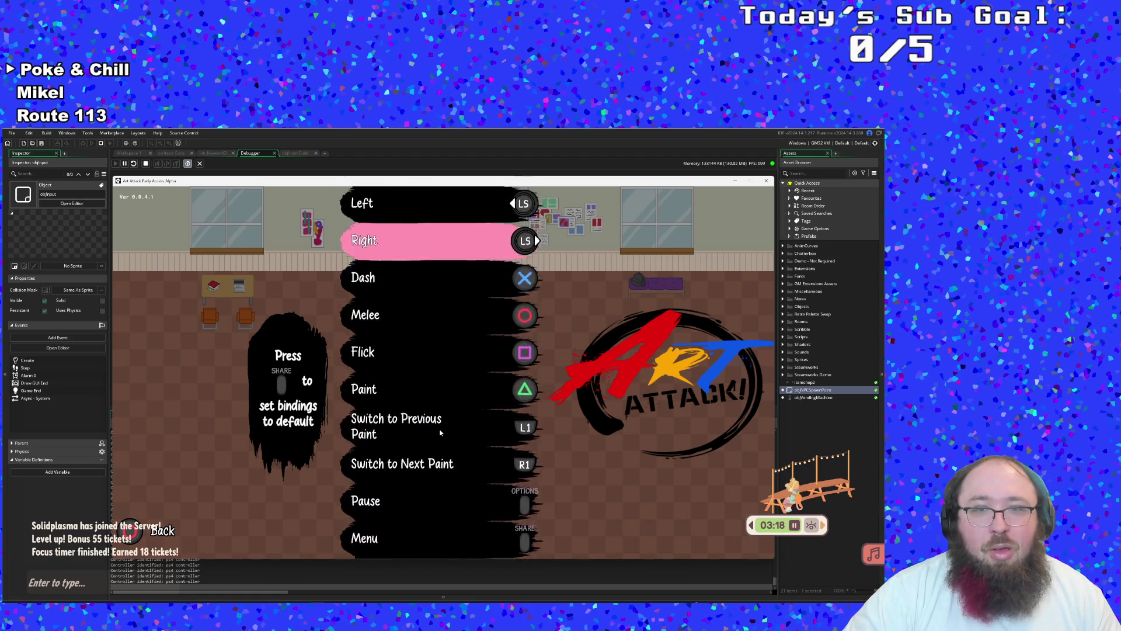
Back out to the title menu and reopen the Controls screen
key(Escape)
key(Down)
key(Down)
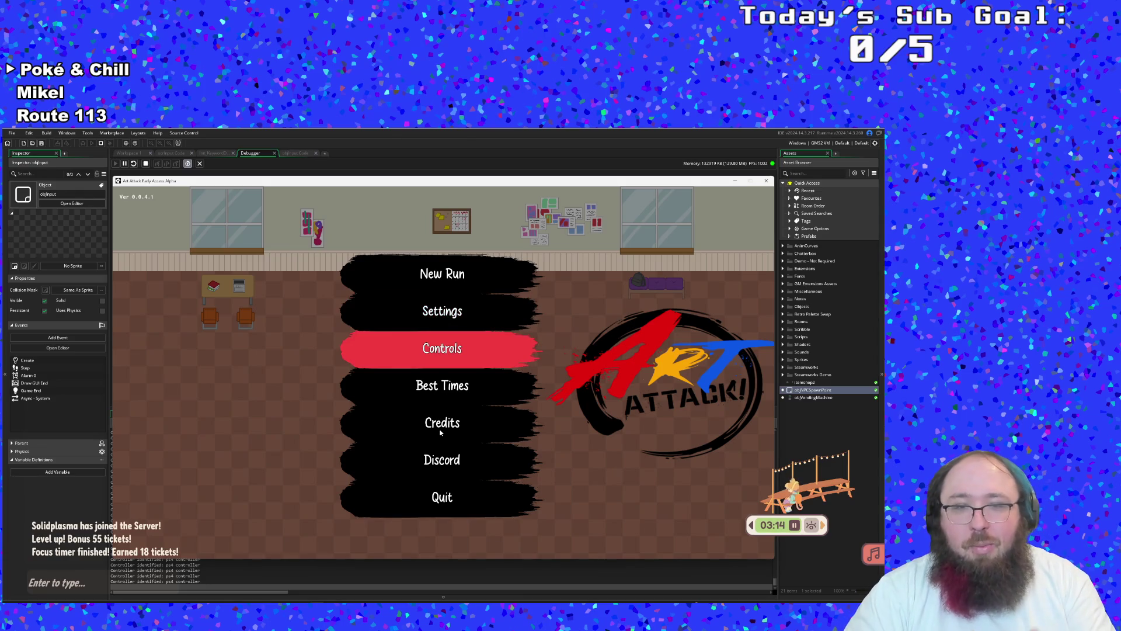
key(Down)
key(Down)
key(Up)
key(Up)
key(Return)
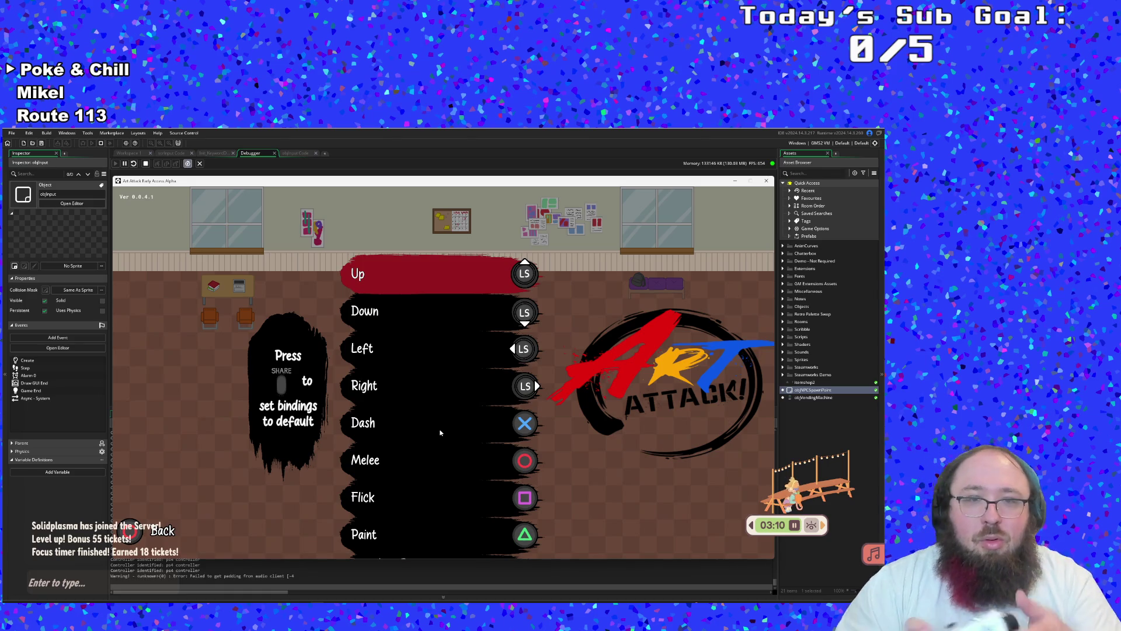
Test rebinding the Confirm action in the controls list, then back out
key(Down)
key(Down)
key(Down)
key(Down)
key(Down)
key(Down)
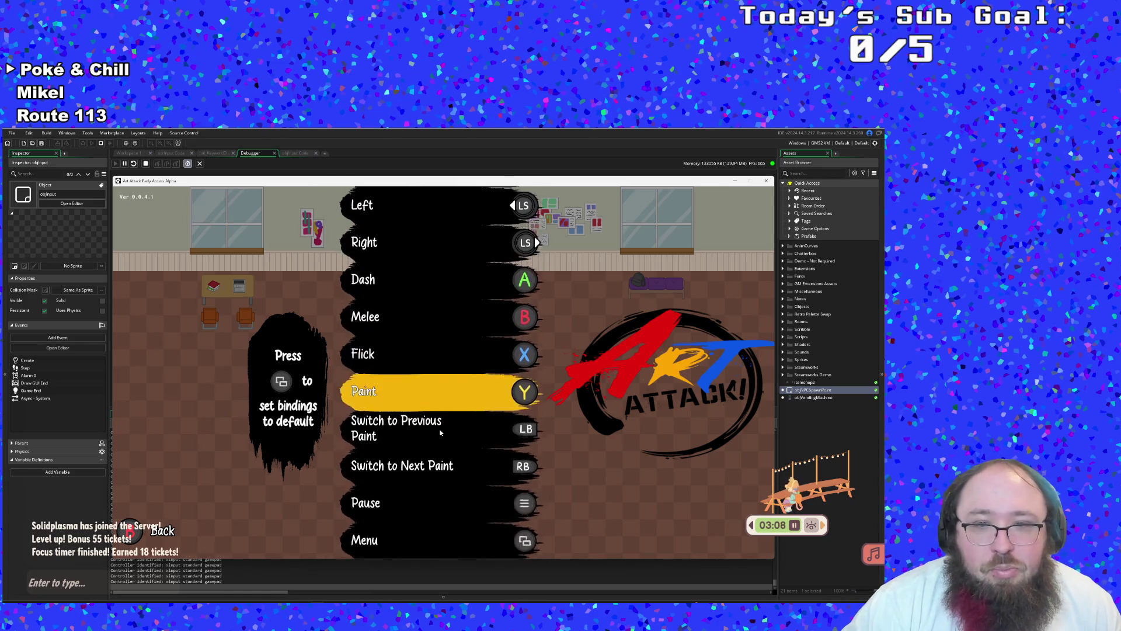
key(Down)
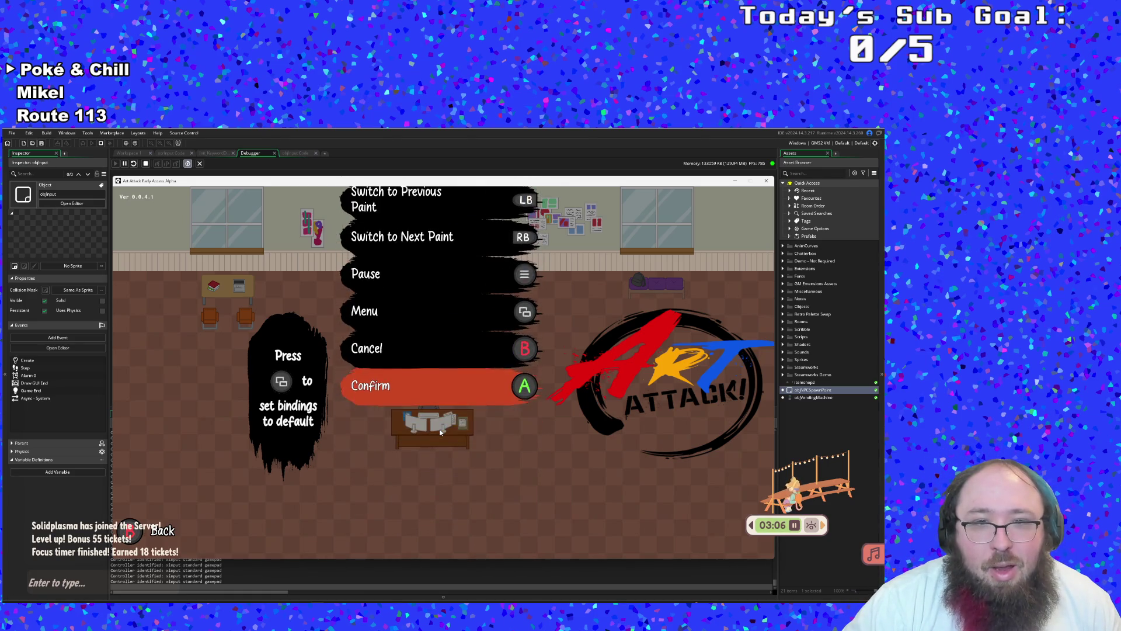
key(Return)
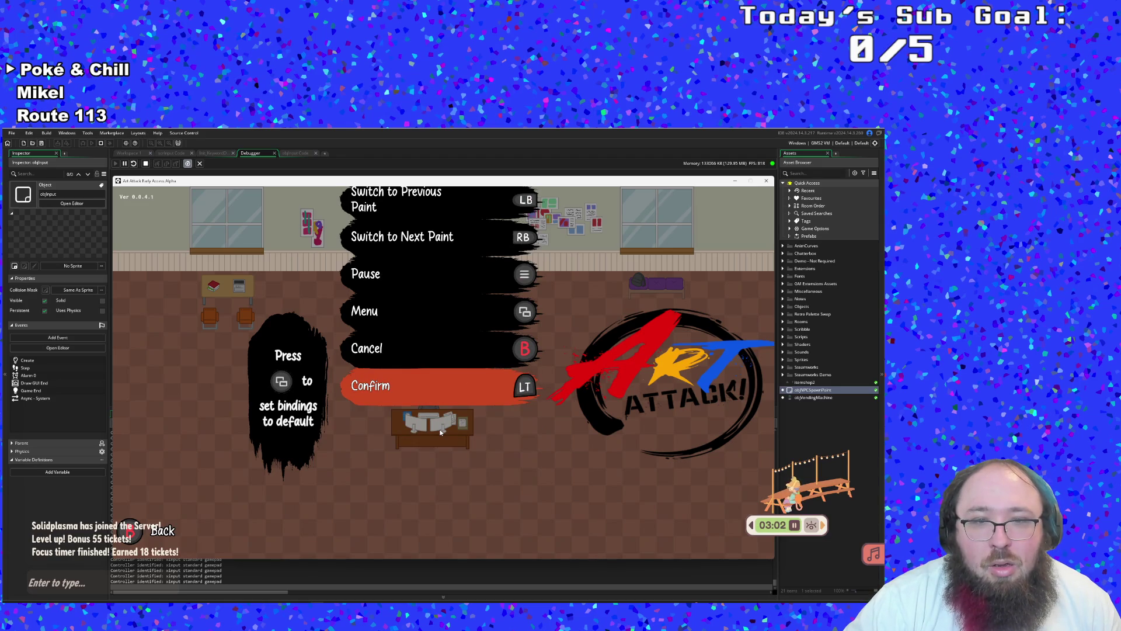
key(Return)
key(a)
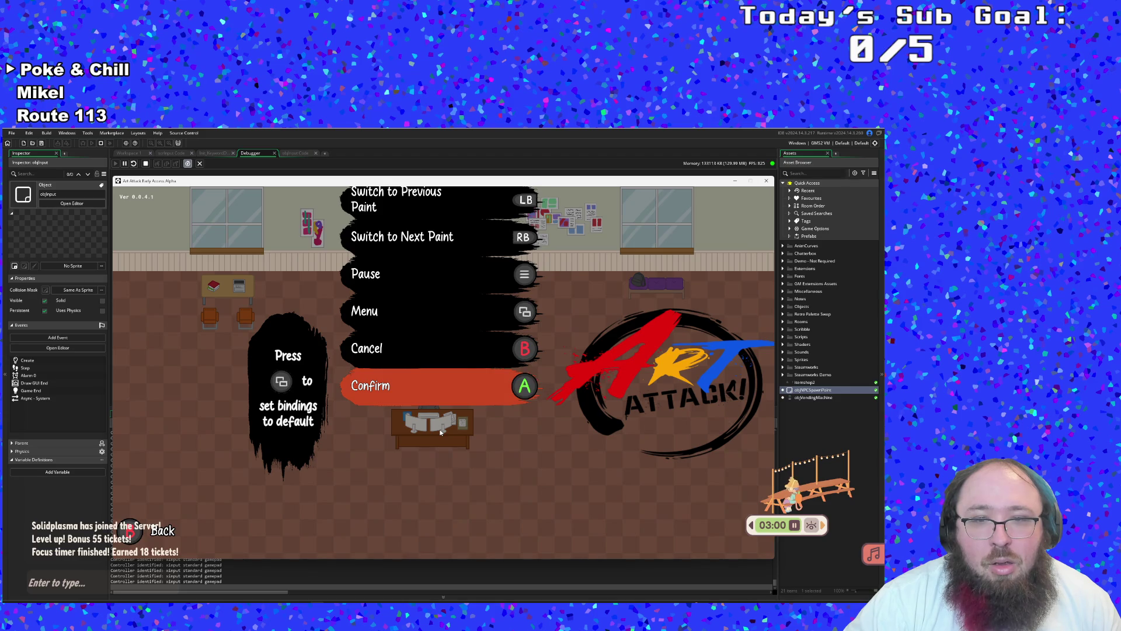
key(Up)
key(Up)
key(Up)
key(Up)
key(Up)
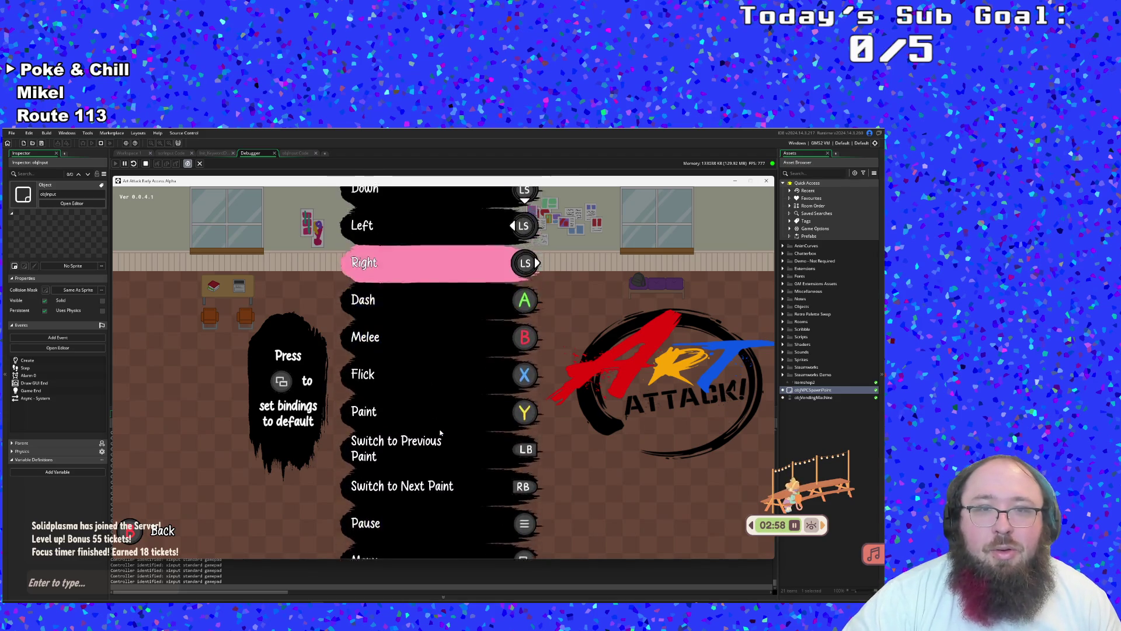
key(Escape)
View the Credits screen and return to the main menu
key(Down)
key(Down)
key(Down)
key(Down)
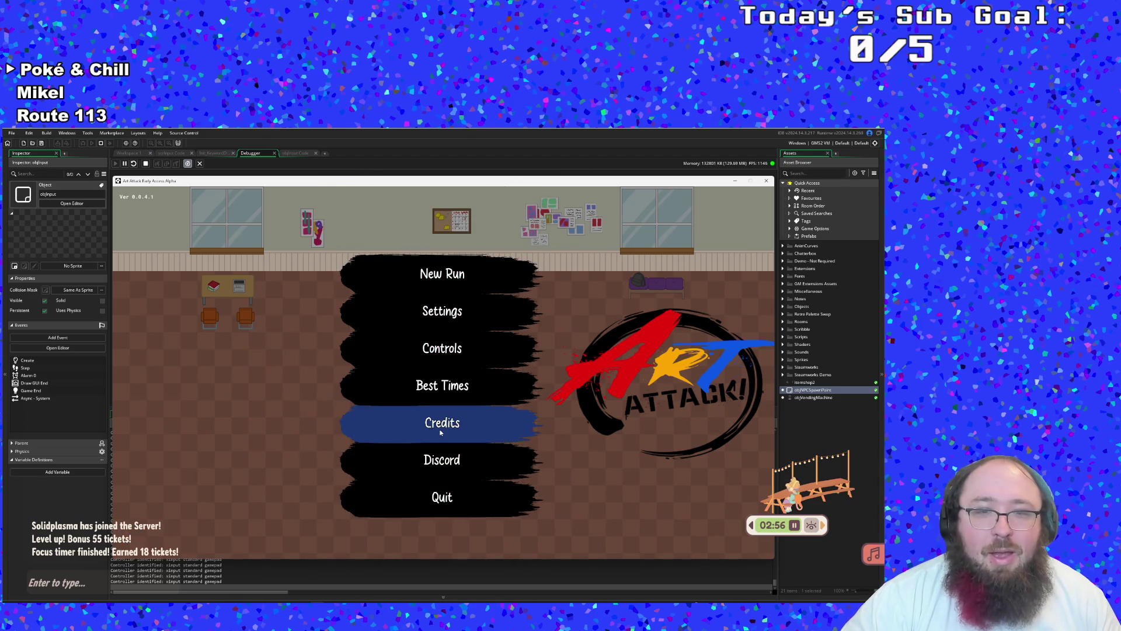
key(Escape)
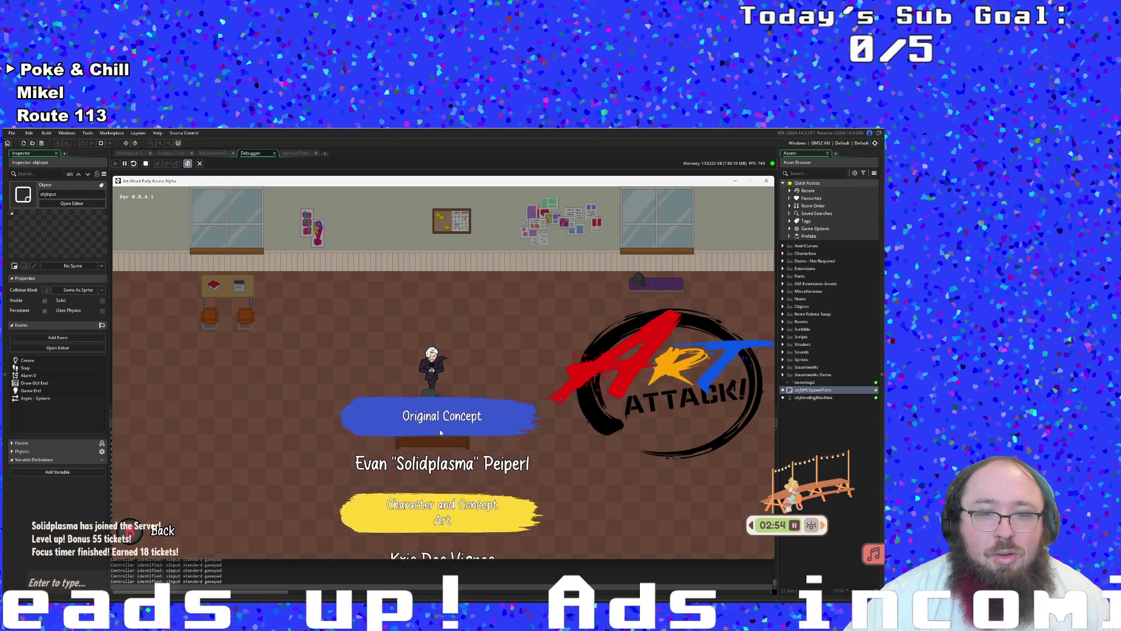
key(Escape)
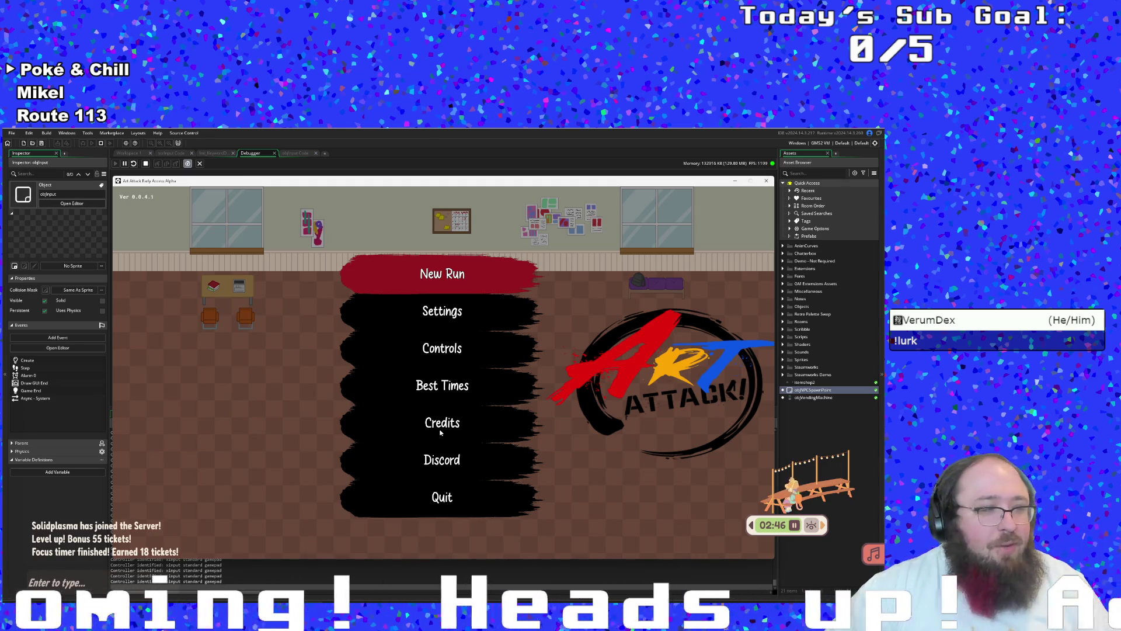
Reopen Controls briefly, then quit the game from the Quit entry
key(Down)
key(Down)
key(Return)
key(Escape)
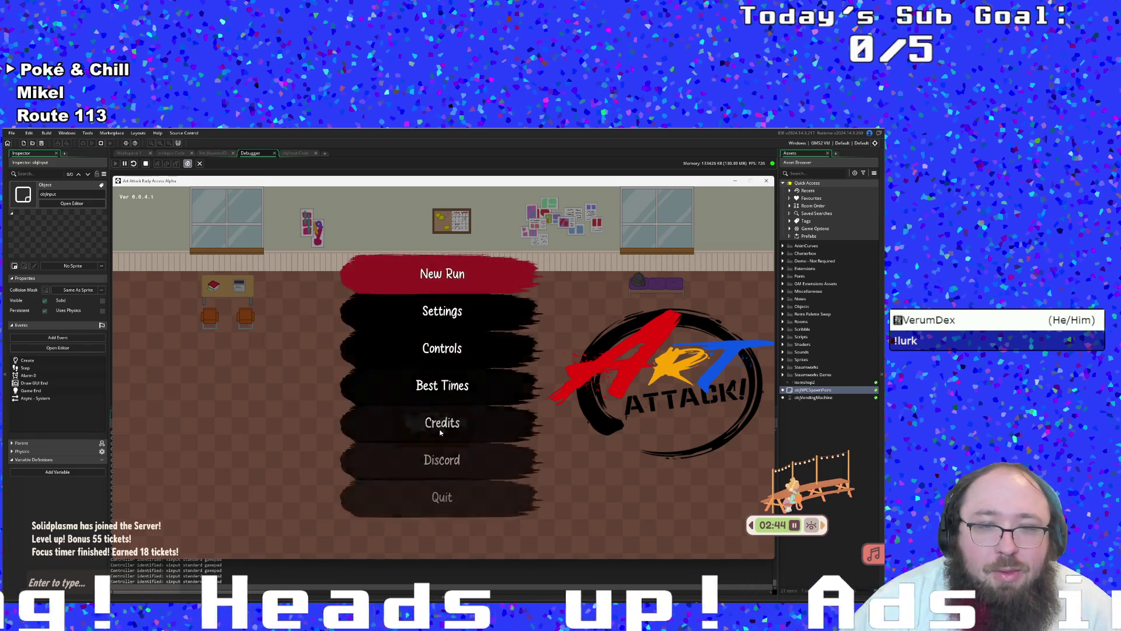
key(Up)
key(Down)
key(Up)
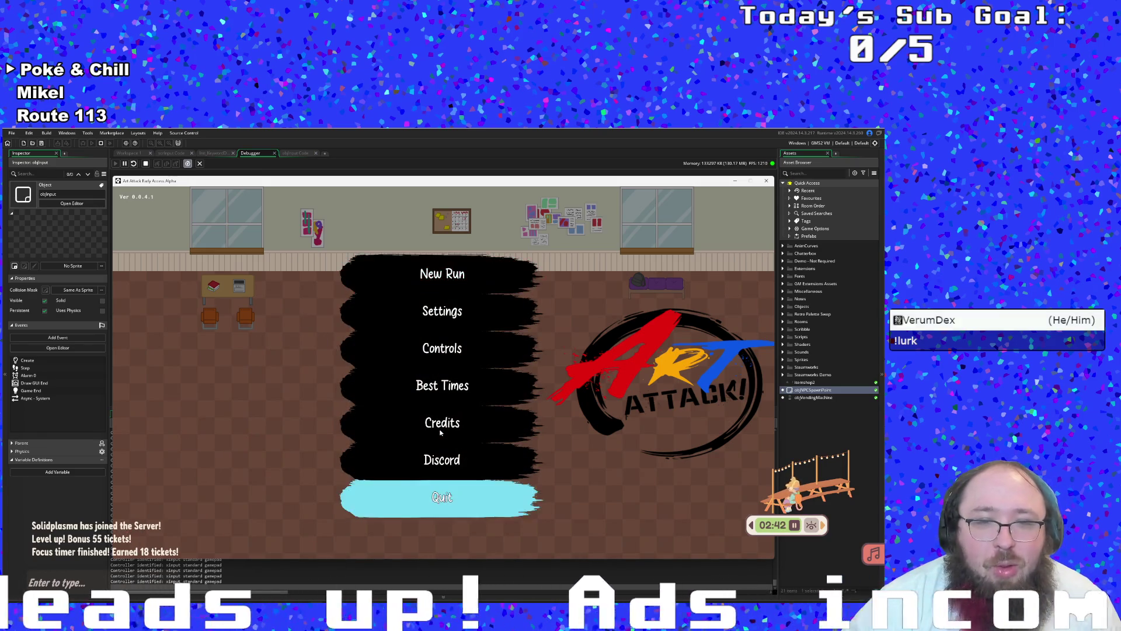
key(Return)
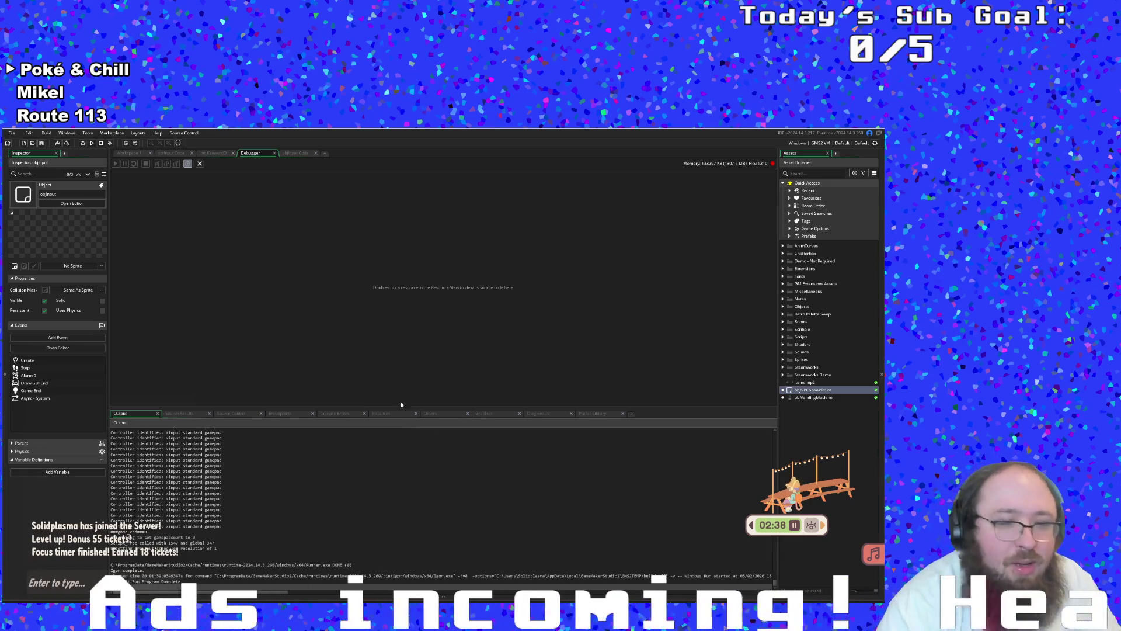
Highlight every 'gamepad' mention in the Output log
click(344, 481)
double_click(344, 481)
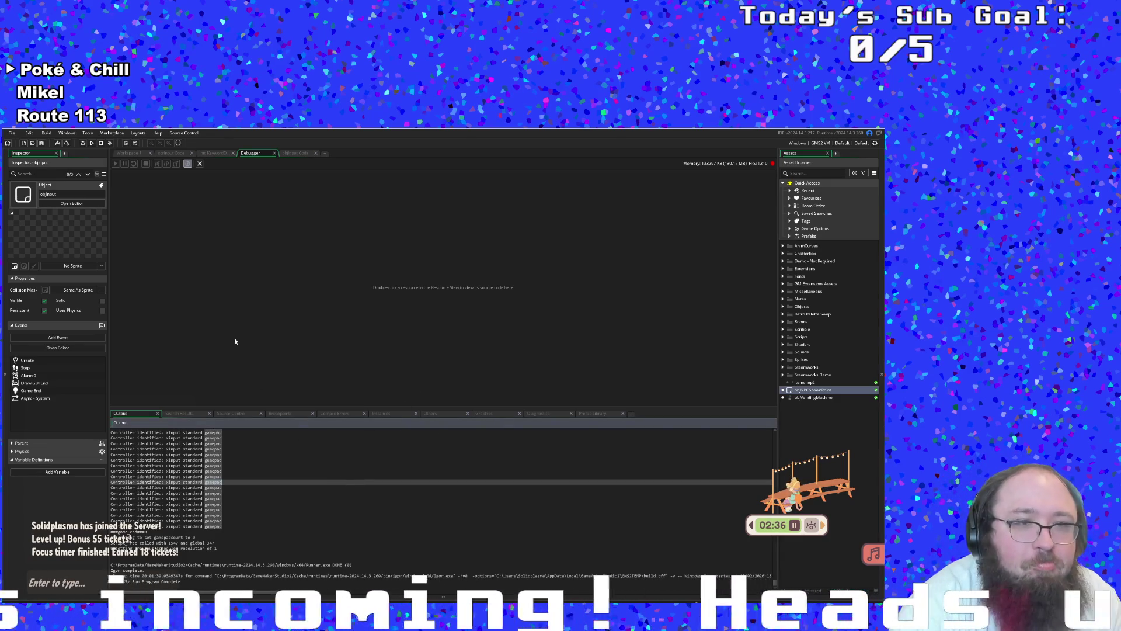
click(236, 341)
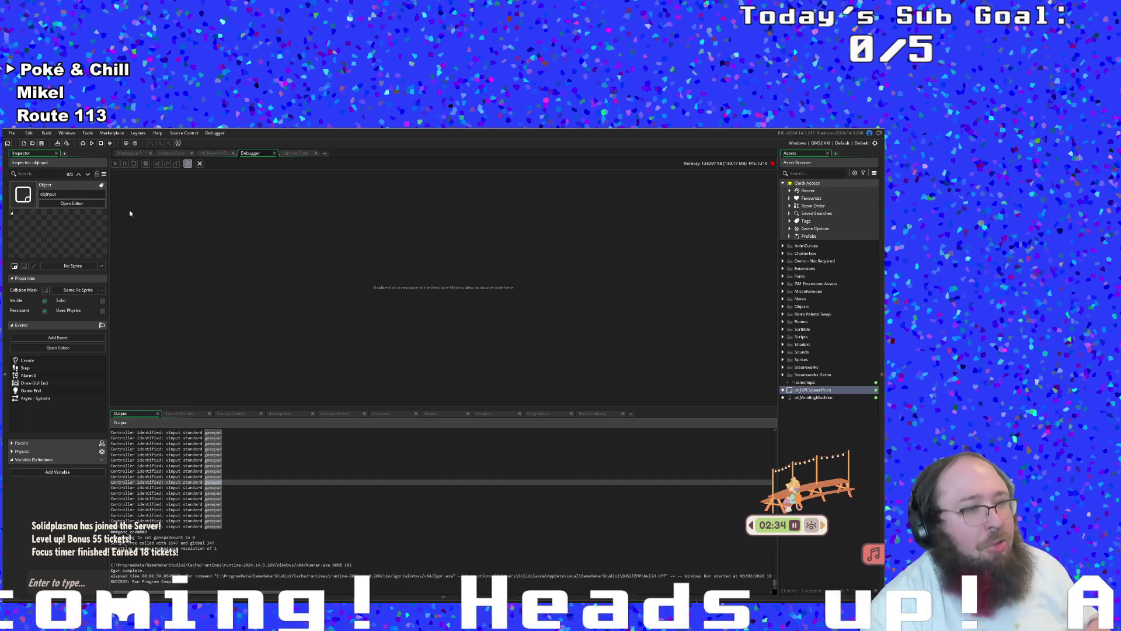
Save the project and open the Game Options dialog
click(12, 133)
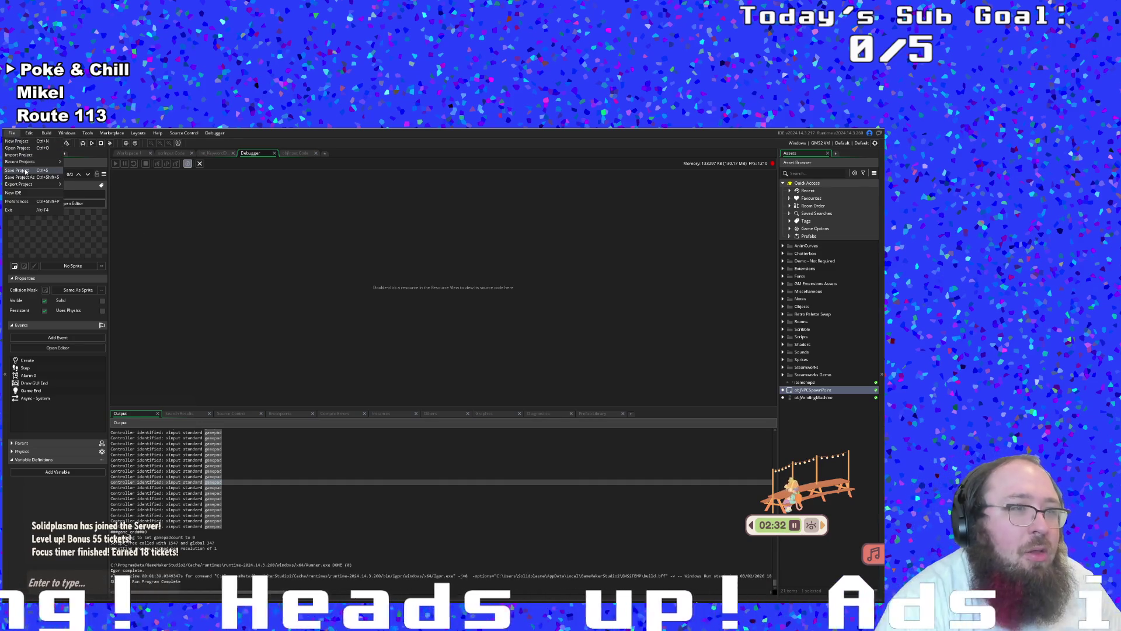
click(28, 170)
click(46, 134)
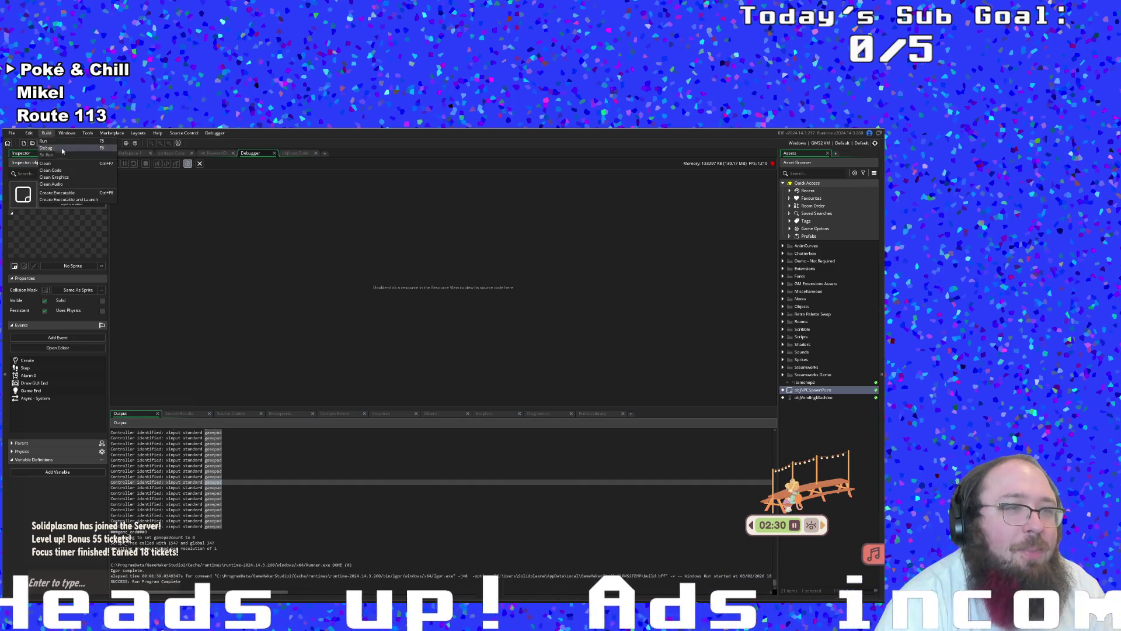
click(132, 145)
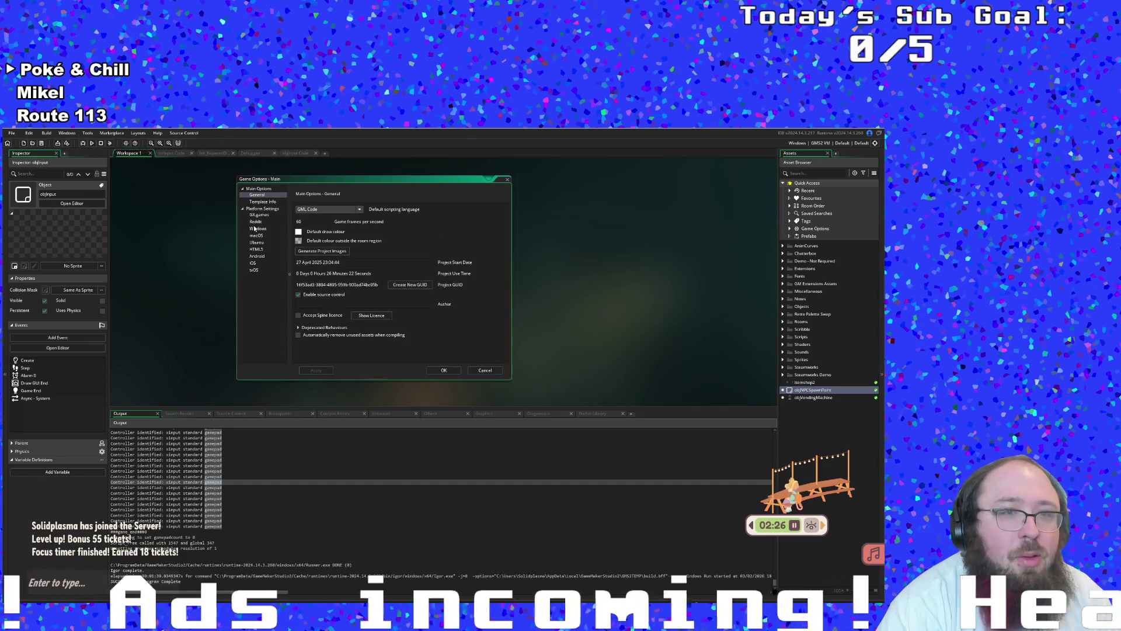
Set the Windows platform version to 0.0.4.2 and apply it with OK
click(255, 222)
key(Escape)
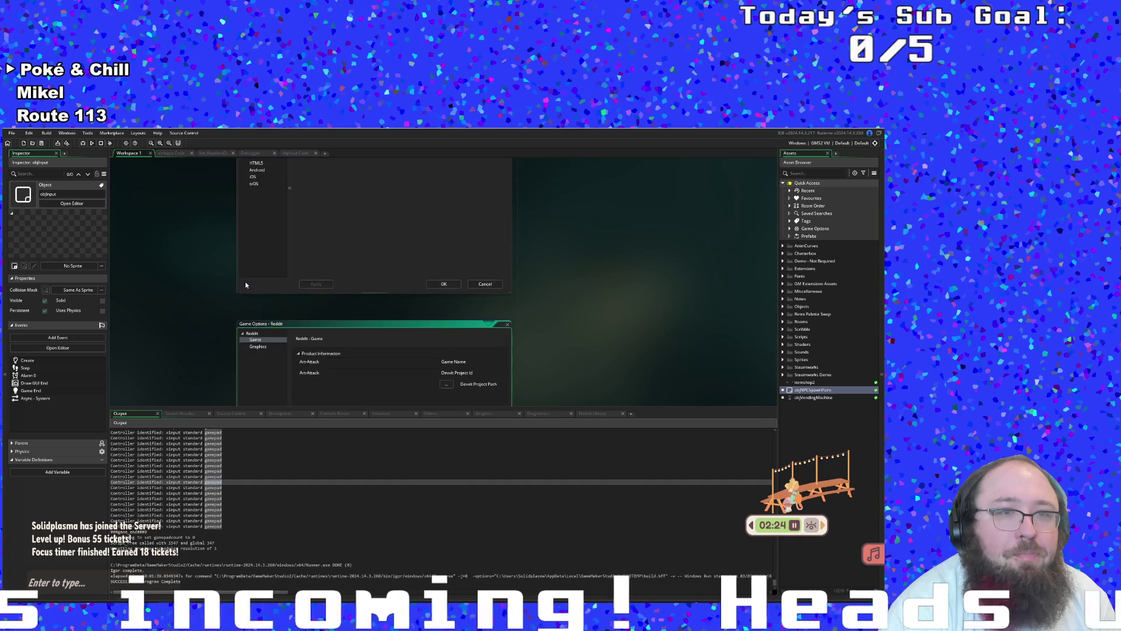
click(257, 204)
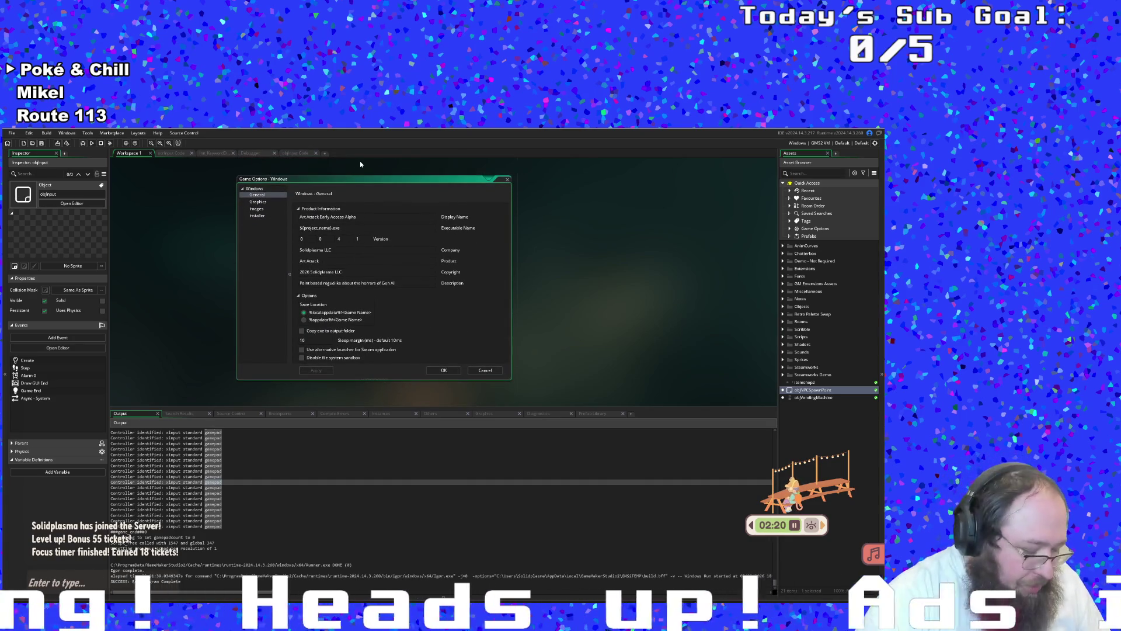
text(2)
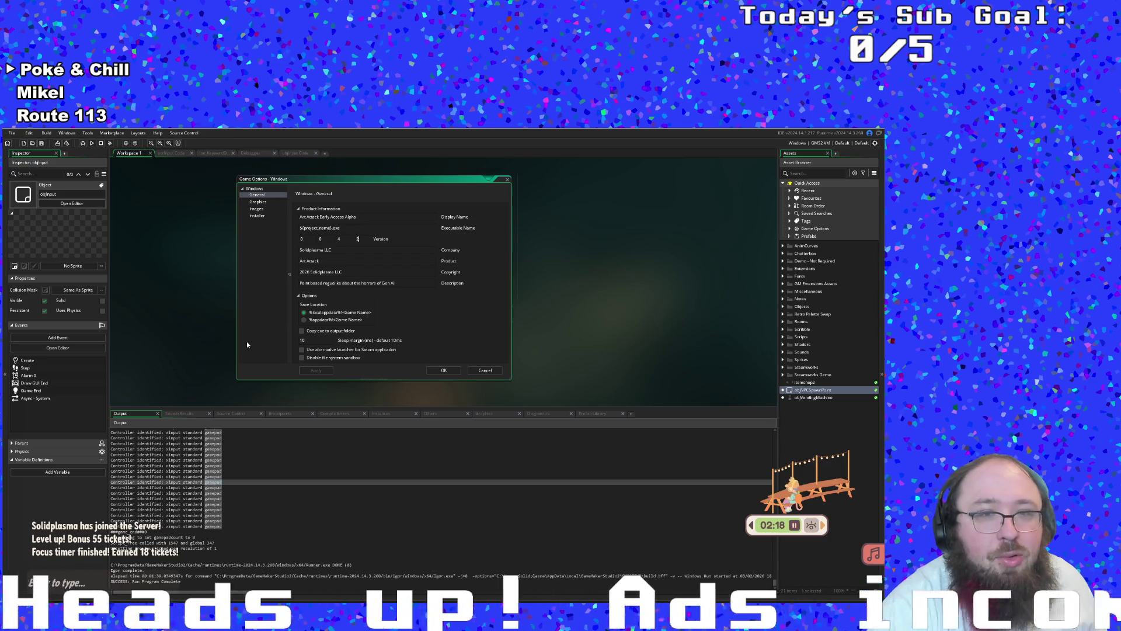
click(252, 332)
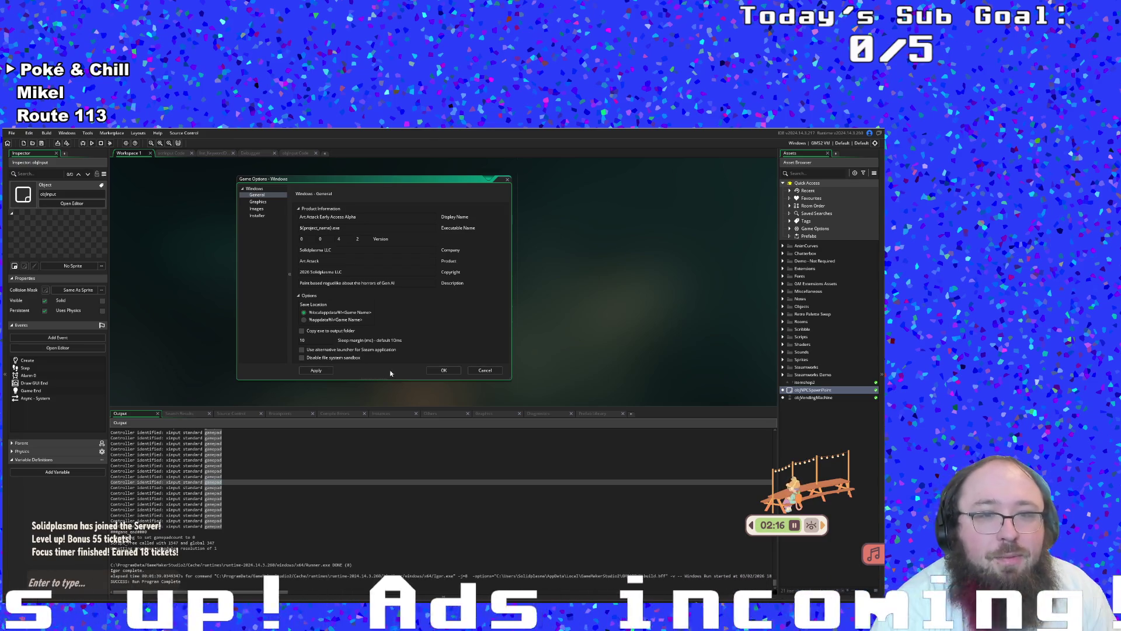
click(444, 370)
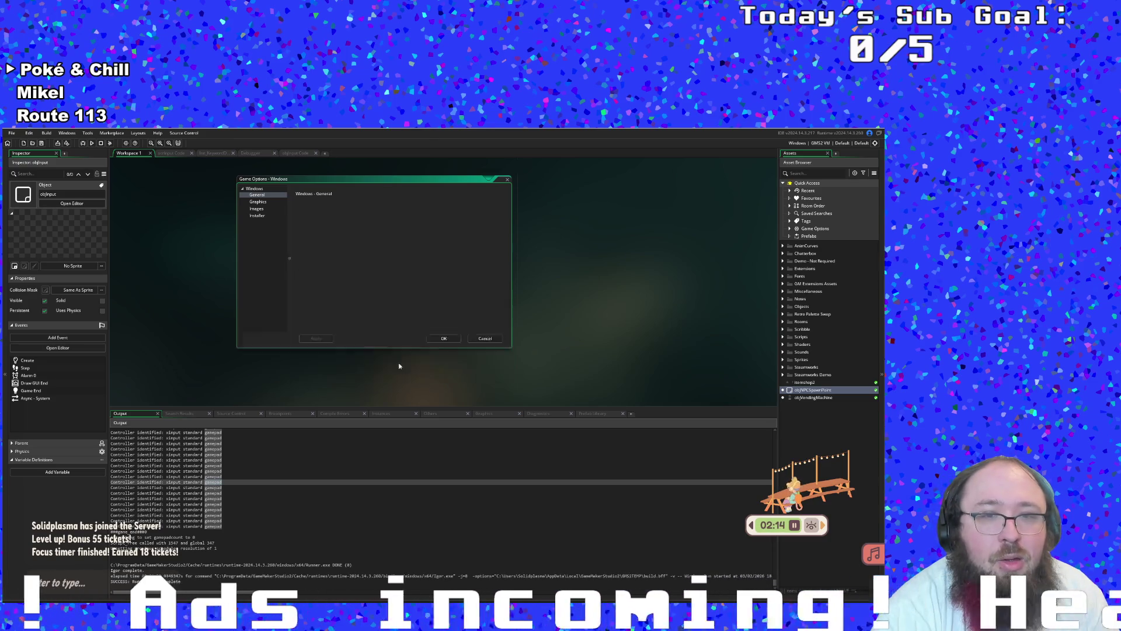
click(11, 134)
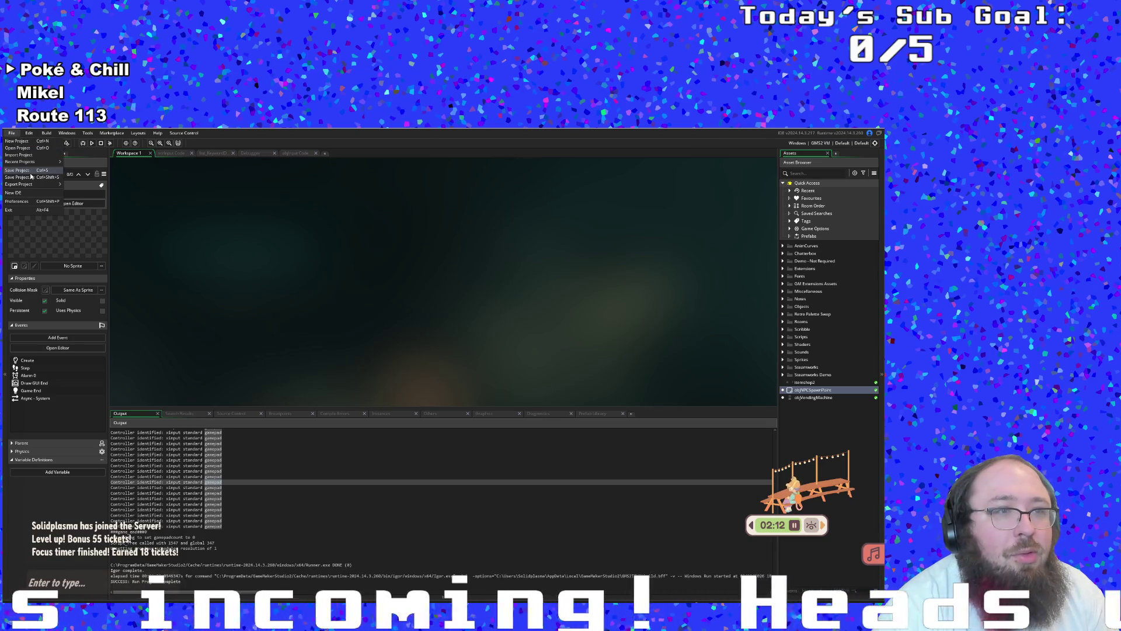
Save the project and choose Create Executable with the Package as Zip option
click(31, 173)
click(46, 133)
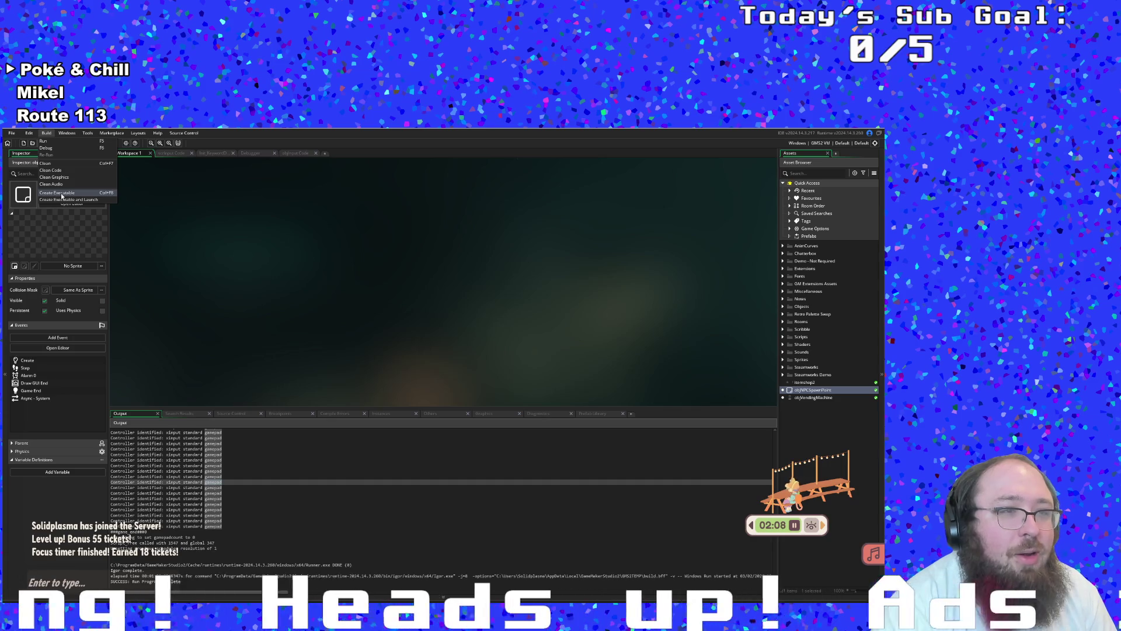
click(61, 194)
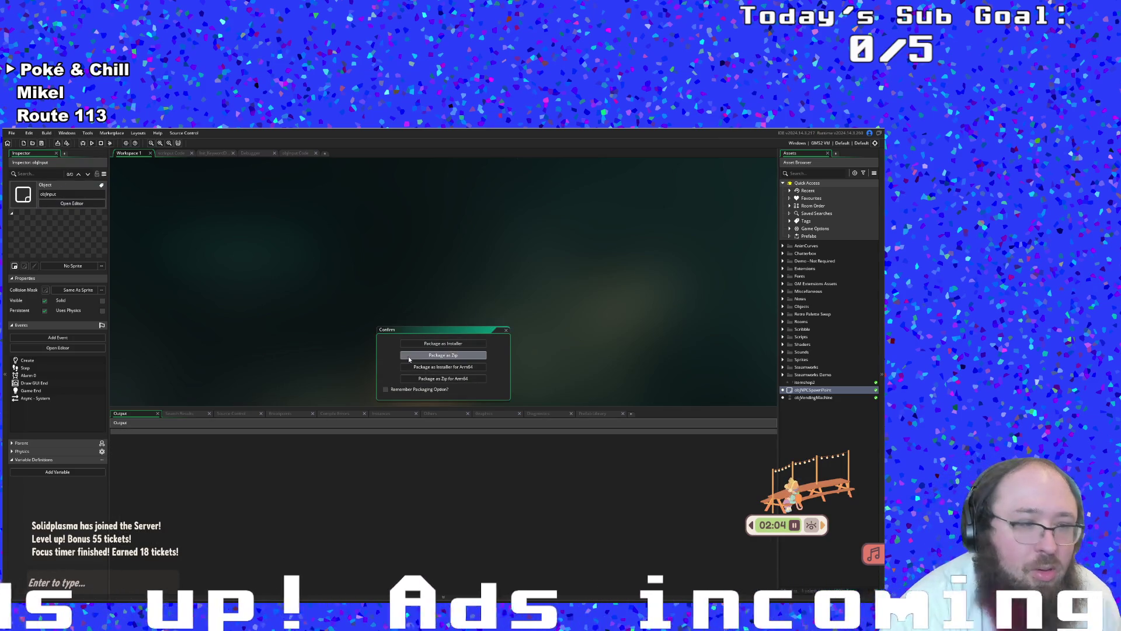
click(408, 356)
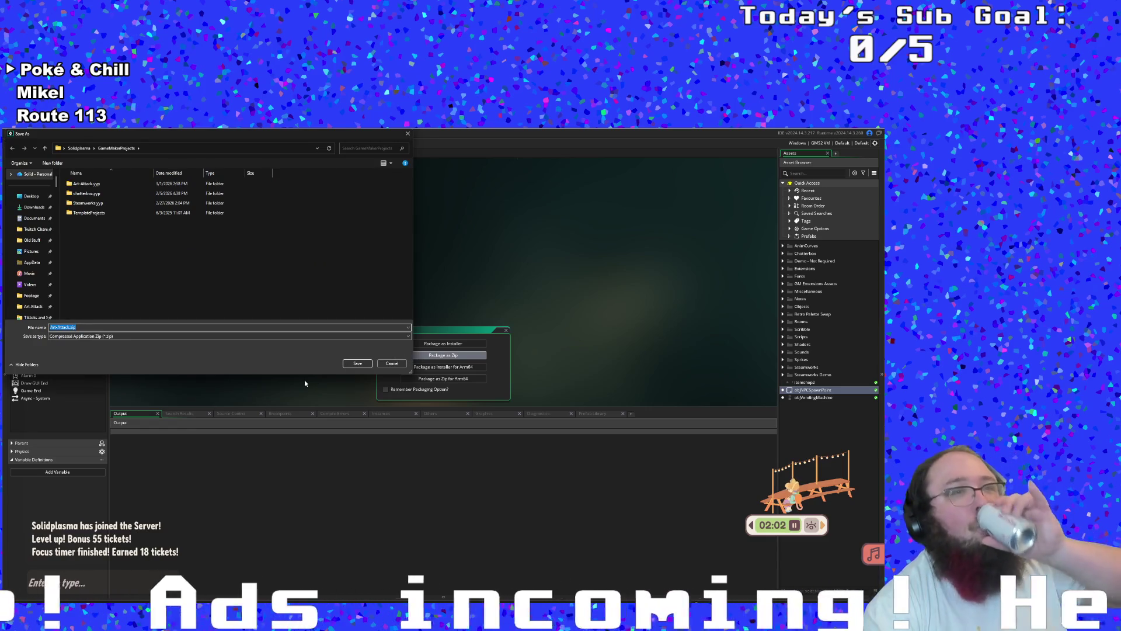
Save the zip in Documents > Art Attack as 'Art-Attack 3-2-2026'
click(128, 244)
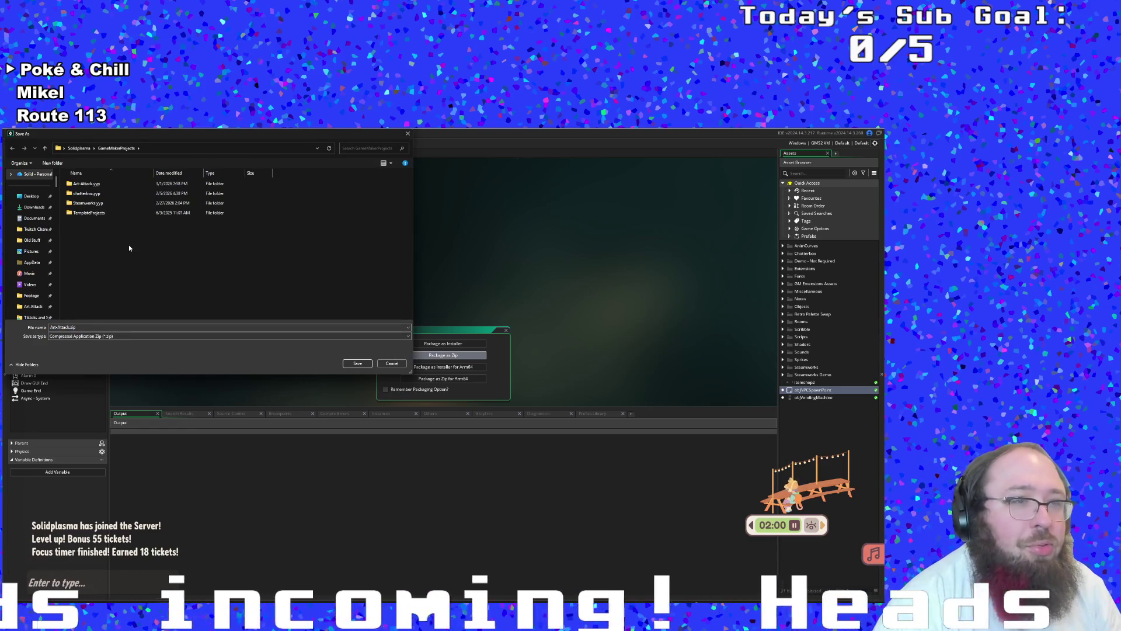
scroll(50, 258, down, 3)
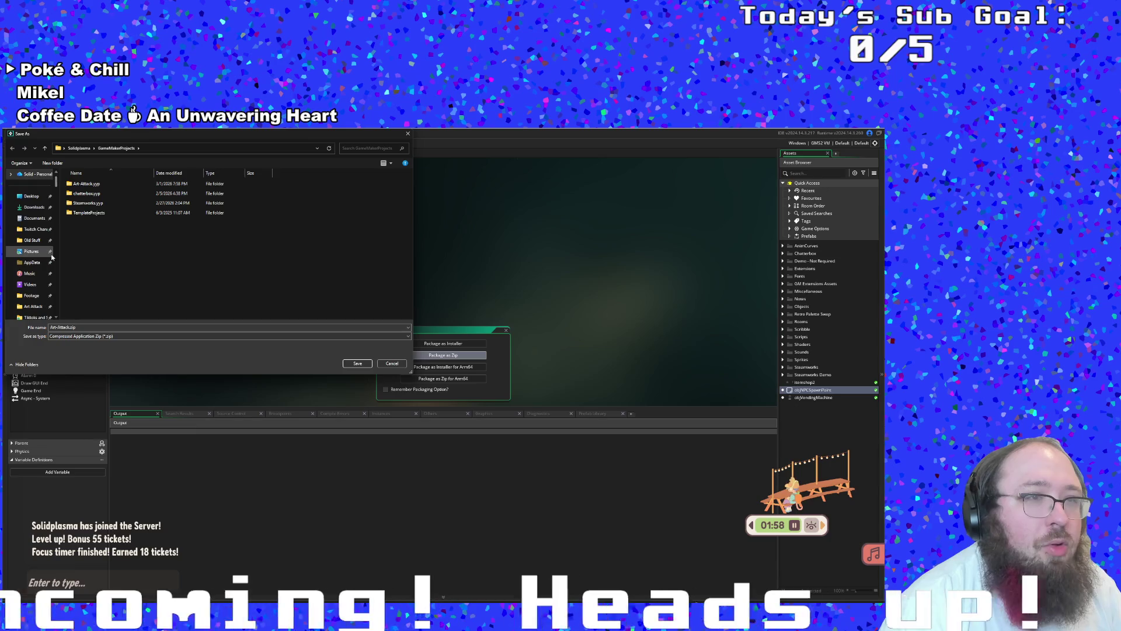
click(40, 241)
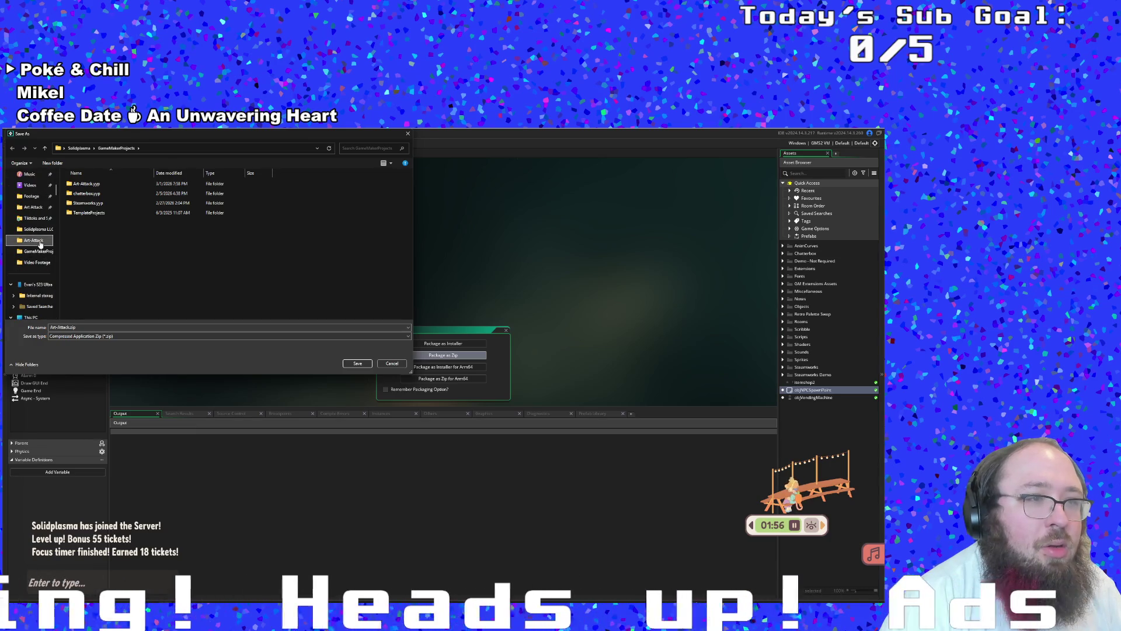
scroll(39, 244, up, 2)
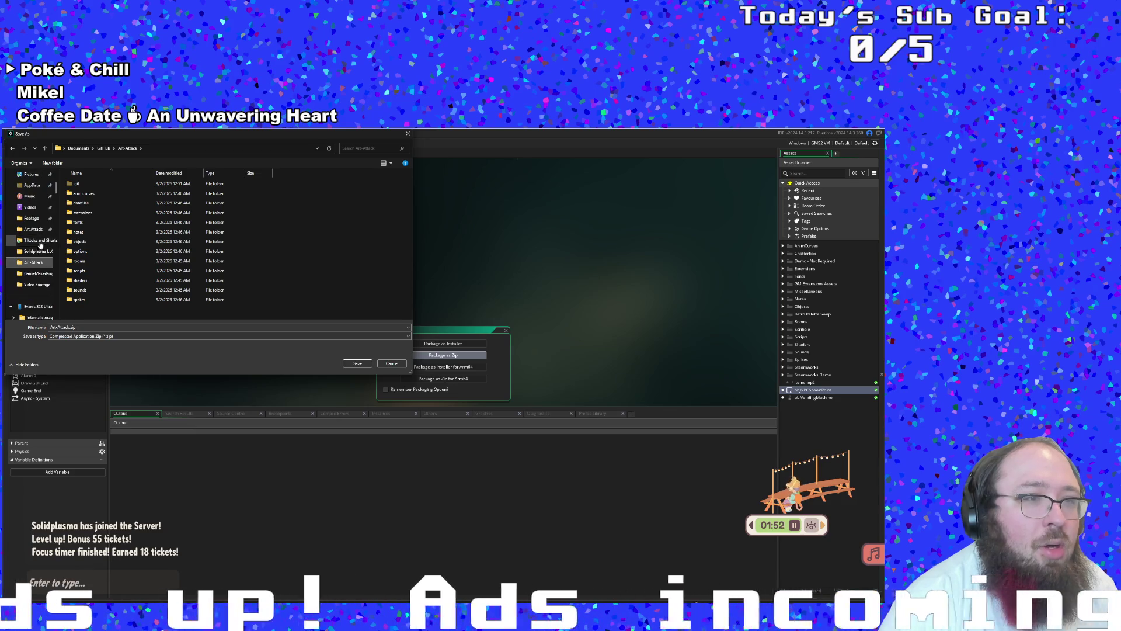
click(33, 229)
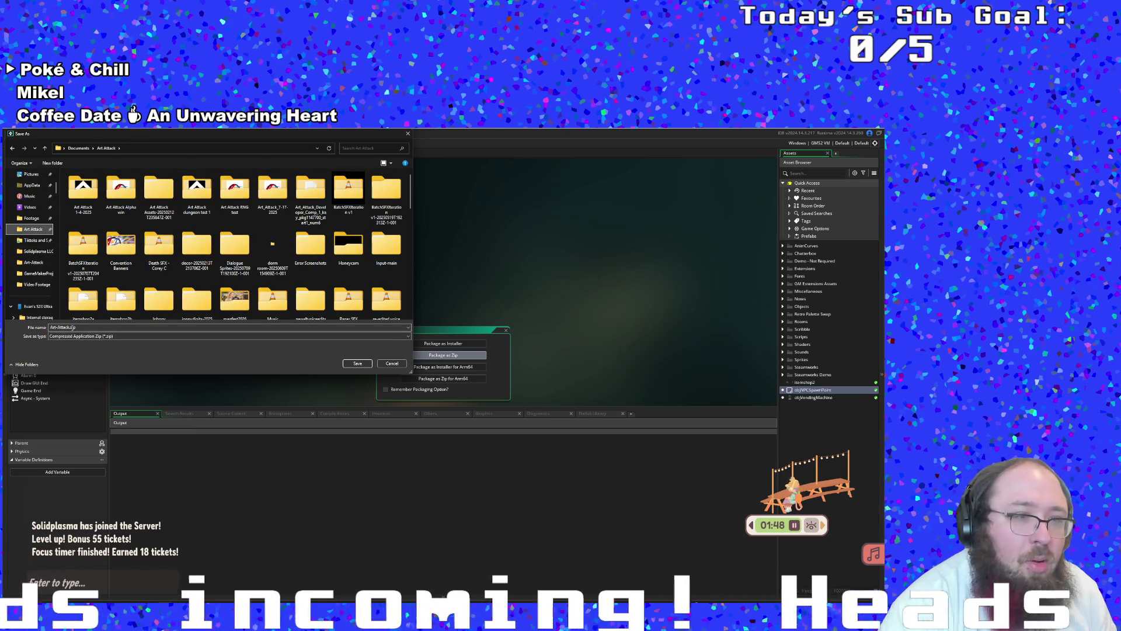
click(83, 328)
click(80, 328)
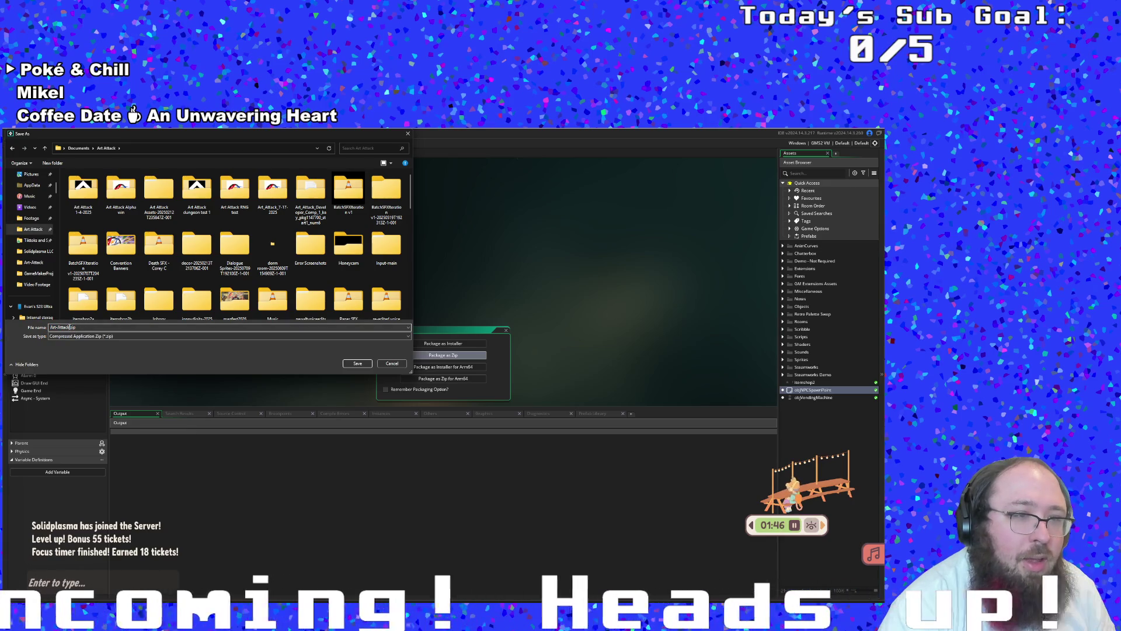
text(3)
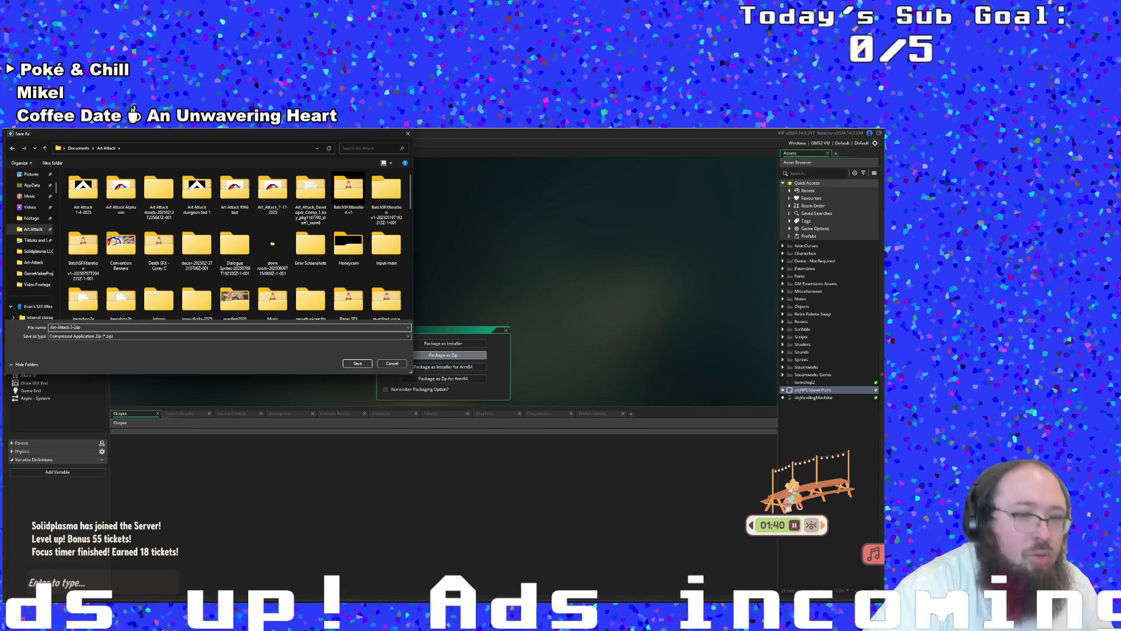
text(-2-2026)
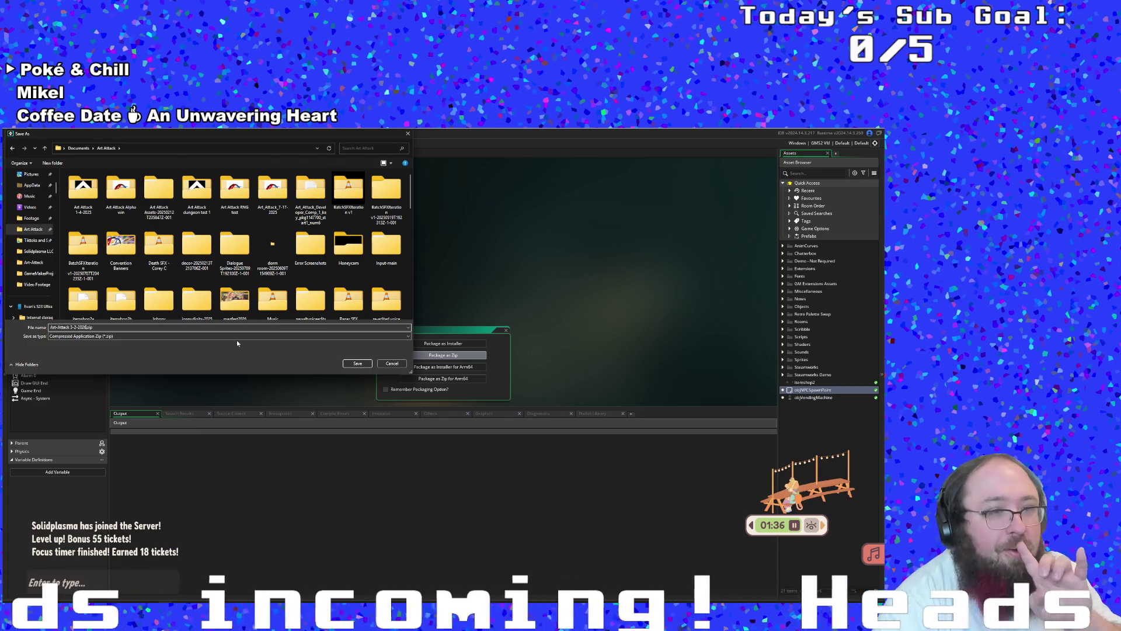
click(357, 363)
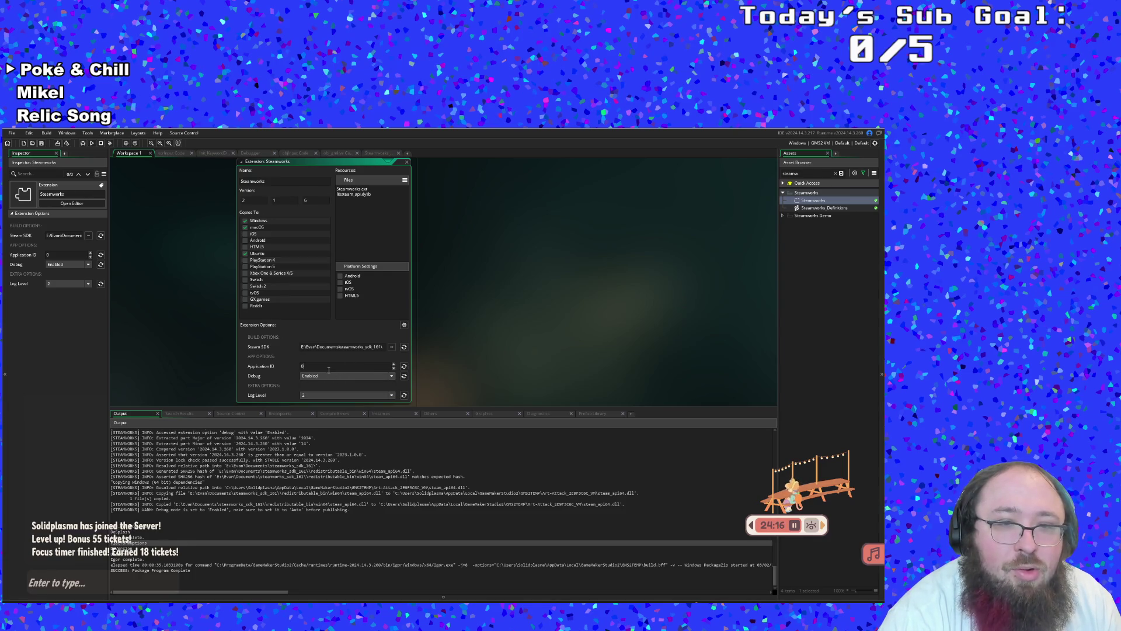
Set Steamworks debug mode to Auto, enter Application ID 4448170, and close the extension window
click(344, 375)
click(309, 383)
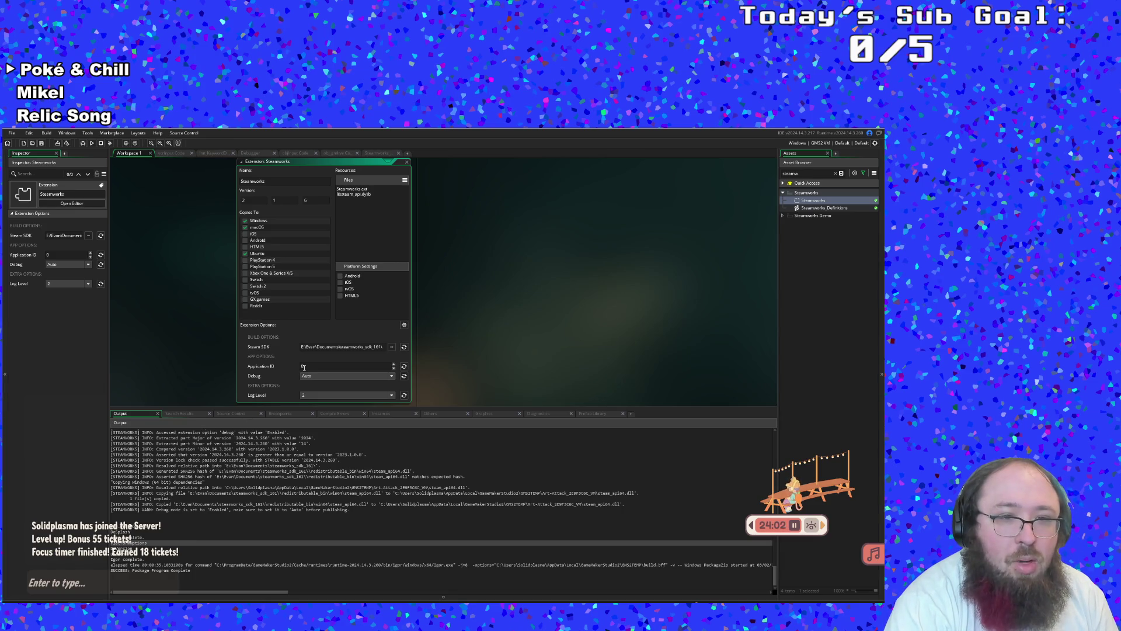
text(4448170)
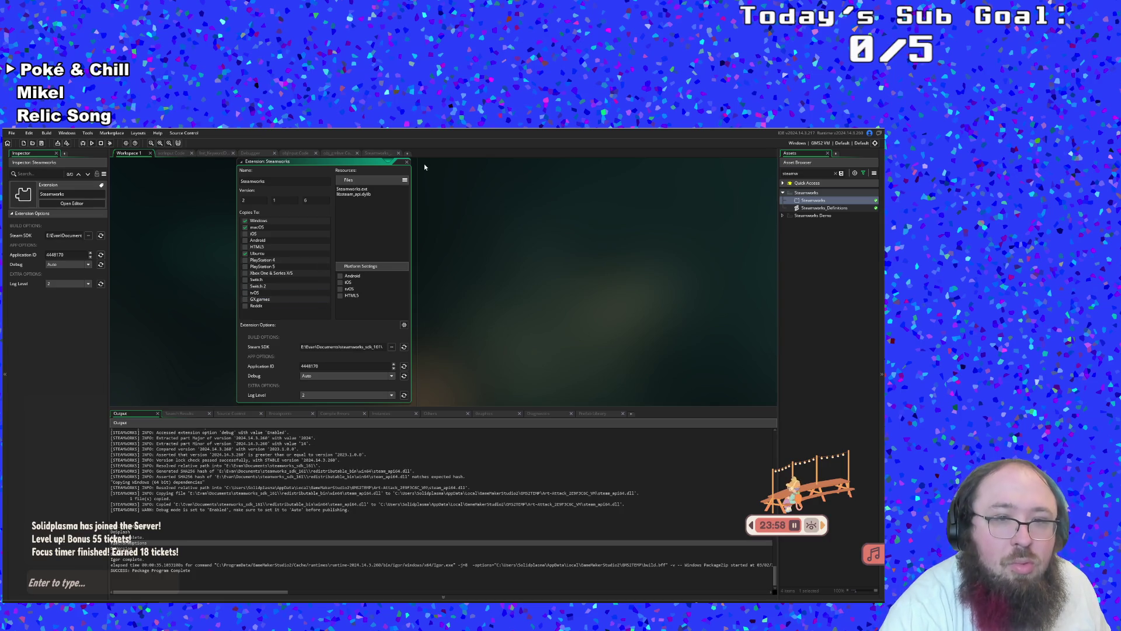
click(408, 162)
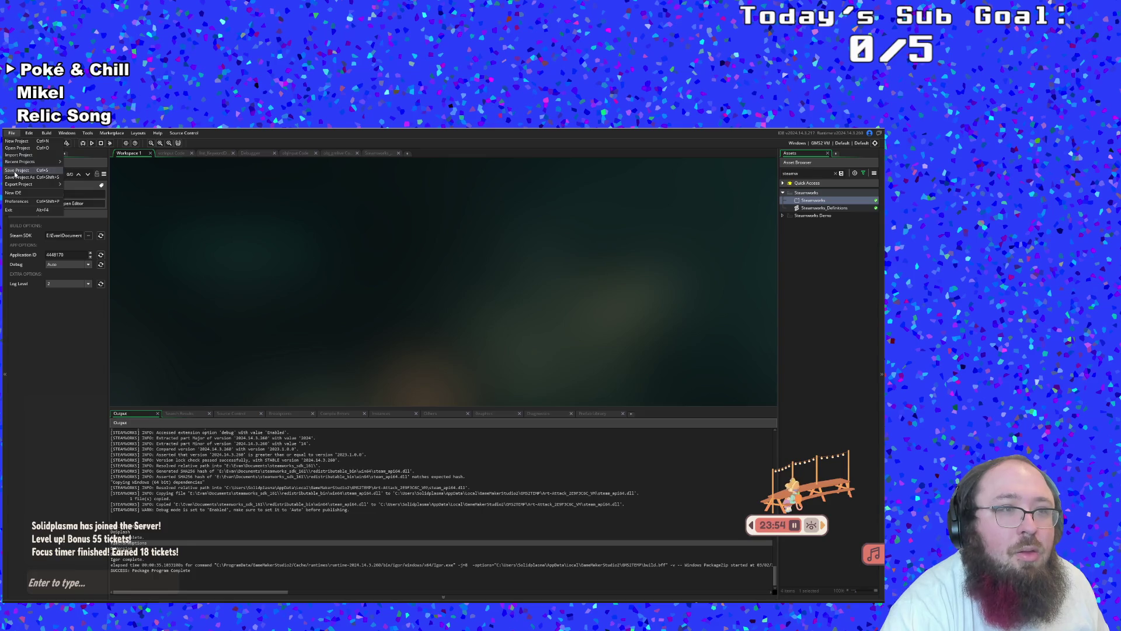
Build and run Art Attack with the Debug button
click(85, 143)
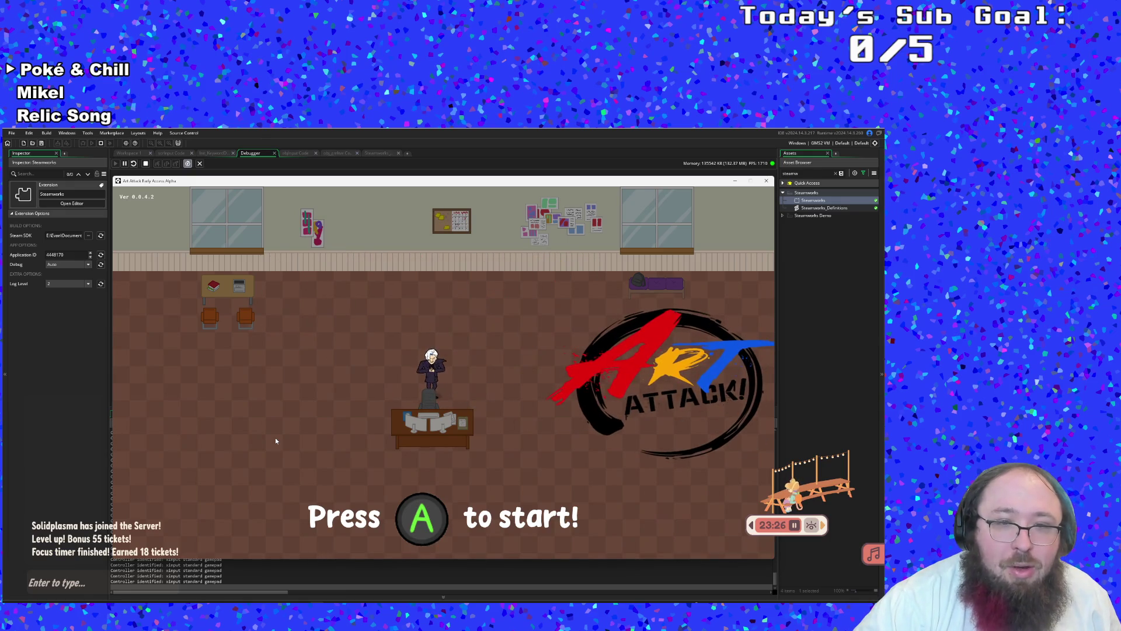
Open the Controls screen, rebind Confirm, then restore it to the Xbox A button
key(Return)
key(Down)
key(Down)
key(Return)
key(Down)
key(Down)
key(Down)
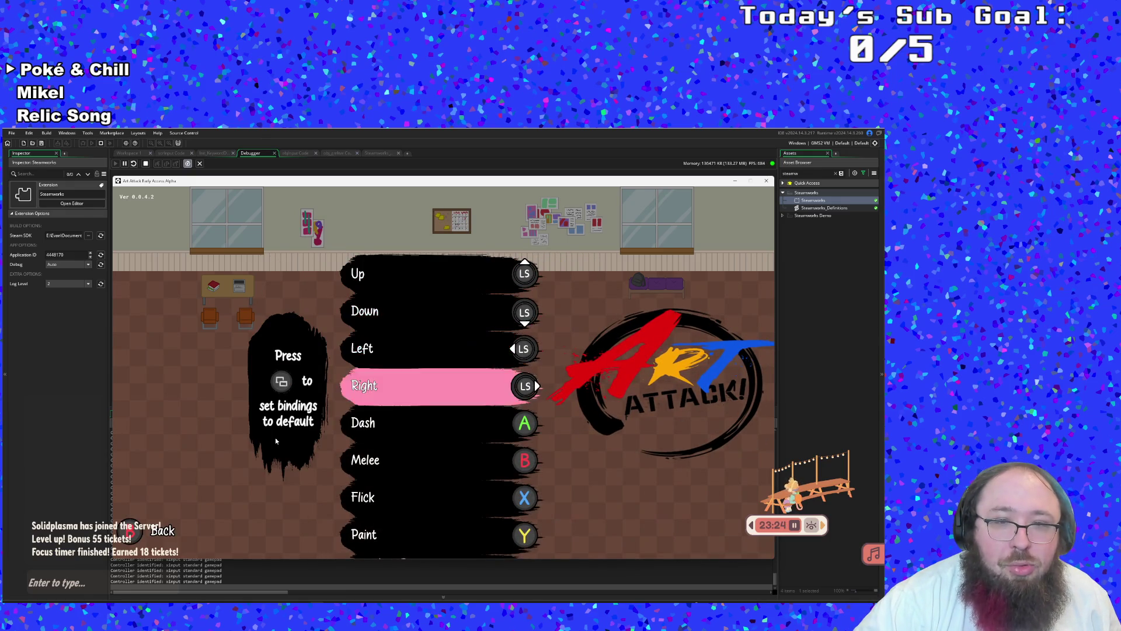
key(Down)
key(Down)
key(Down)
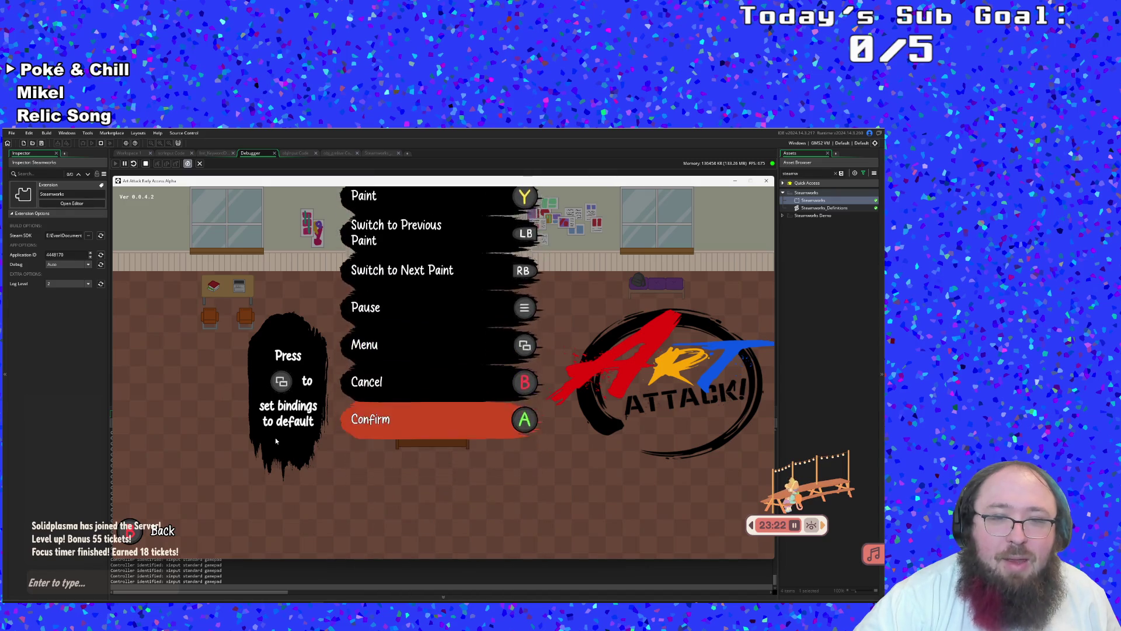
key(Return)
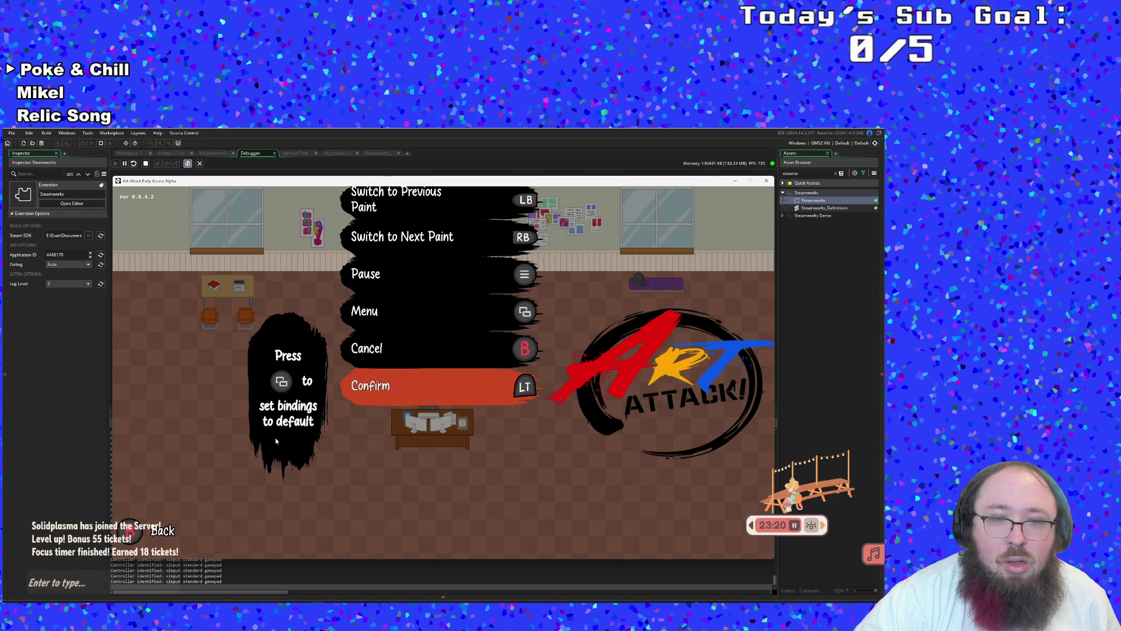
key(Return)
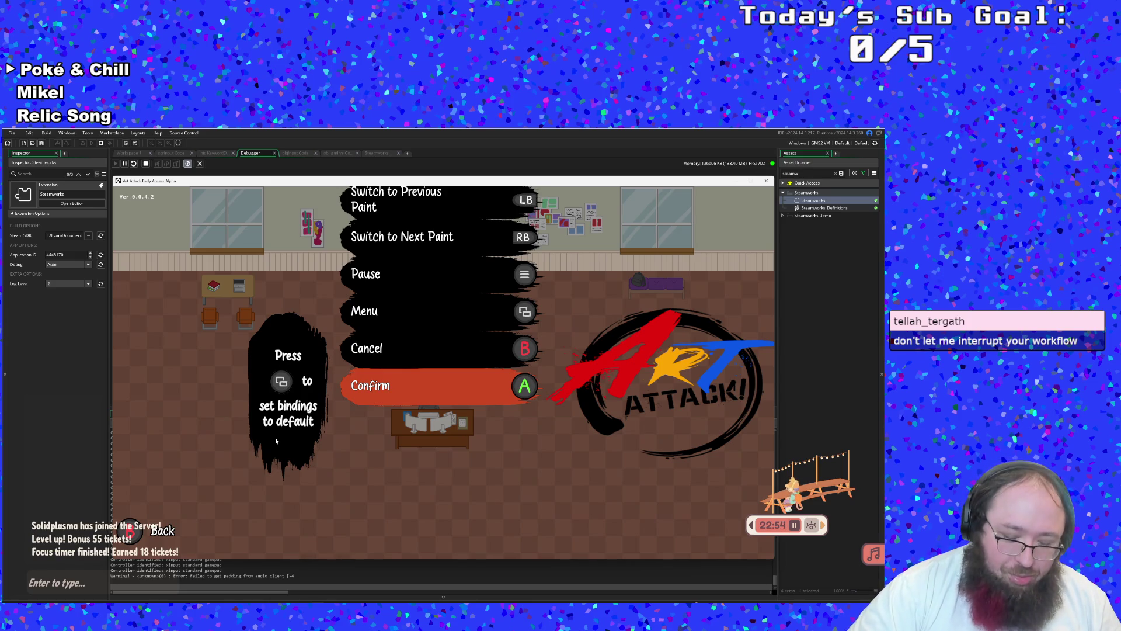
With a PlayStation controller, browse the bindings to check their PlayStation icons
key(Up)
key(Up)
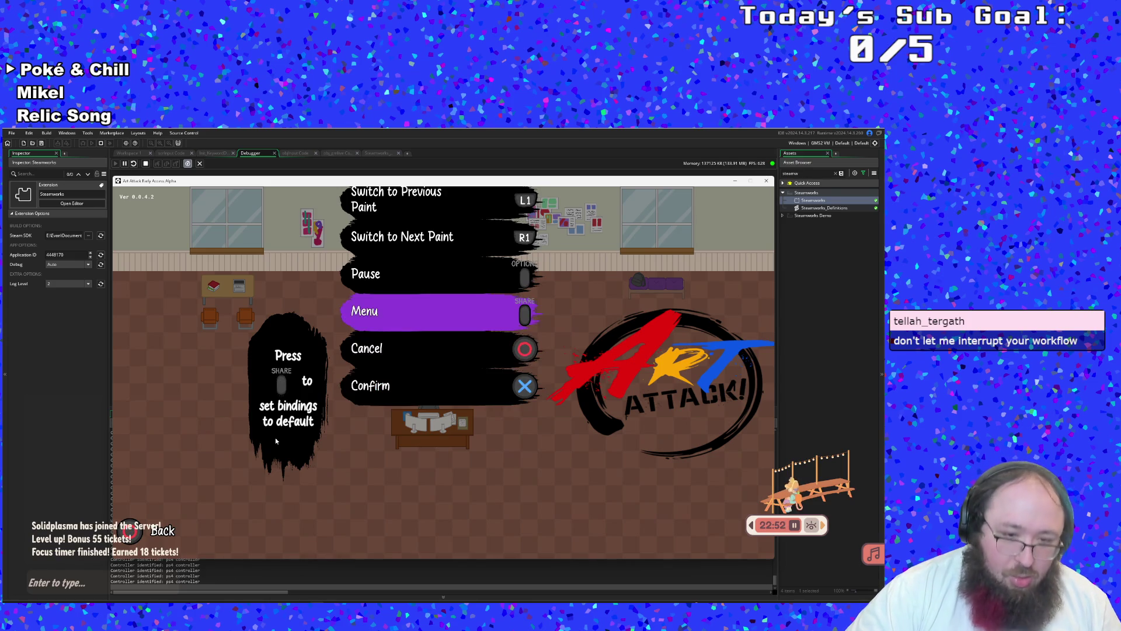
key(Up)
key(Up)
key(Up)
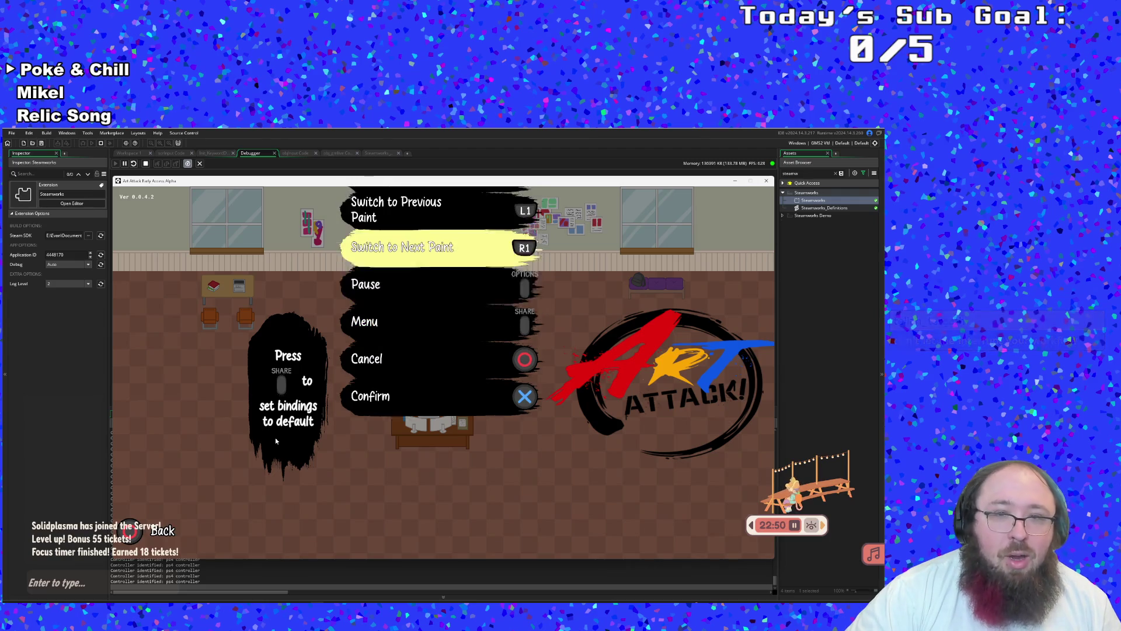
key(Up)
key(Up)
key(Up)
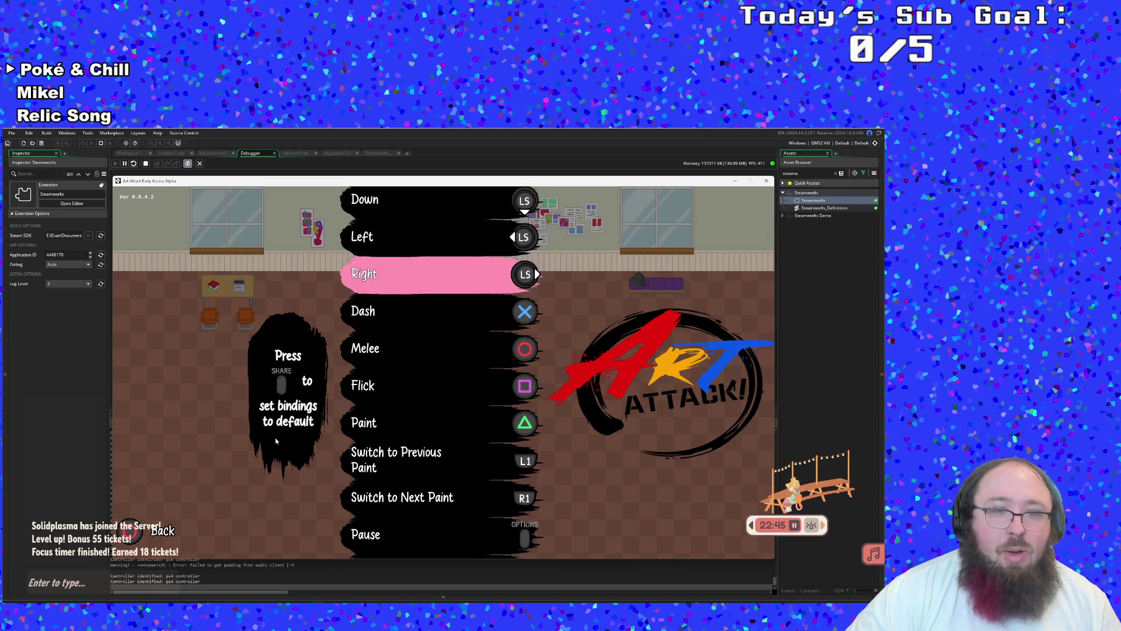
key(Down)
key(Up)
key(Up)
key(Up)
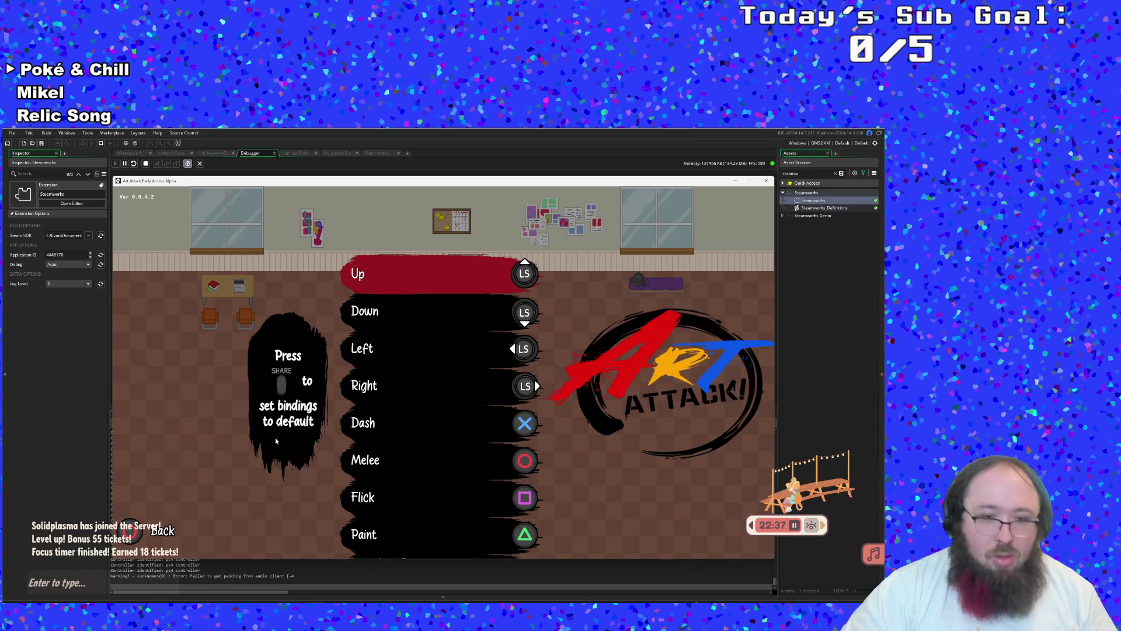
Return to the main menu, peek at the New Run panel, then quit the game
key(Escape)
key(Down)
key(Down)
key(Down)
key(Down)
key(Up)
key(Up)
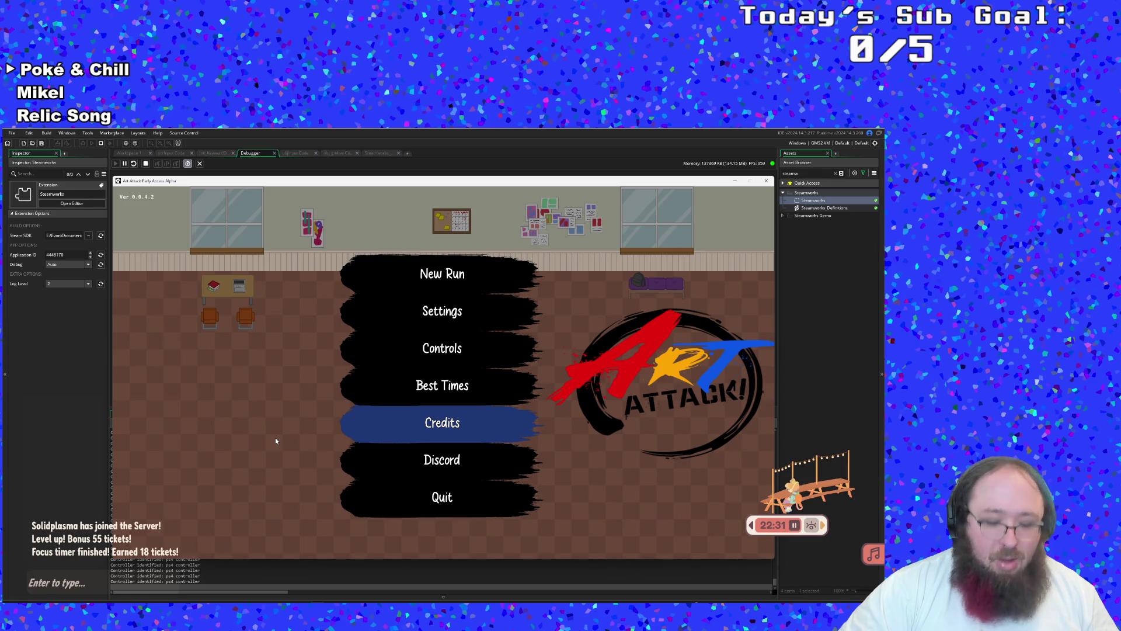
key(Up)
key(Up)
key(Up)
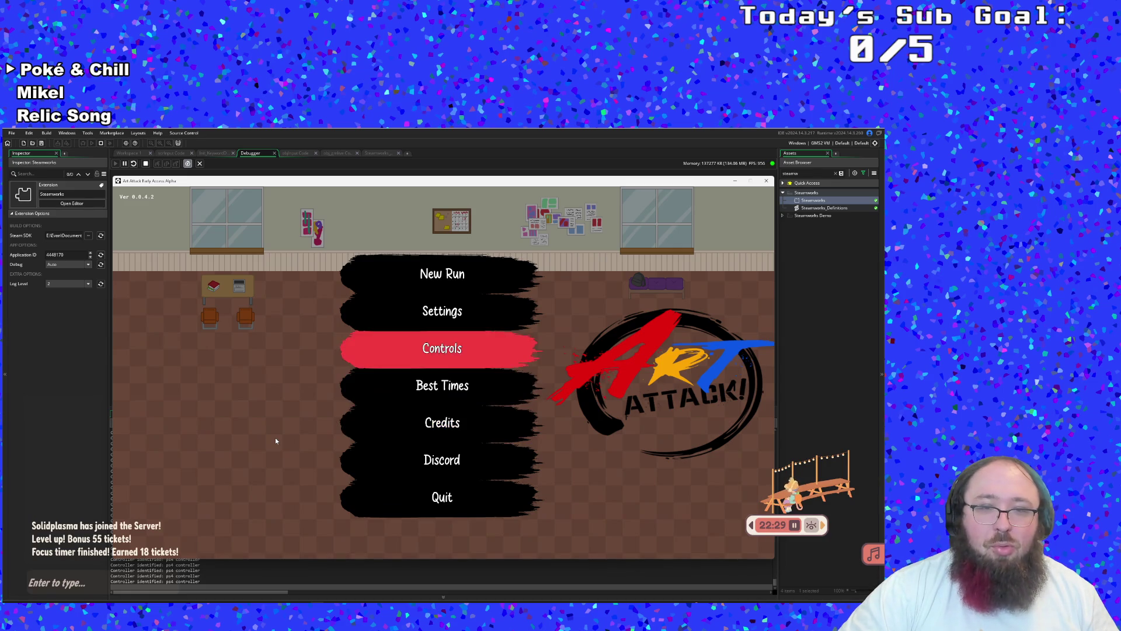
key(Return)
key(Escape)
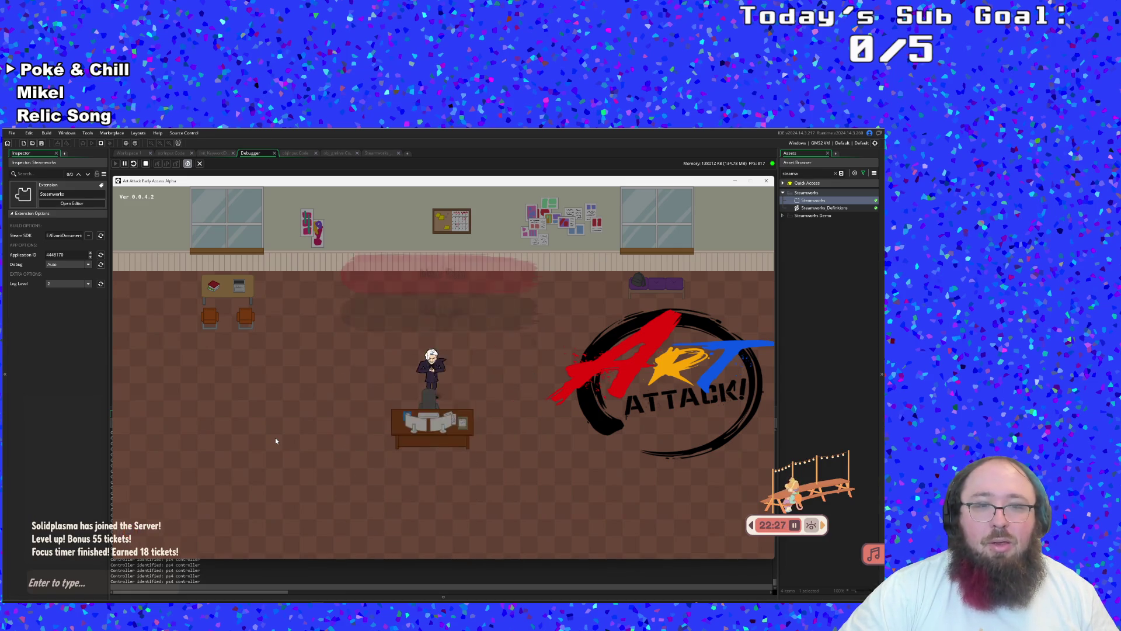
key(Down)
key(Down)
key(Down)
key(Down)
key(Down)
key(Return)
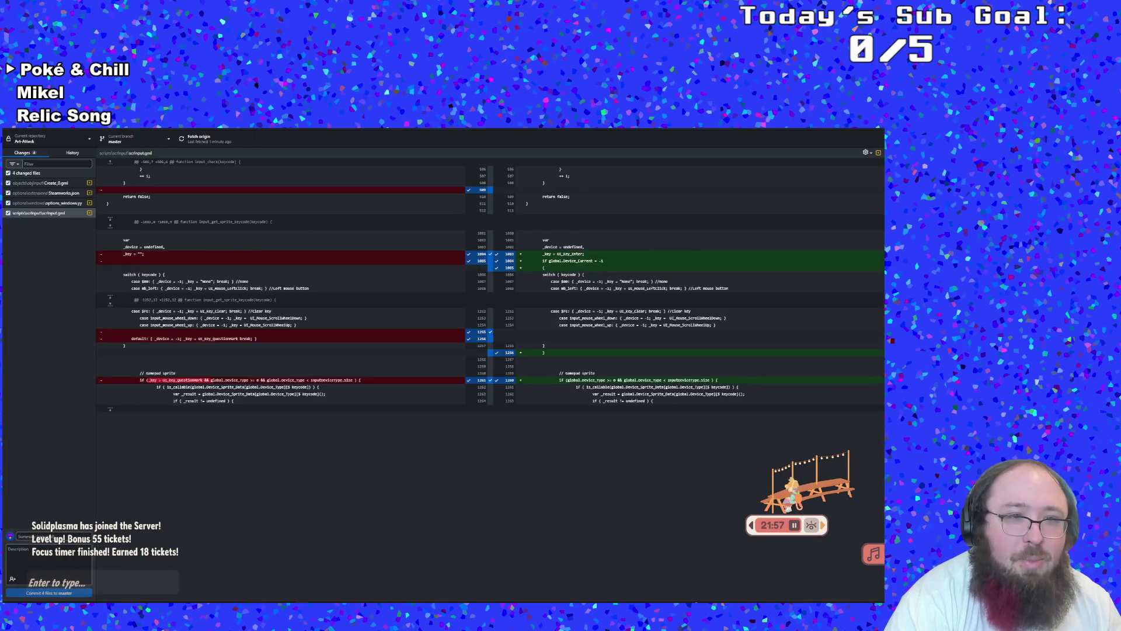
click(311, 513)
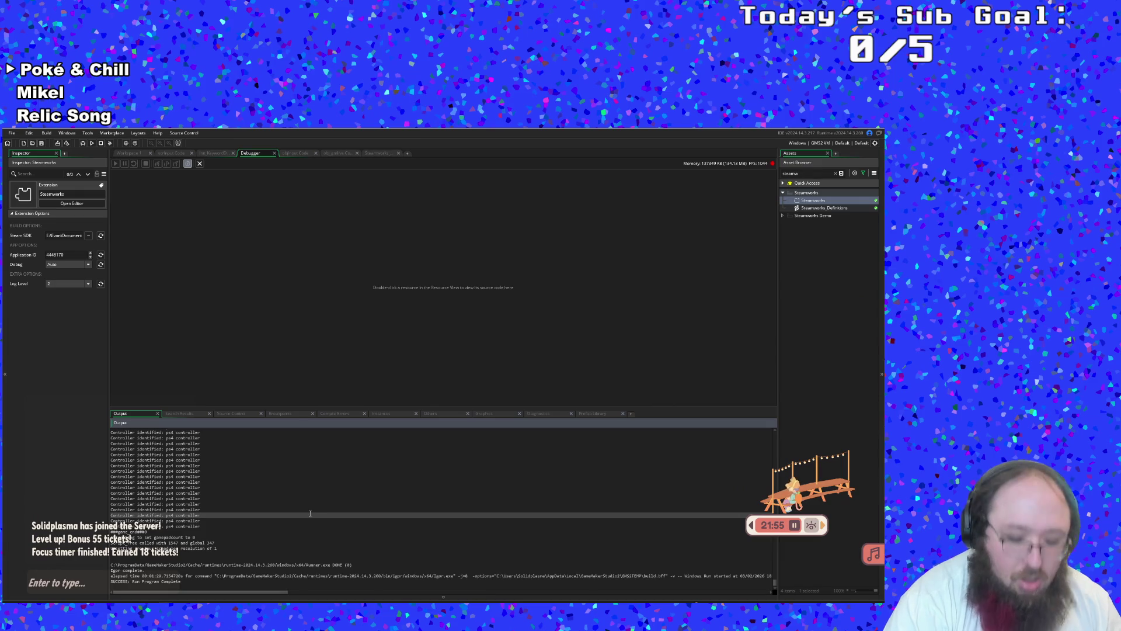
Run the game again and inspect lines in the Output build log
click(92, 143)
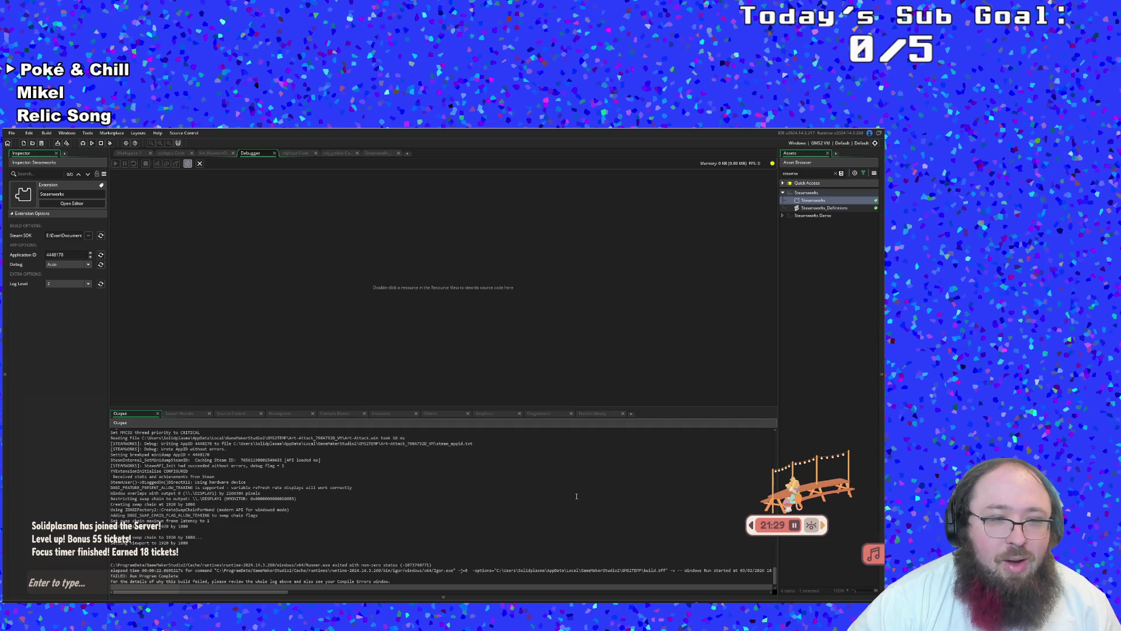
click(576, 498)
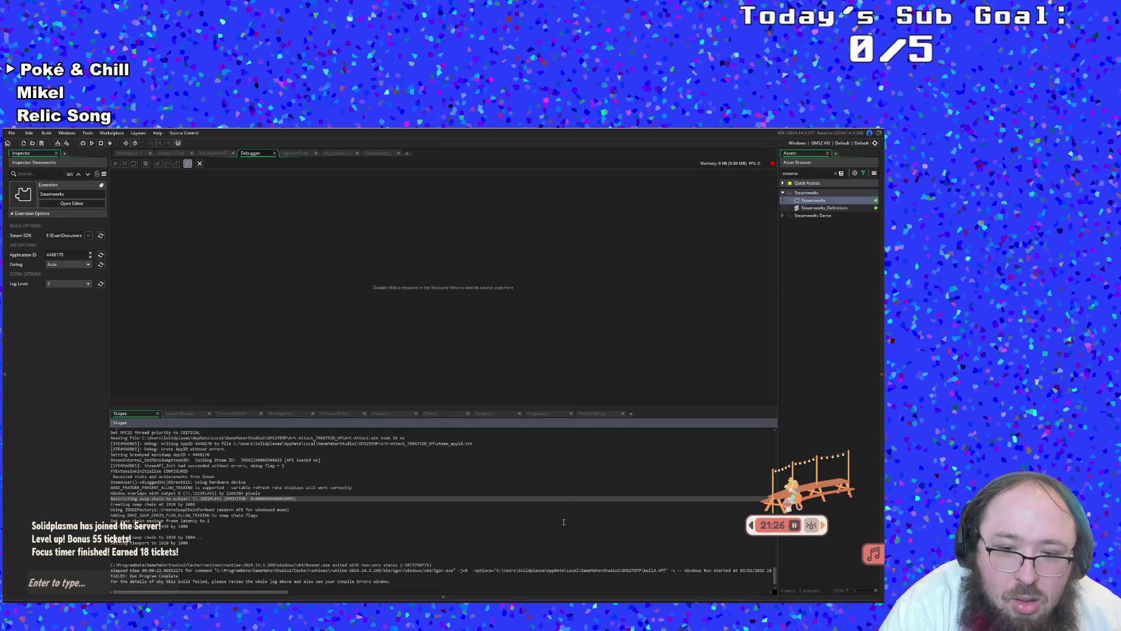
click(322, 581)
scroll(322, 582, up, 1)
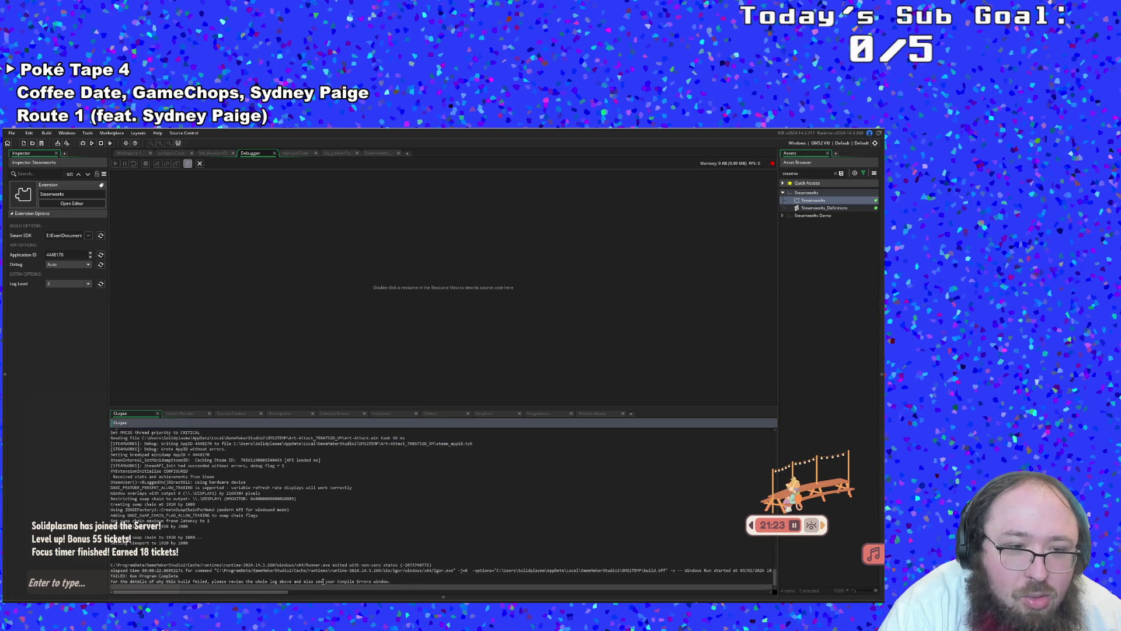
Dismiss the debugger connection warning, scroll the log to the FAILED message, and rerun
click(473, 379)
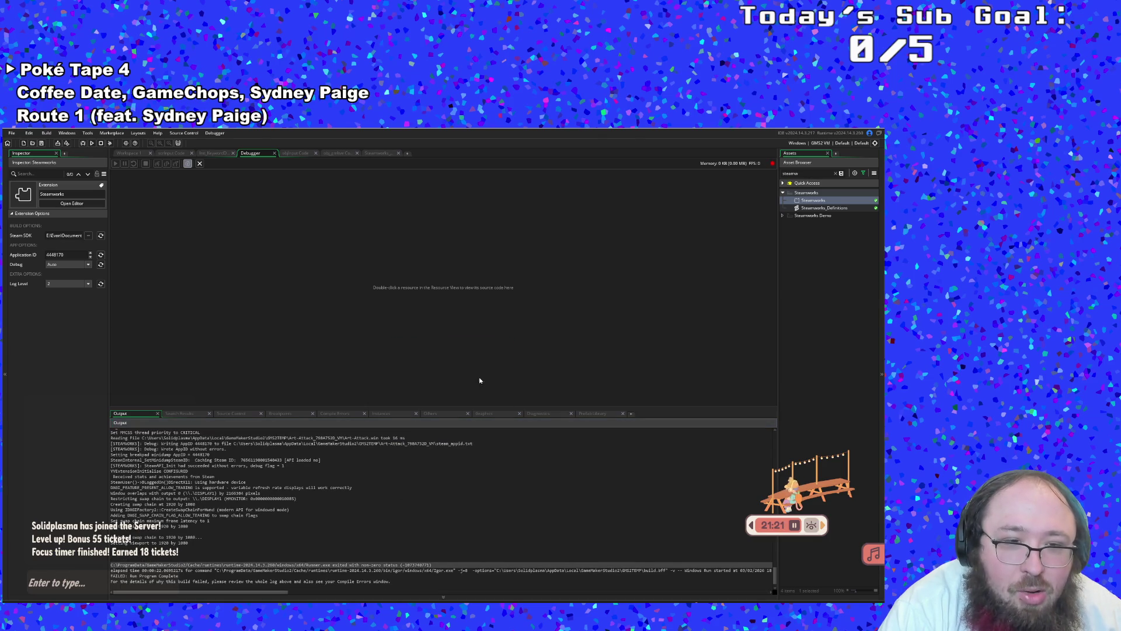
click(282, 561)
scroll(282, 558, up, 1)
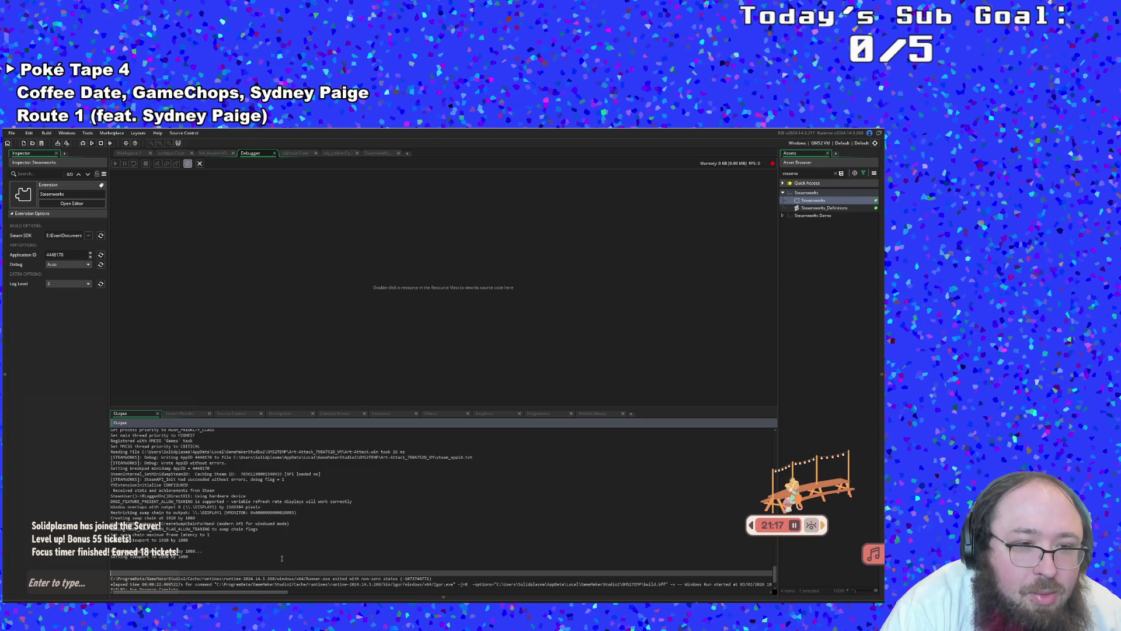
scroll(282, 558, down, 3)
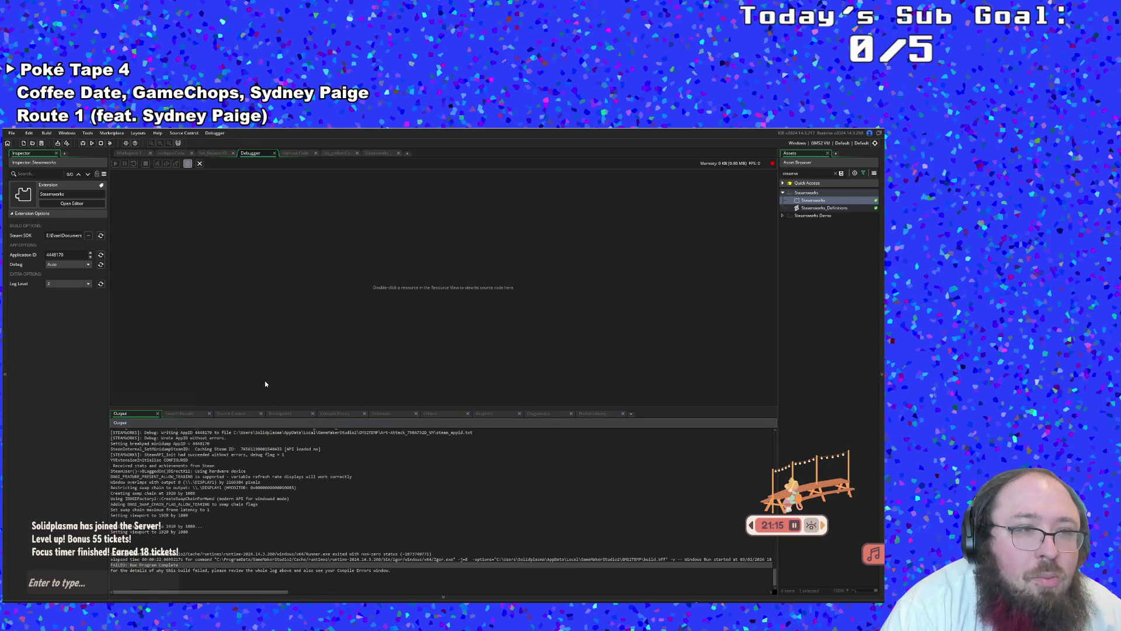
click(82, 148)
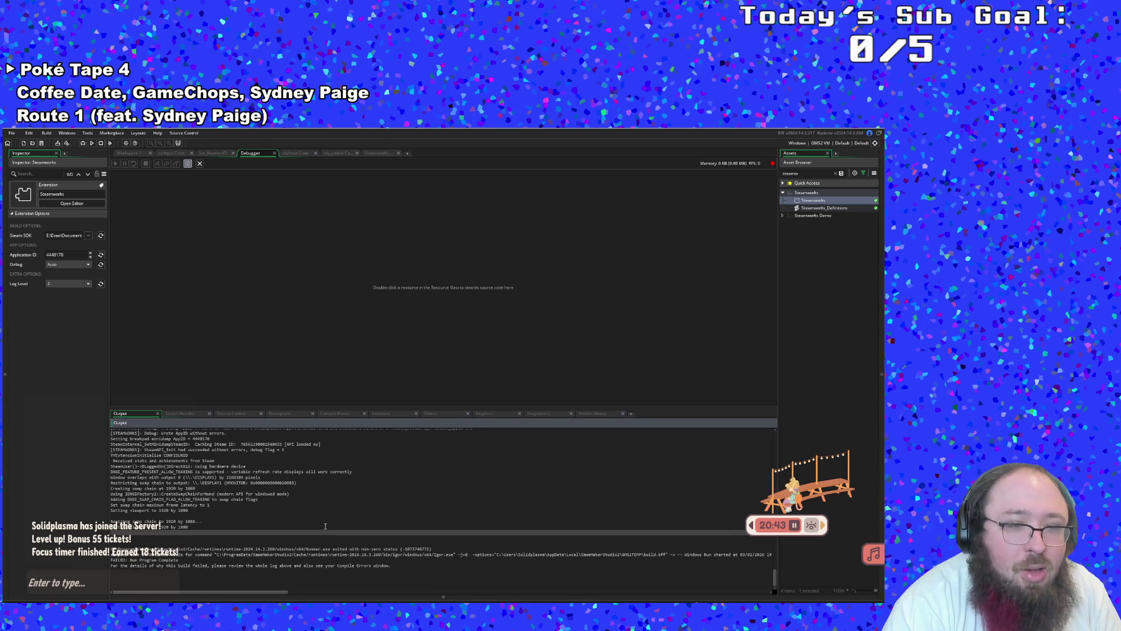
Abort the failed debugger connection and reopen the Steamworks extension settings from the Asset Browser
click(275, 506)
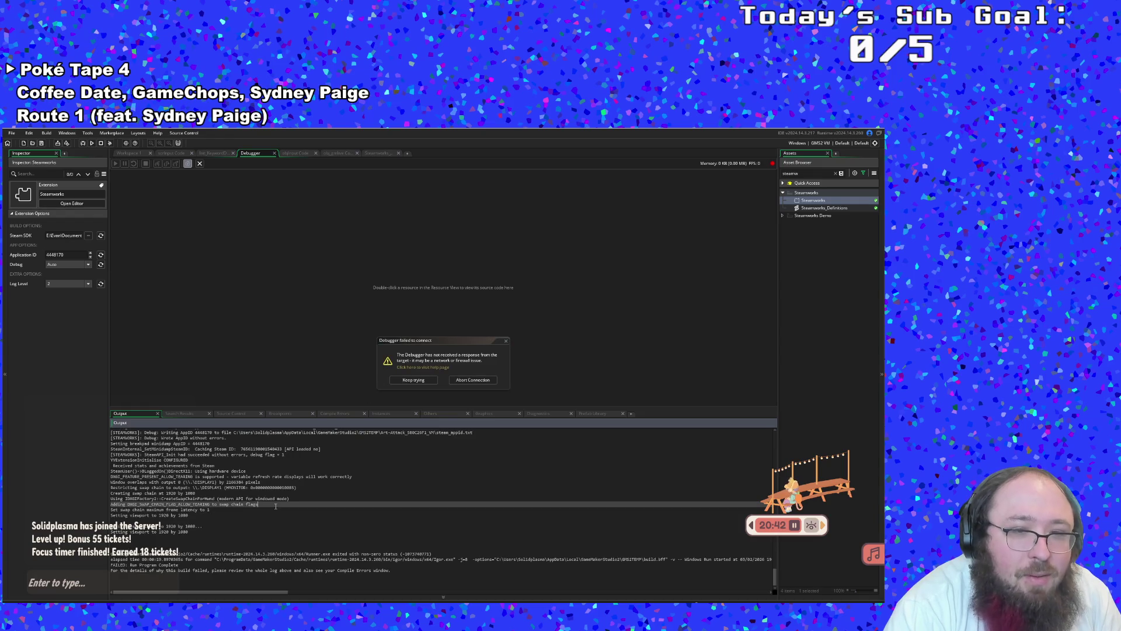
click(470, 380)
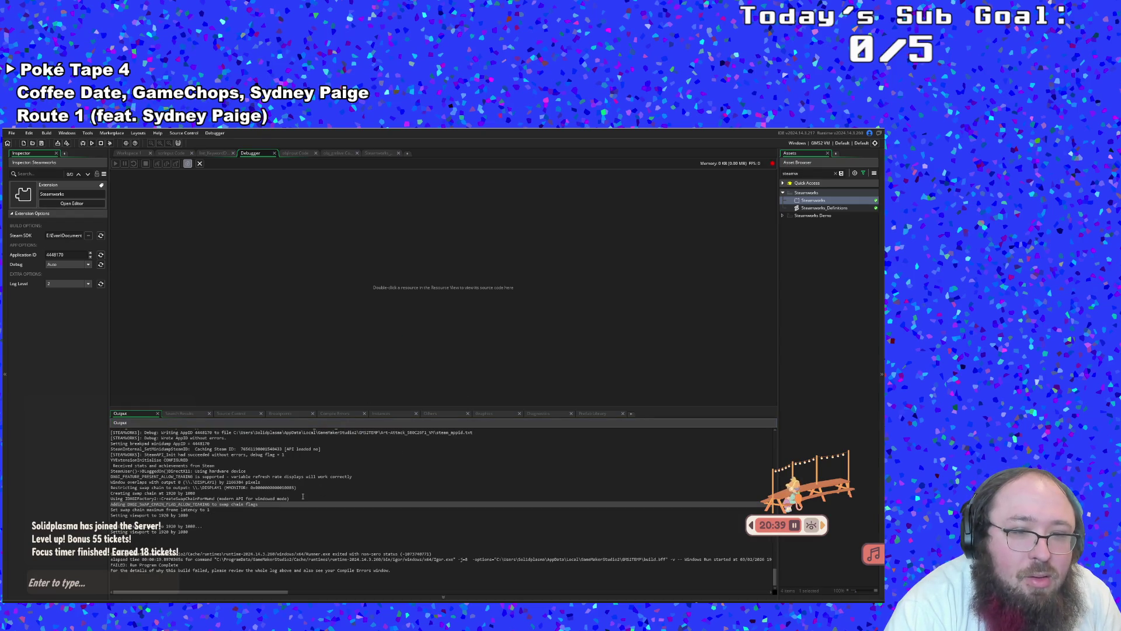
click(290, 516)
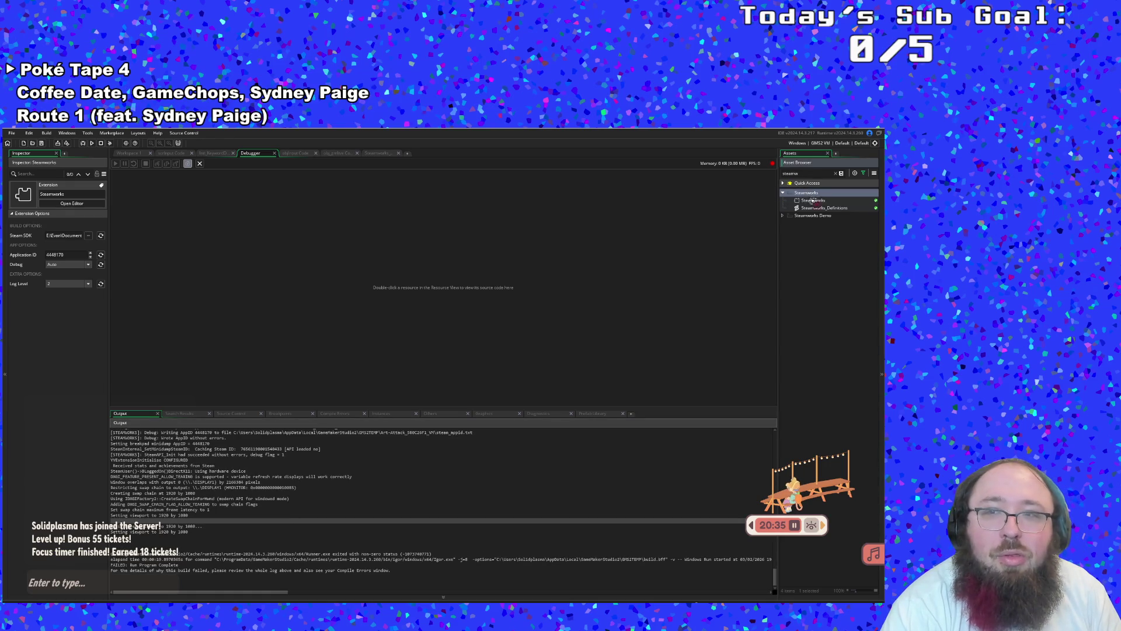
double_click(813, 200)
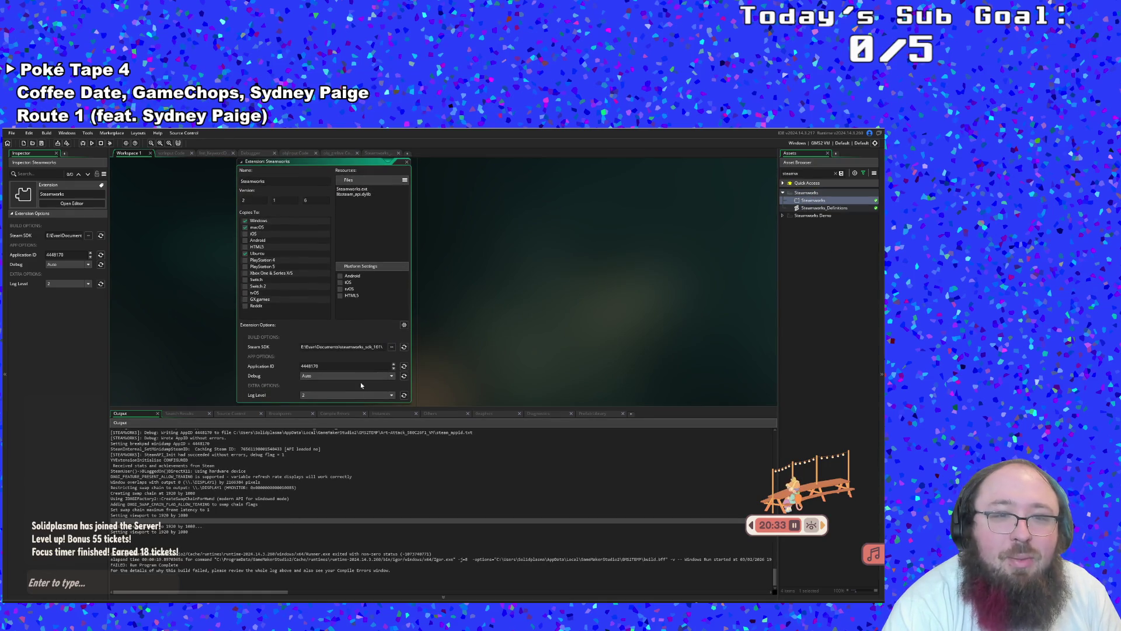
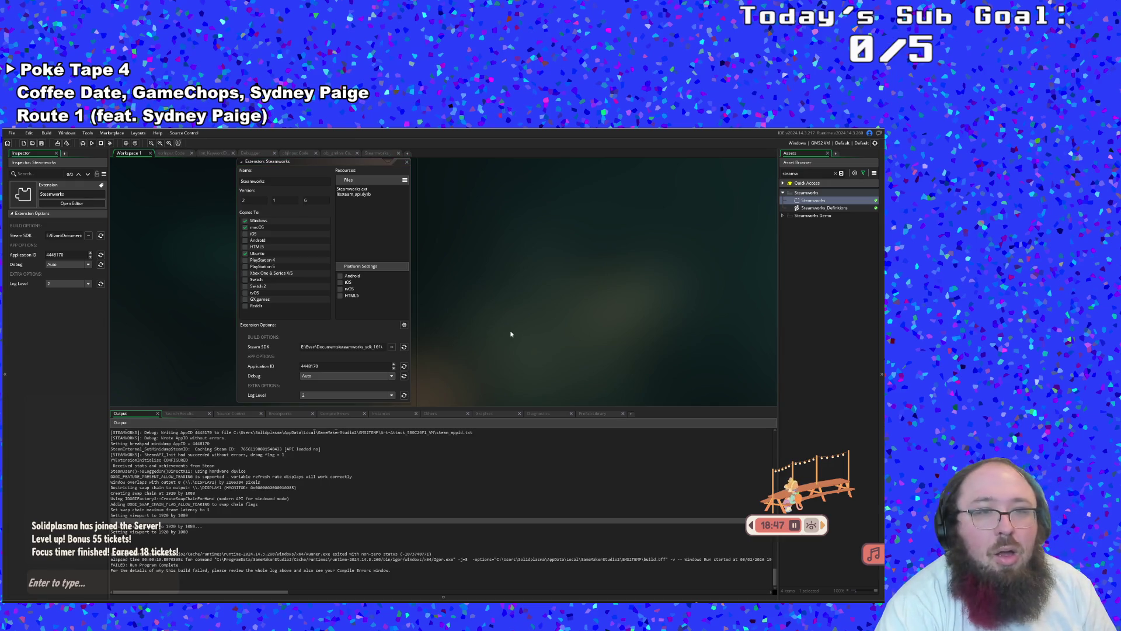
Check the Steam application ID in the Steamworks extension options
scroll(512, 316, down, 1)
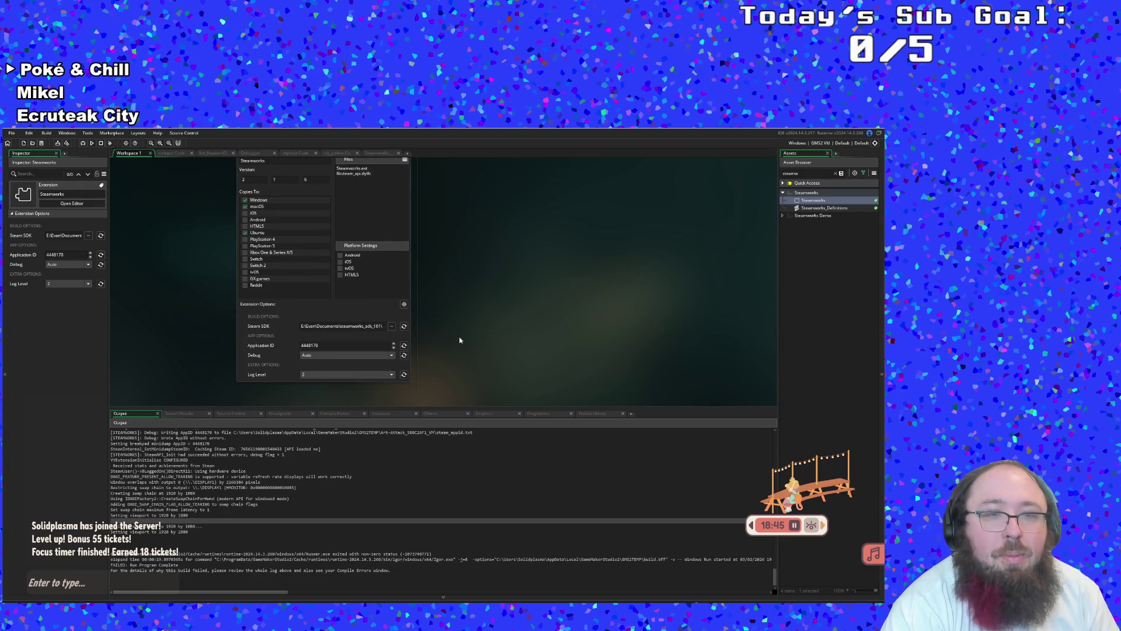
click(355, 345)
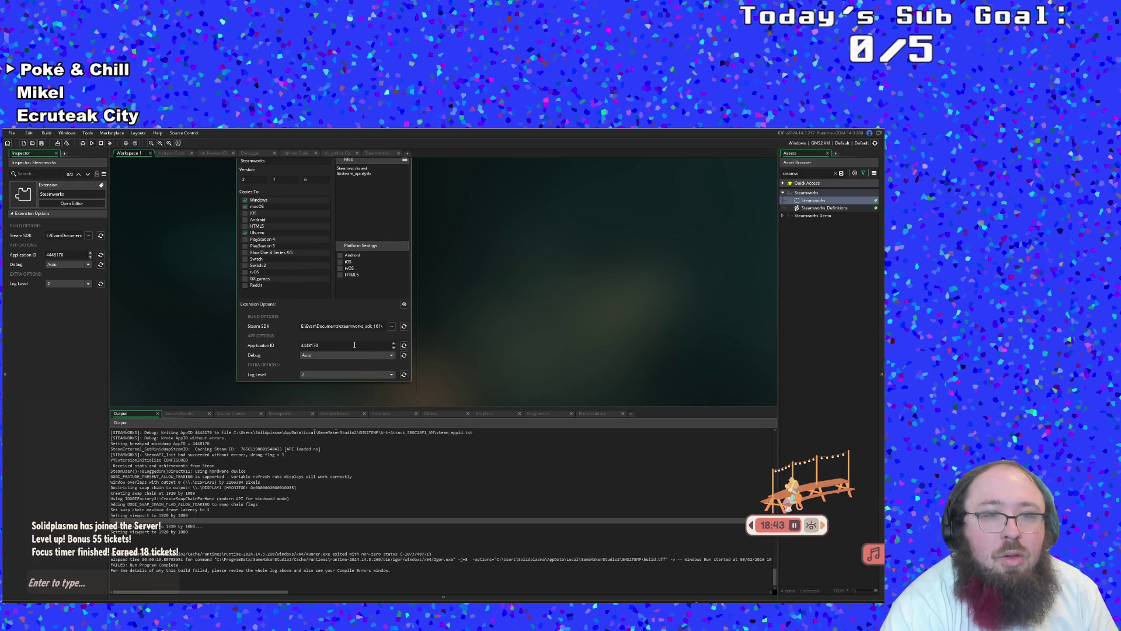
scroll(347, 347, down, 2)
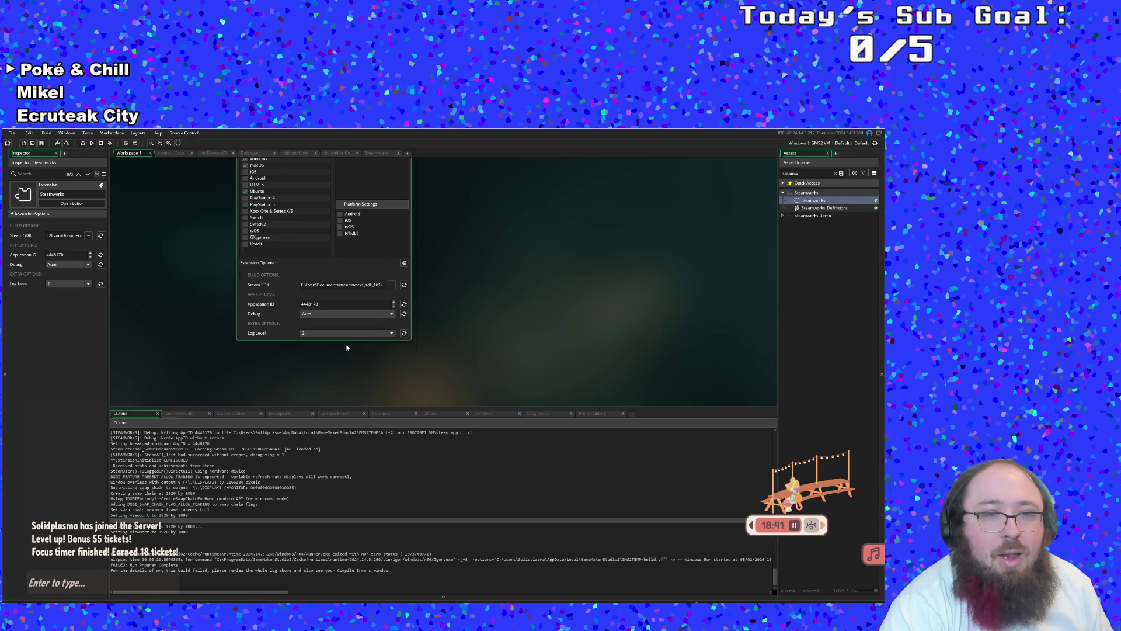
scroll(255, 488, down, 1)
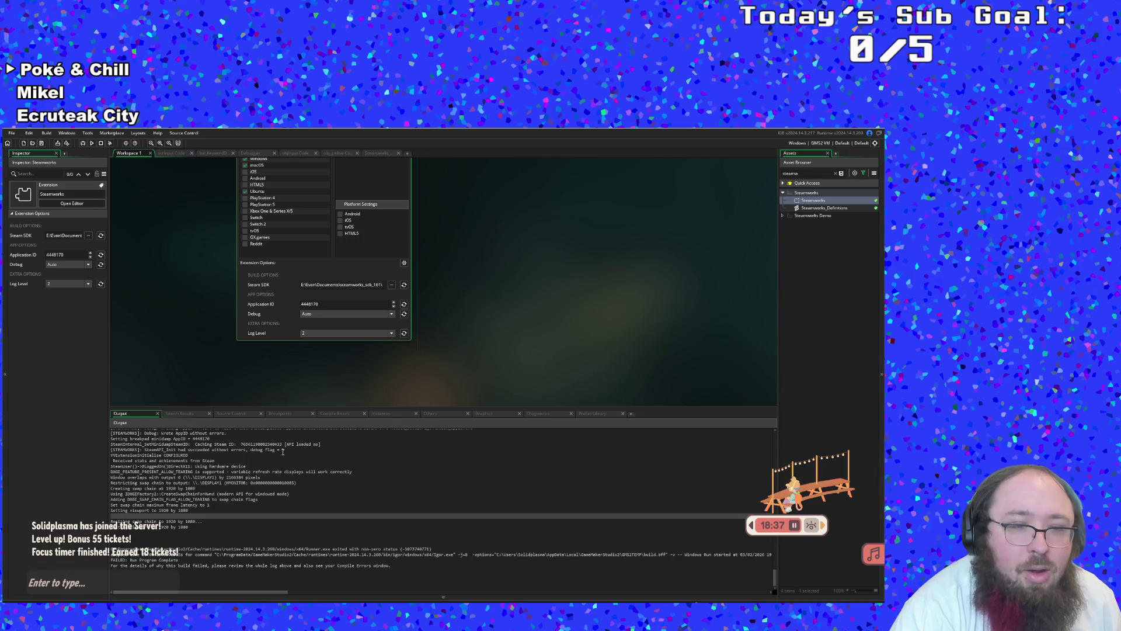
scroll(279, 502, up, 3)
Review the swap chain and viewport messages in the Output log, then start a new debug run
click(231, 510)
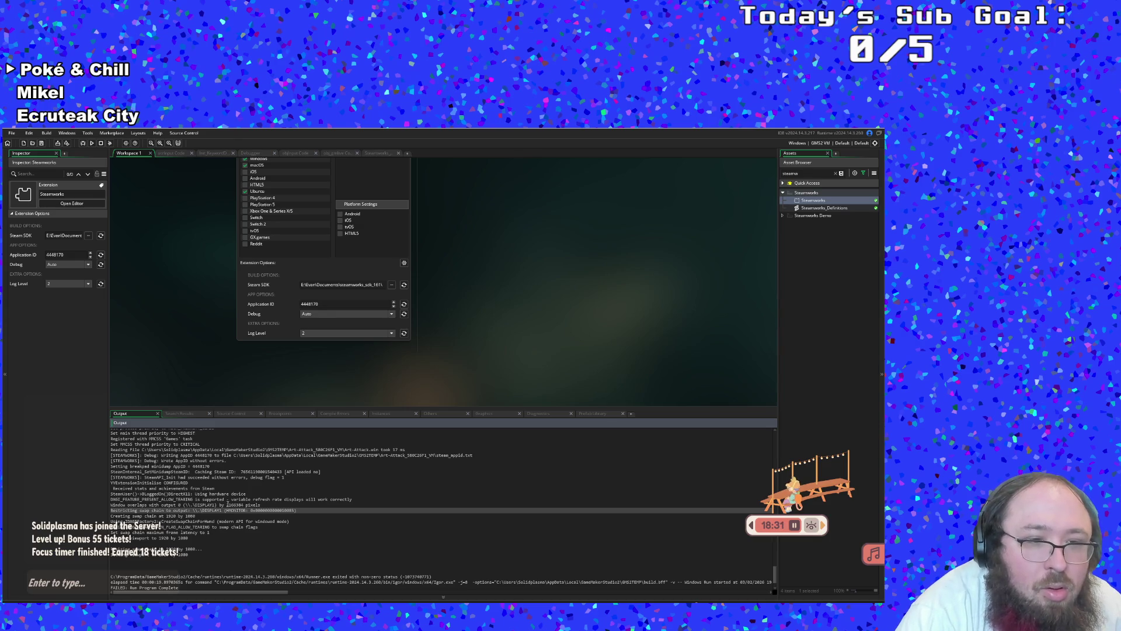
scroll(228, 504, up, 2)
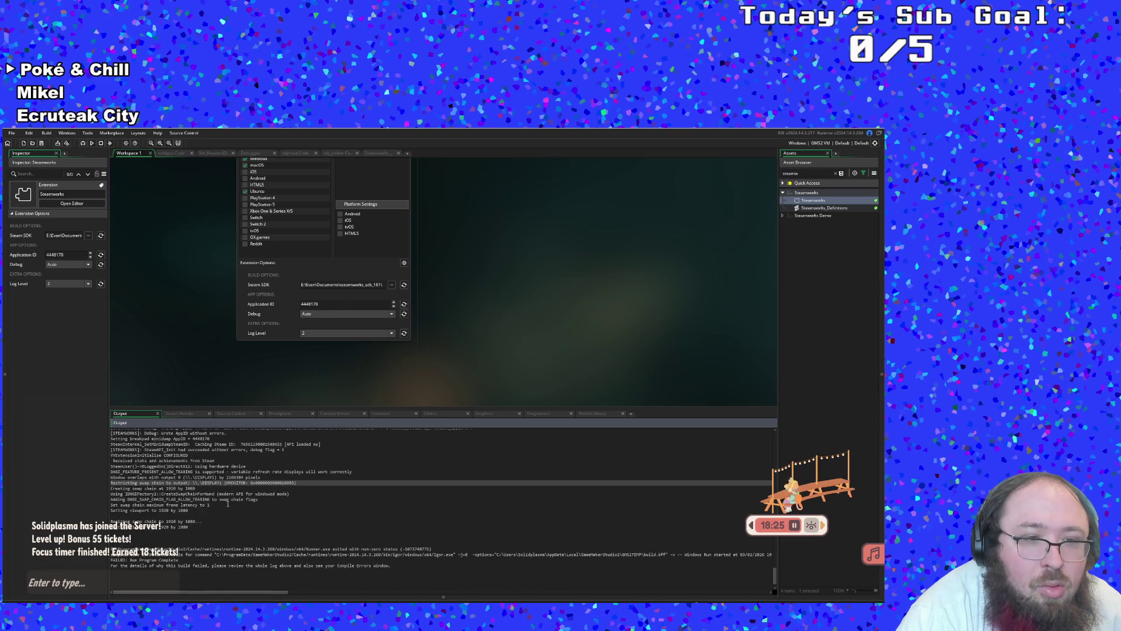
click(225, 510)
scroll(223, 508, up, 1)
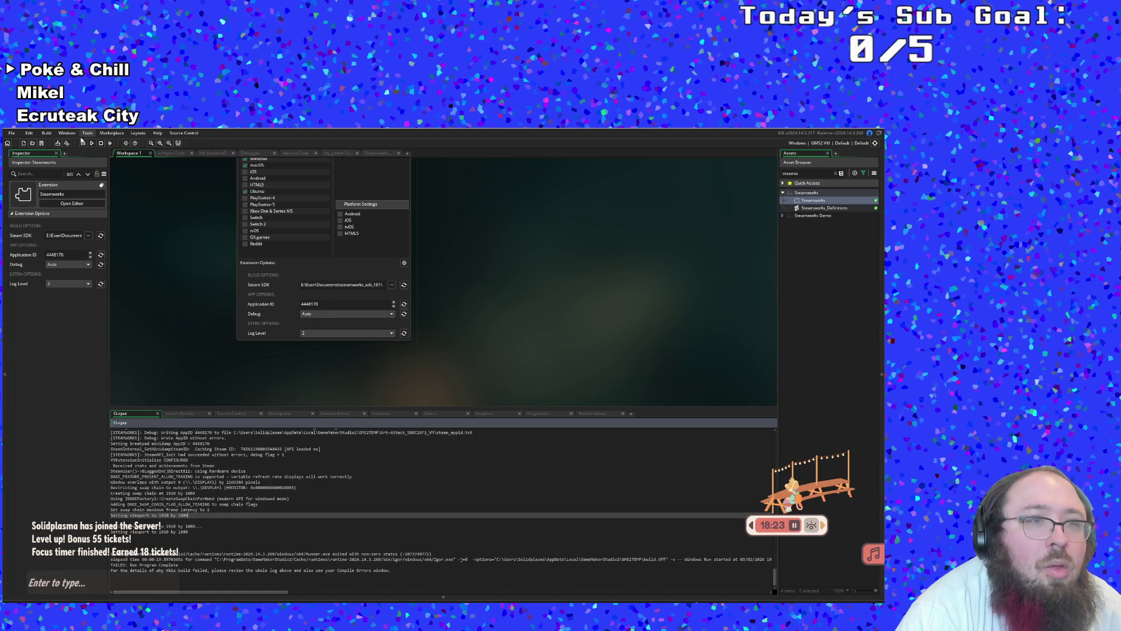
click(82, 143)
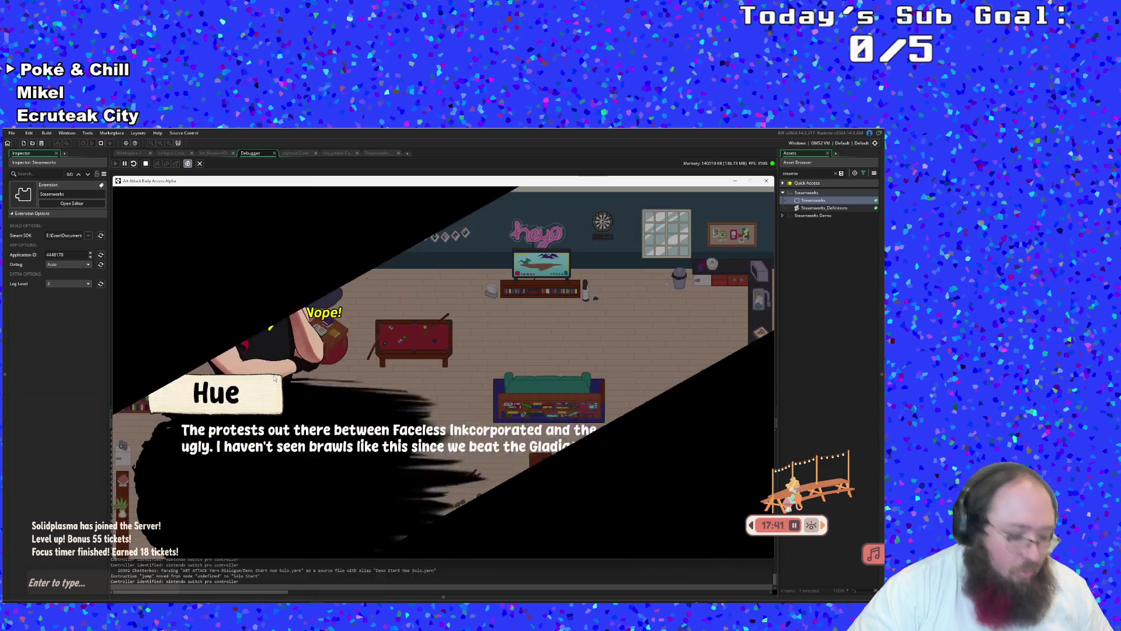
Play Art Attack into the Hue dialogue scene, then bring up the Steam overlay with Shift+Tab
key(shift+Tab)
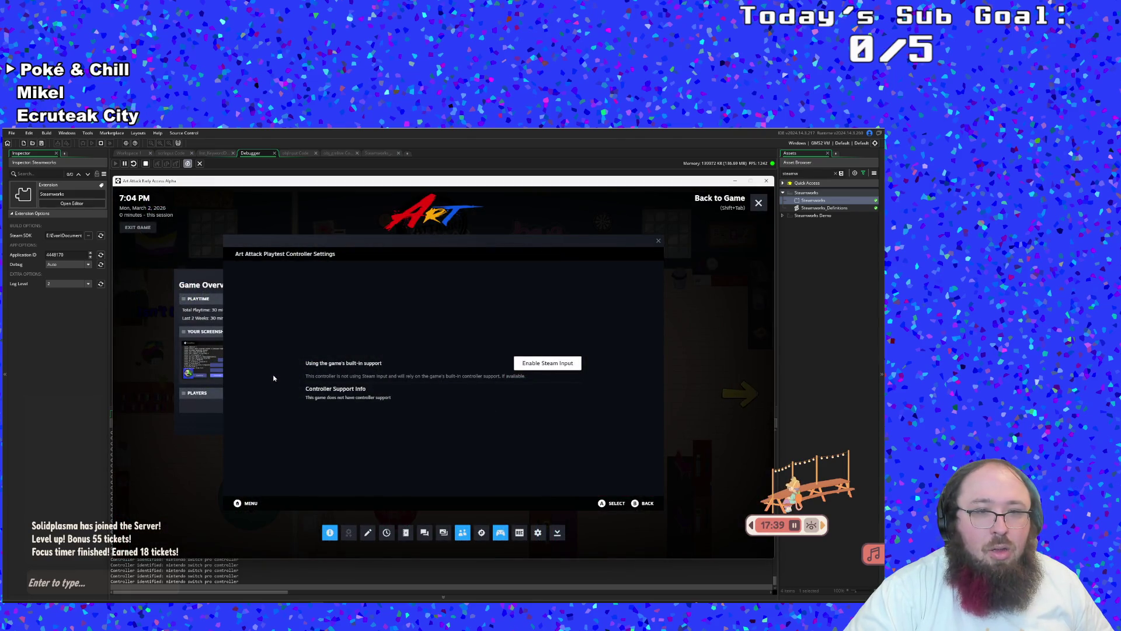
Enable Steam Input for Art Attack and preview the Gamepad template layout
key(shift+Tab)
key(shift+Tab)
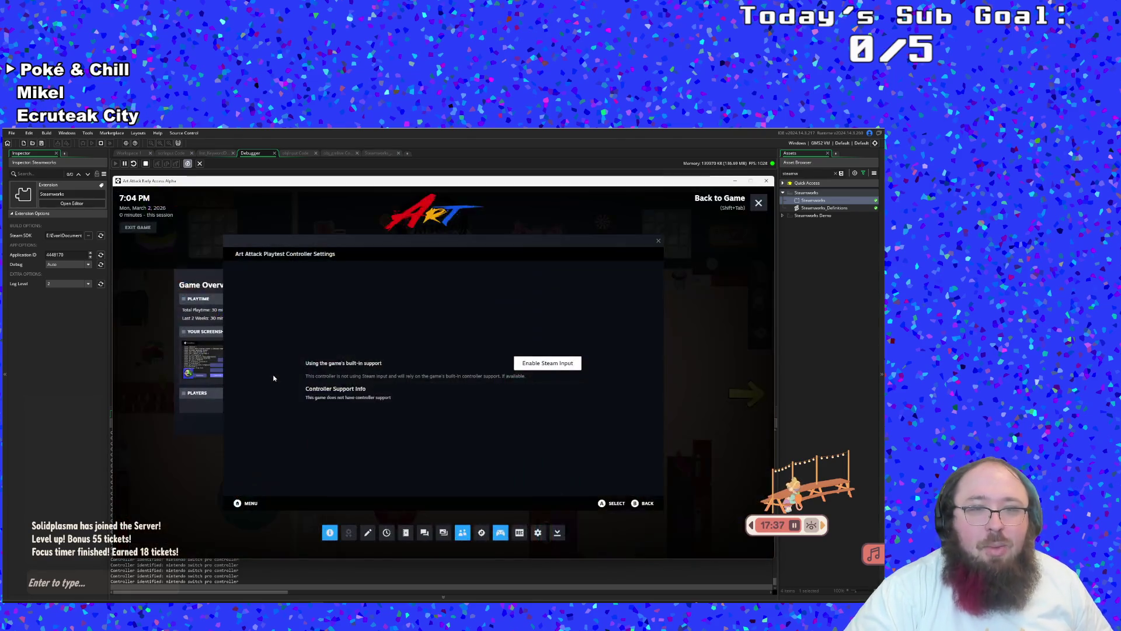
click(548, 365)
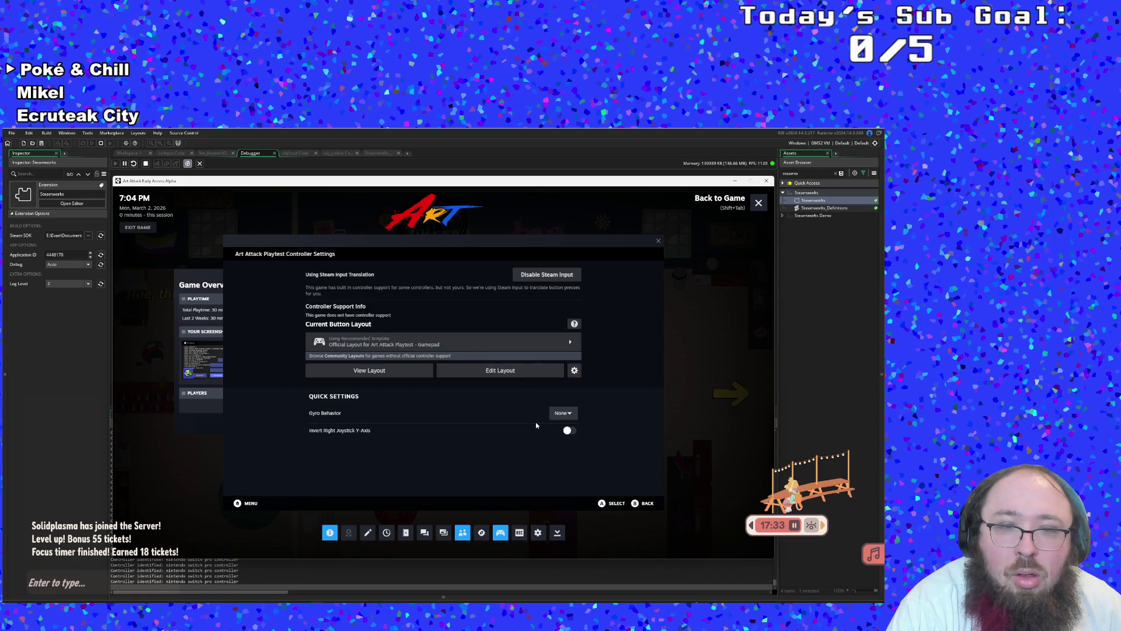
click(458, 346)
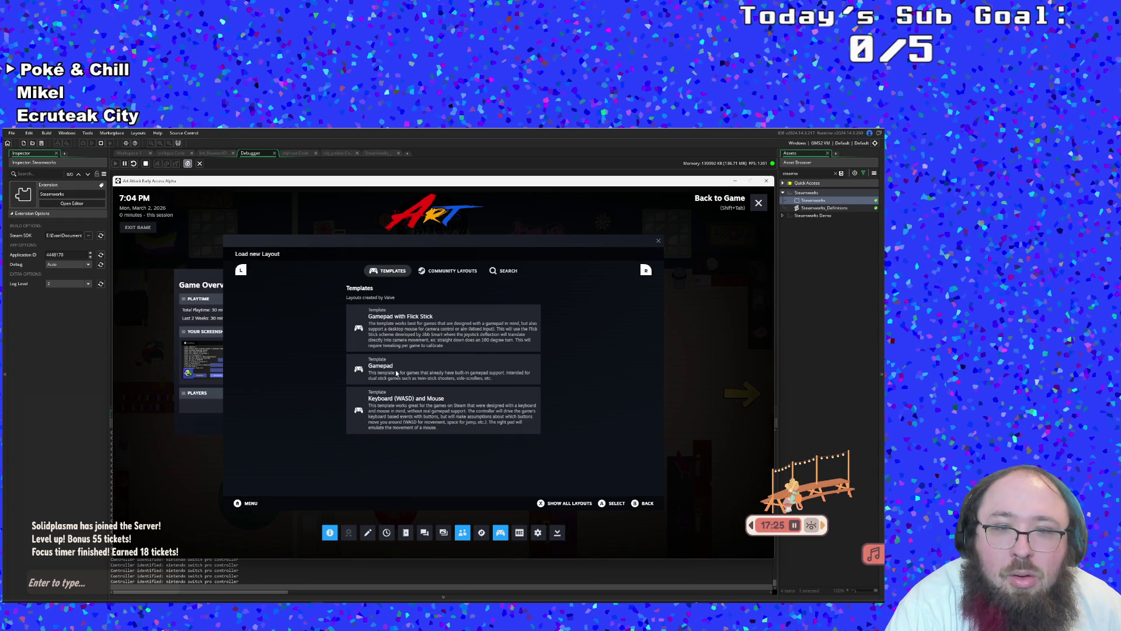
click(396, 373)
Apply the Gamepad template layout and close the controller settings overlay
key(Right)
key(Left)
key(Right)
key(Left)
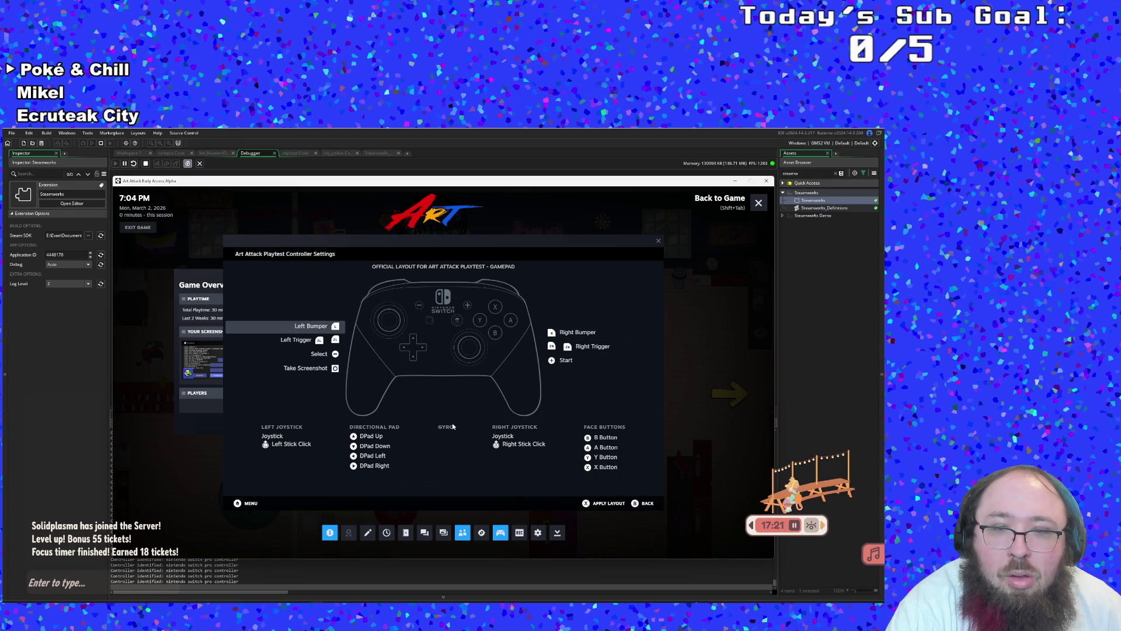
click(586, 508)
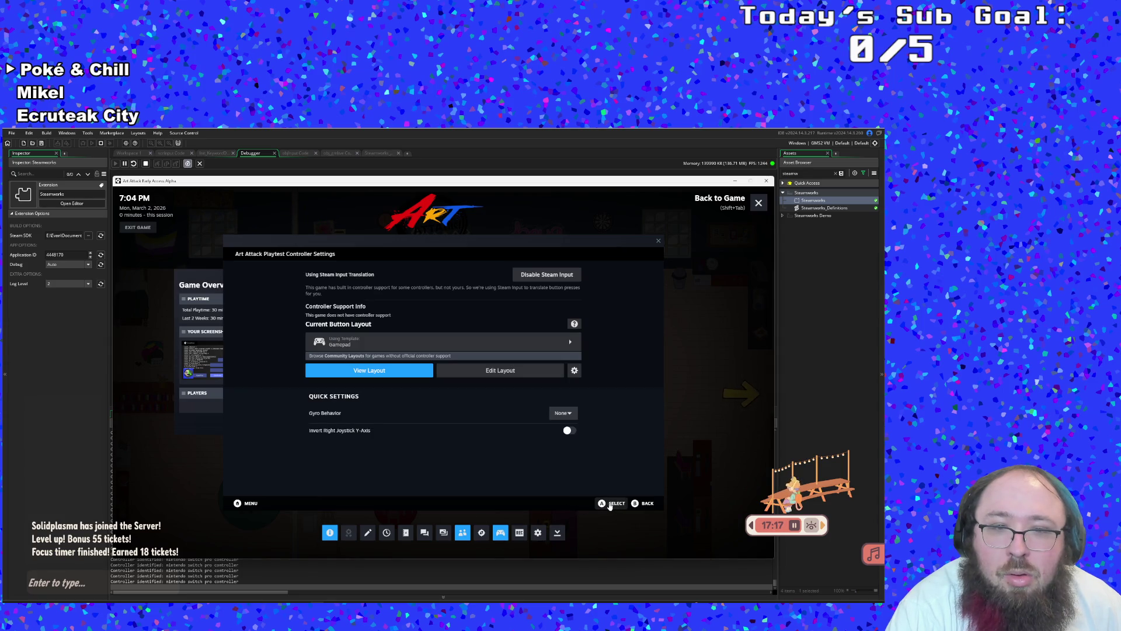
click(647, 506)
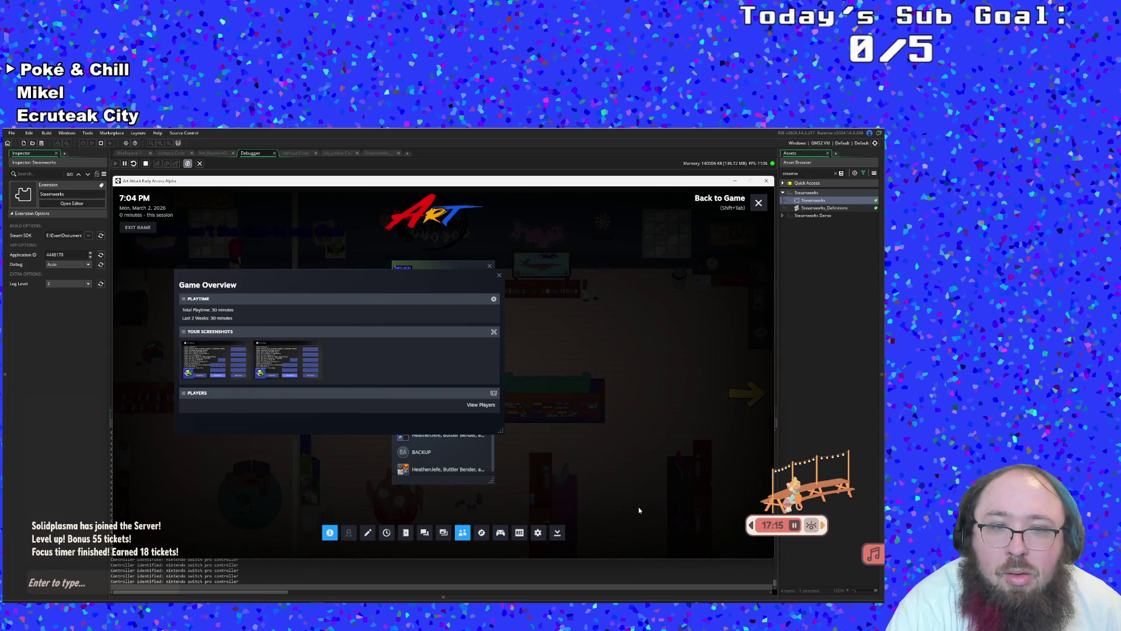
key(shift+Tab)
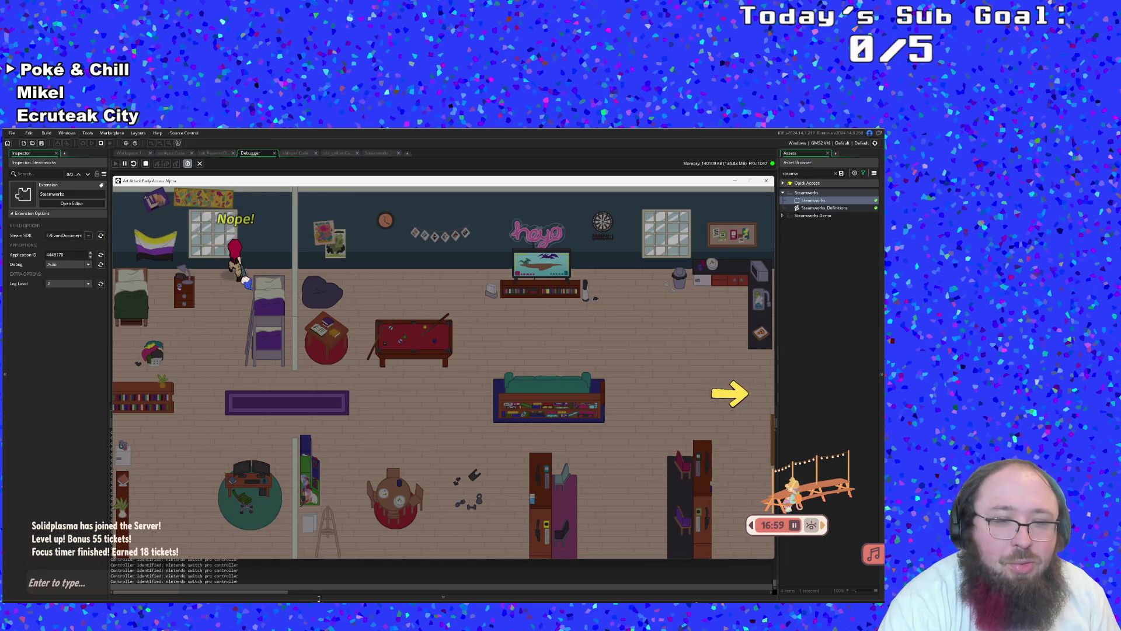
Look at the Steam library, then walk the character up beside the bunk bed
mouse_move(302, 598)
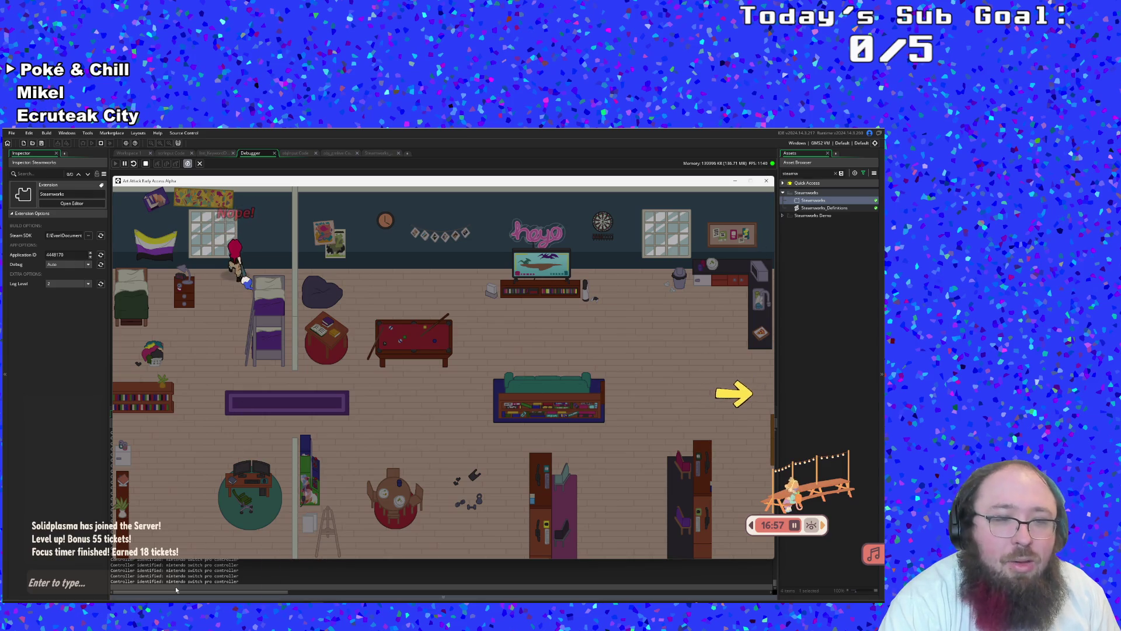
click(156, 581)
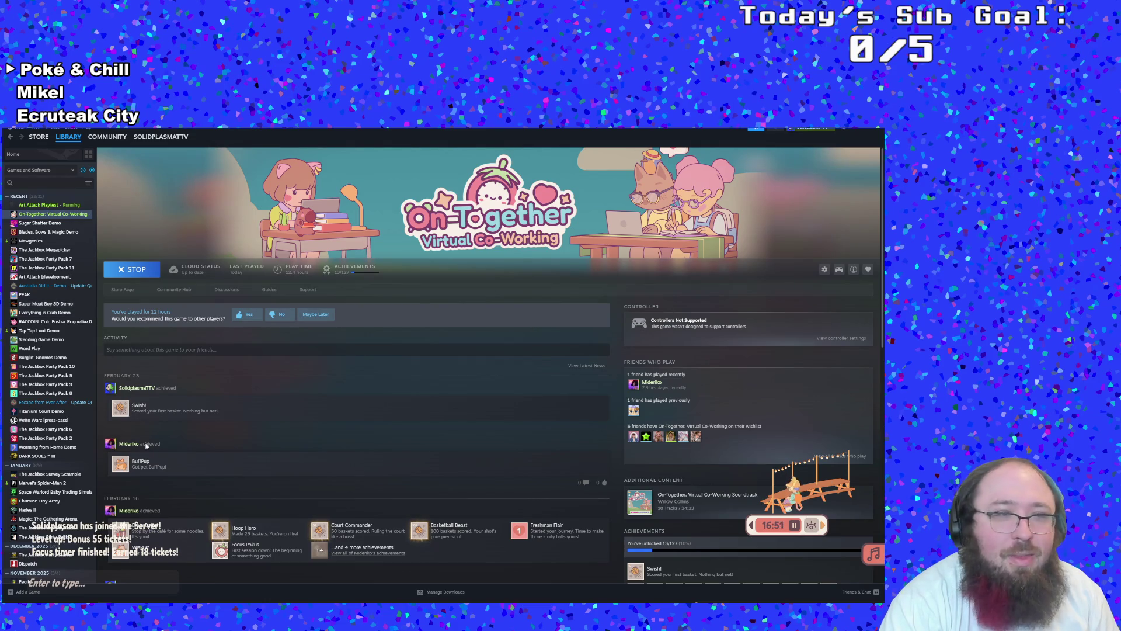
key(alt+Tab)
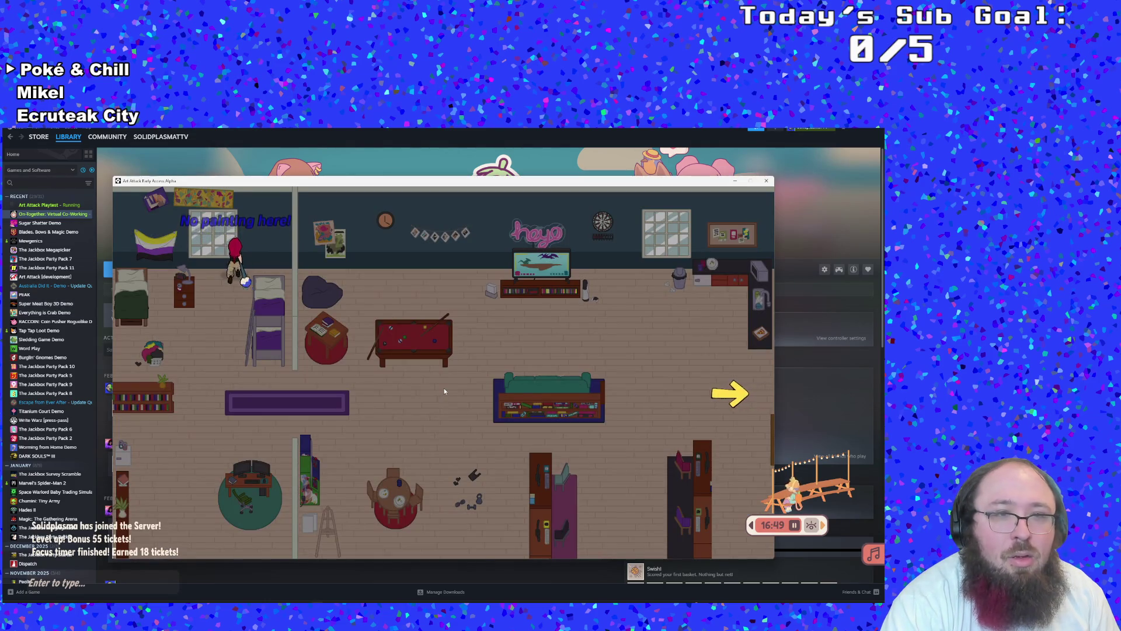
key(w)
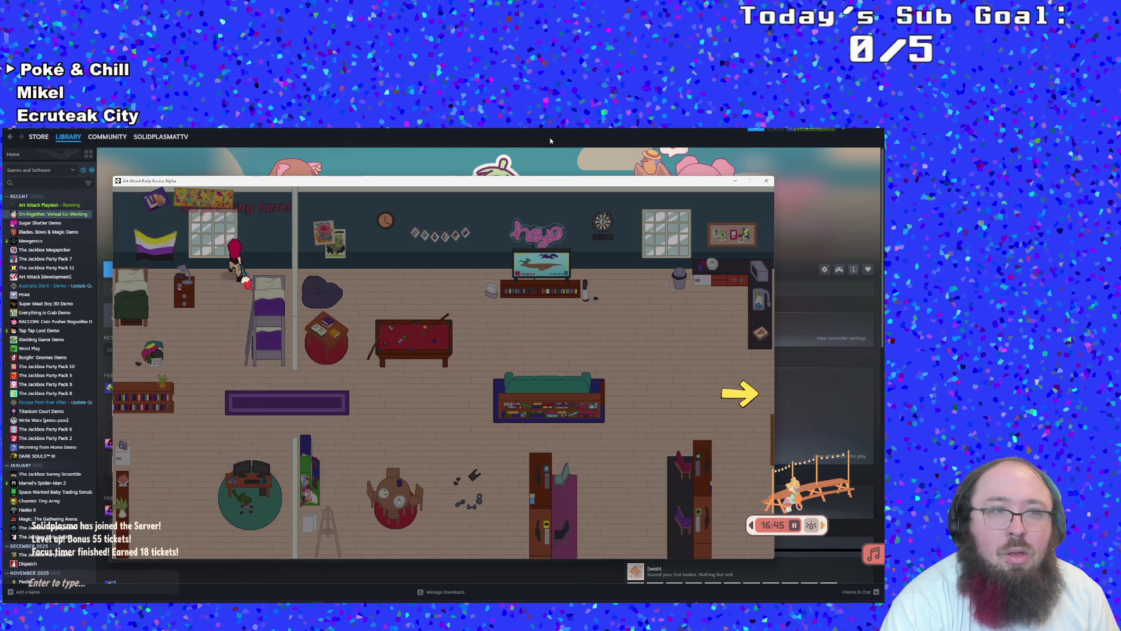
Open the Art Attack Playtest page in the Steam library and return to the game
click(734, 180)
click(75, 206)
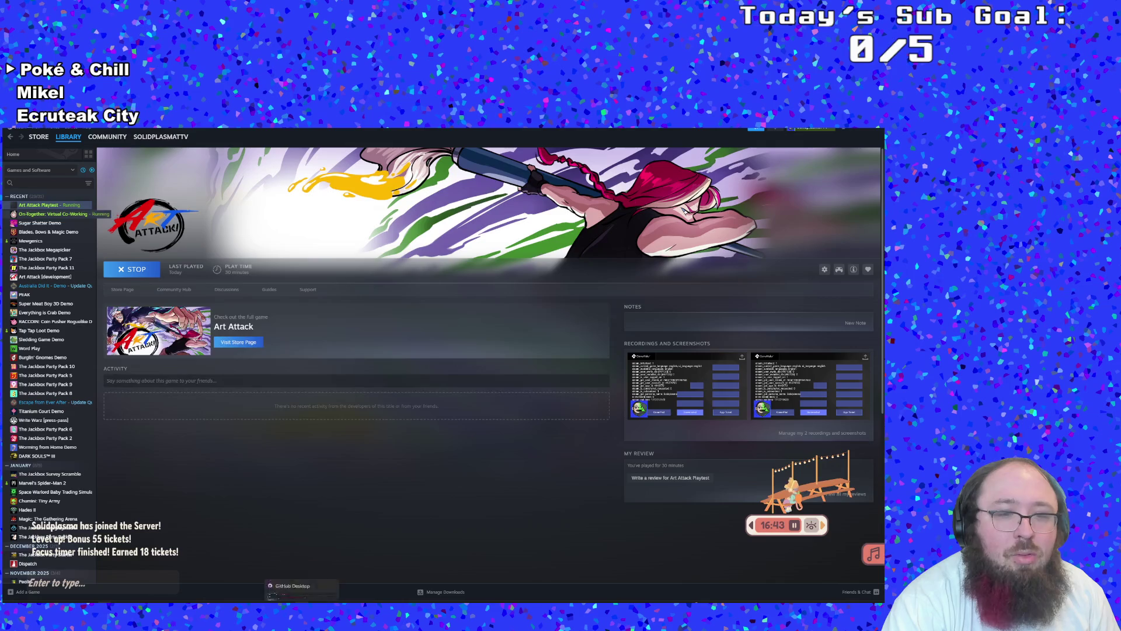
key(alt+Tab)
key(alt+Tab)
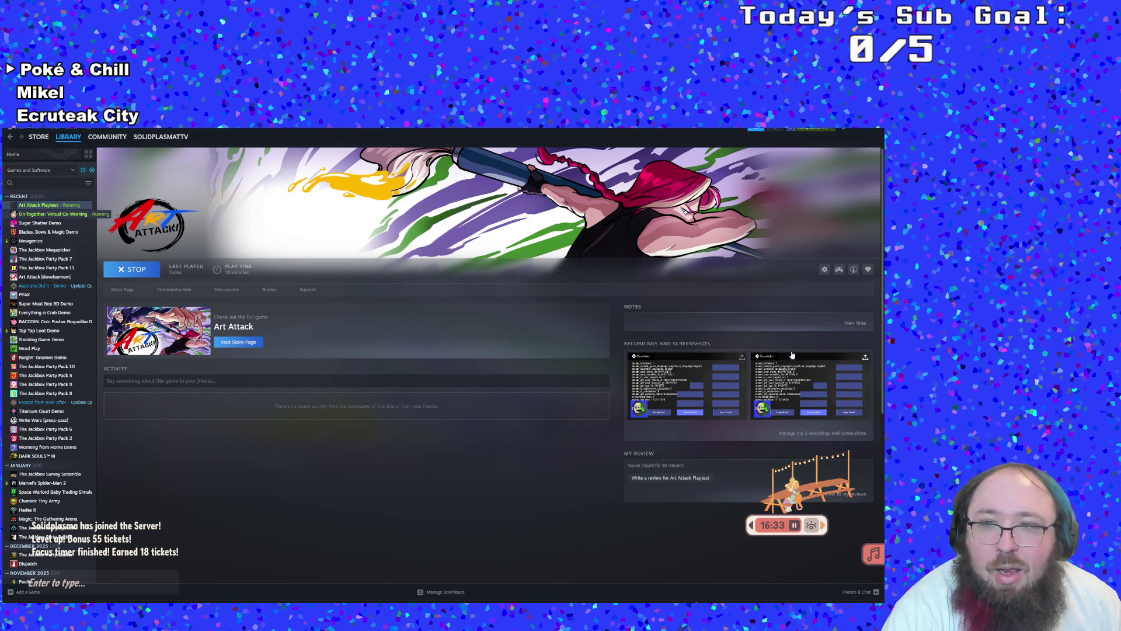
Inspect the Art Attack Playtest controller layout settings in Steam, then close them
click(839, 269)
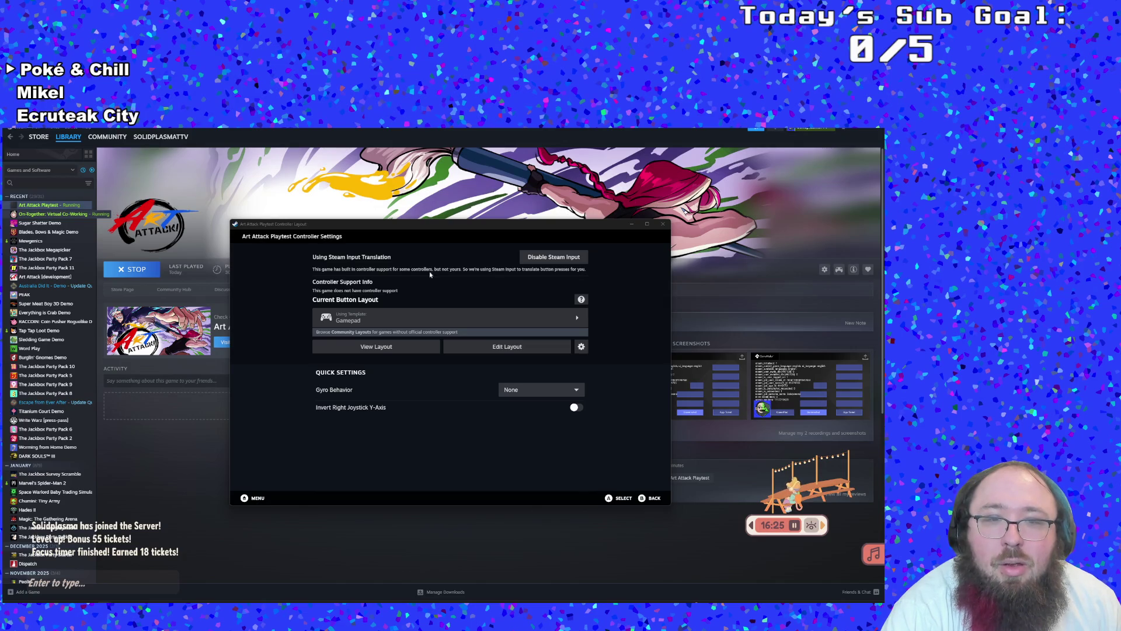
click(662, 224)
right_click(44, 205)
mouse_move(83, 247)
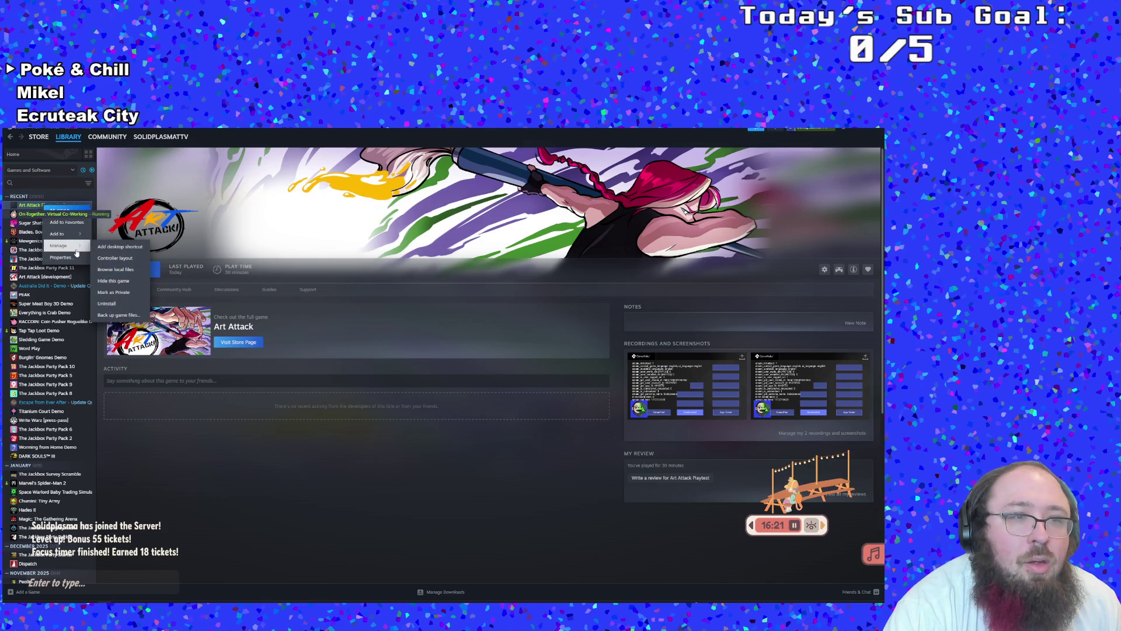
click(115, 258)
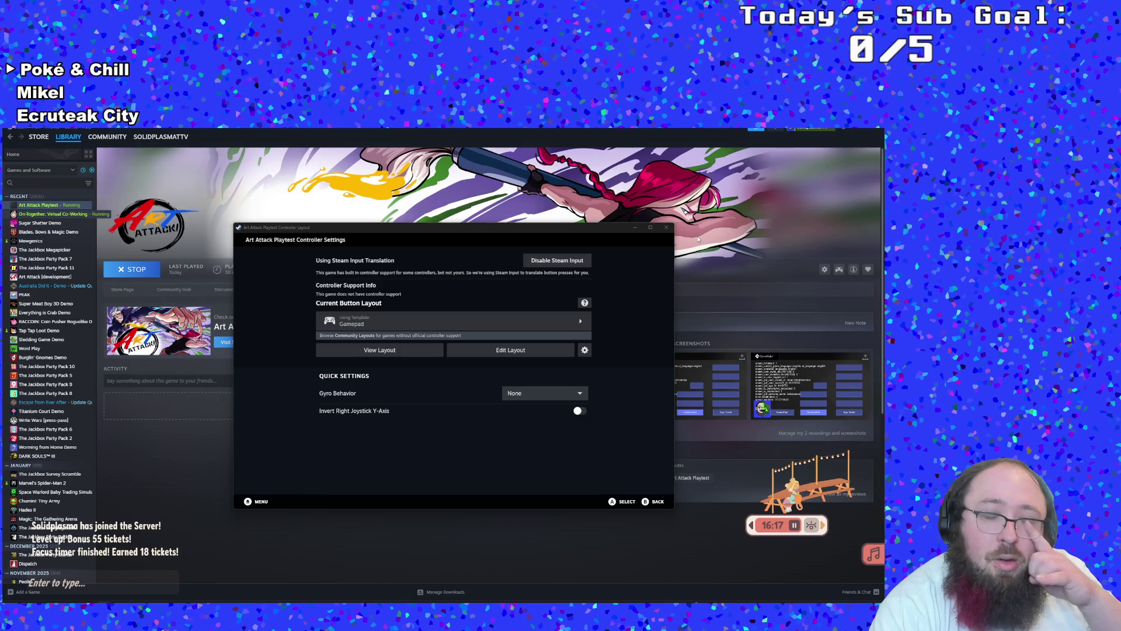
click(646, 507)
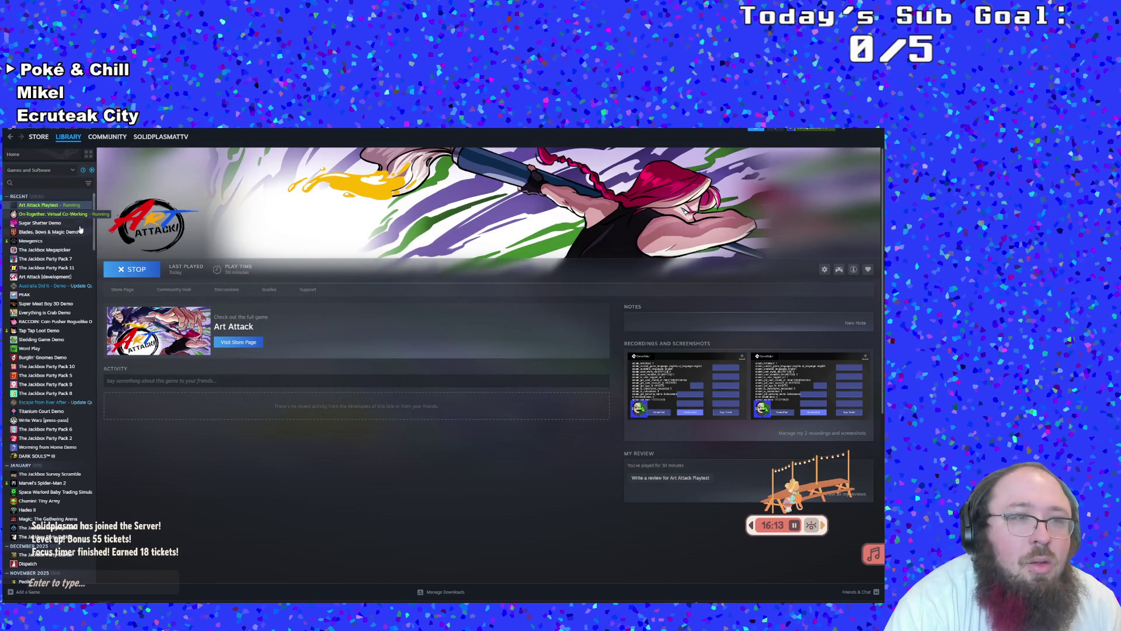
Set the Art Attack Playtest Steam Input override to 'Use default settings' and return to the game
right_click(52, 207)
mouse_move(68, 234)
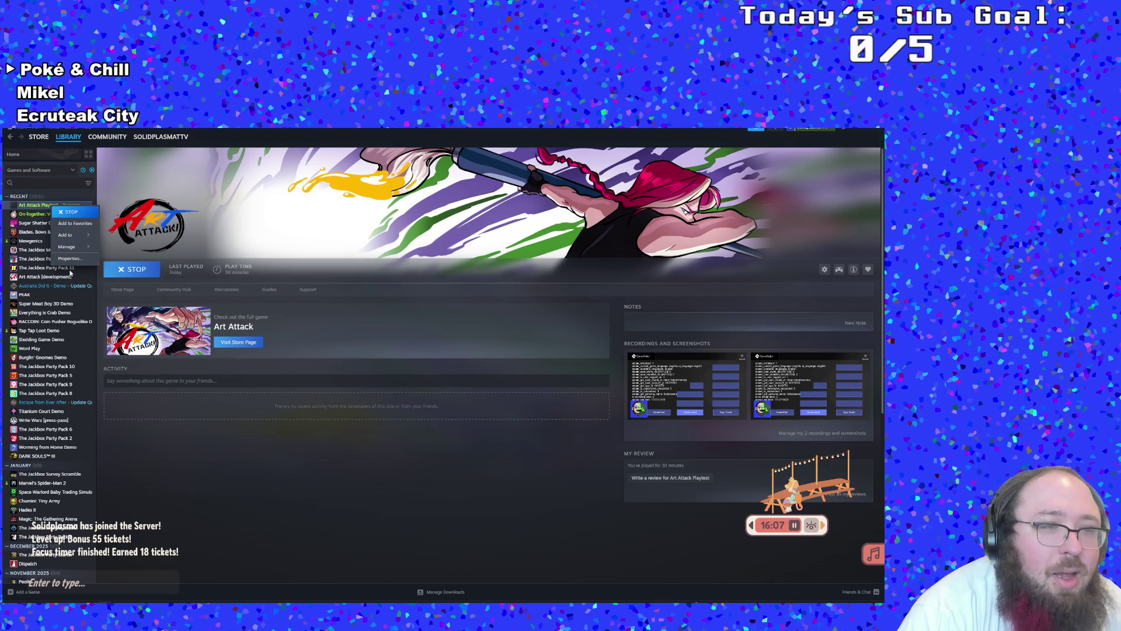
click(69, 258)
click(335, 336)
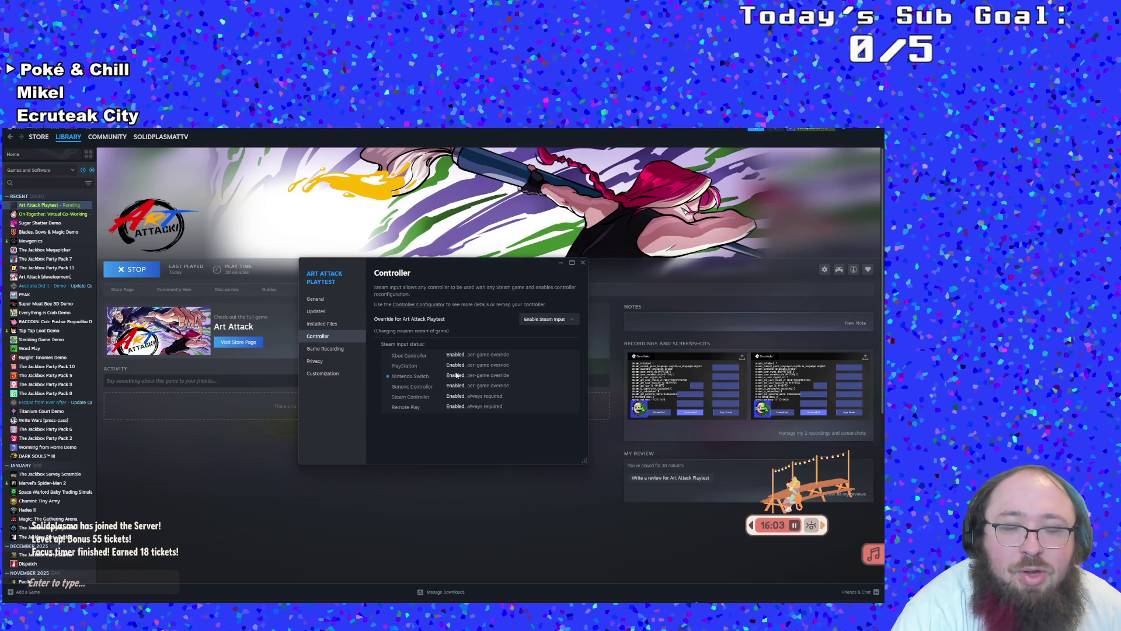
click(542, 323)
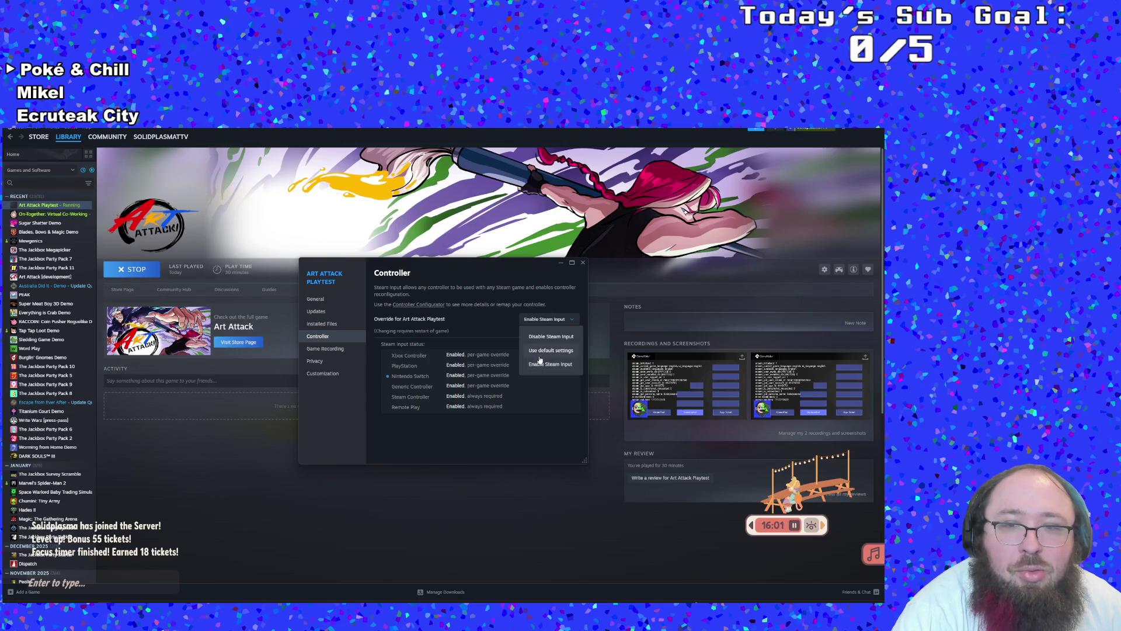
click(539, 355)
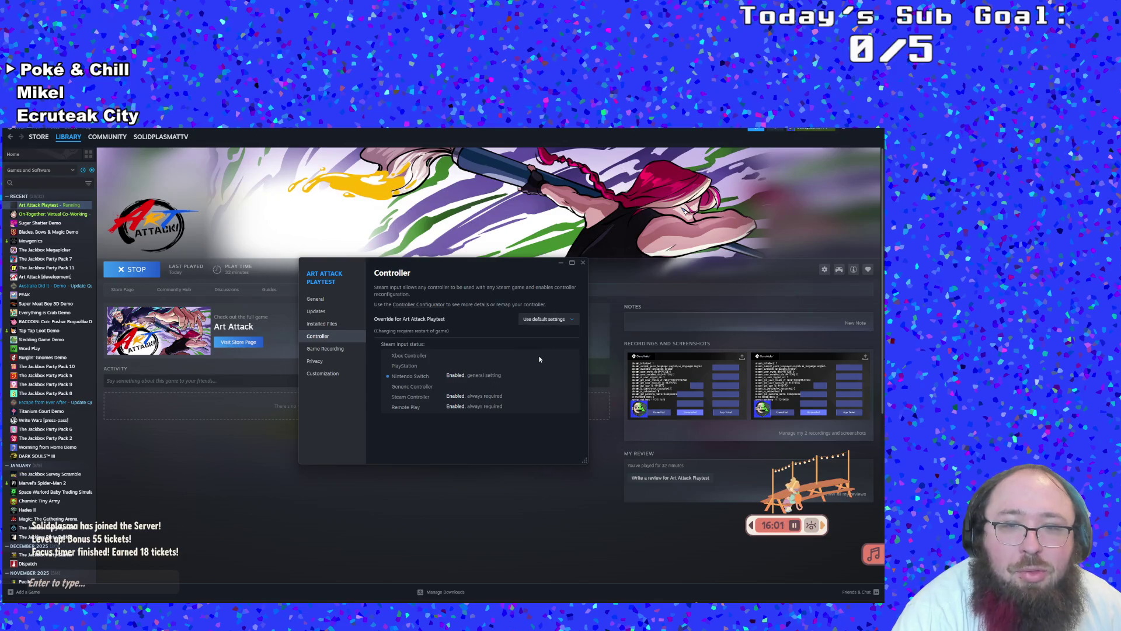
click(582, 264)
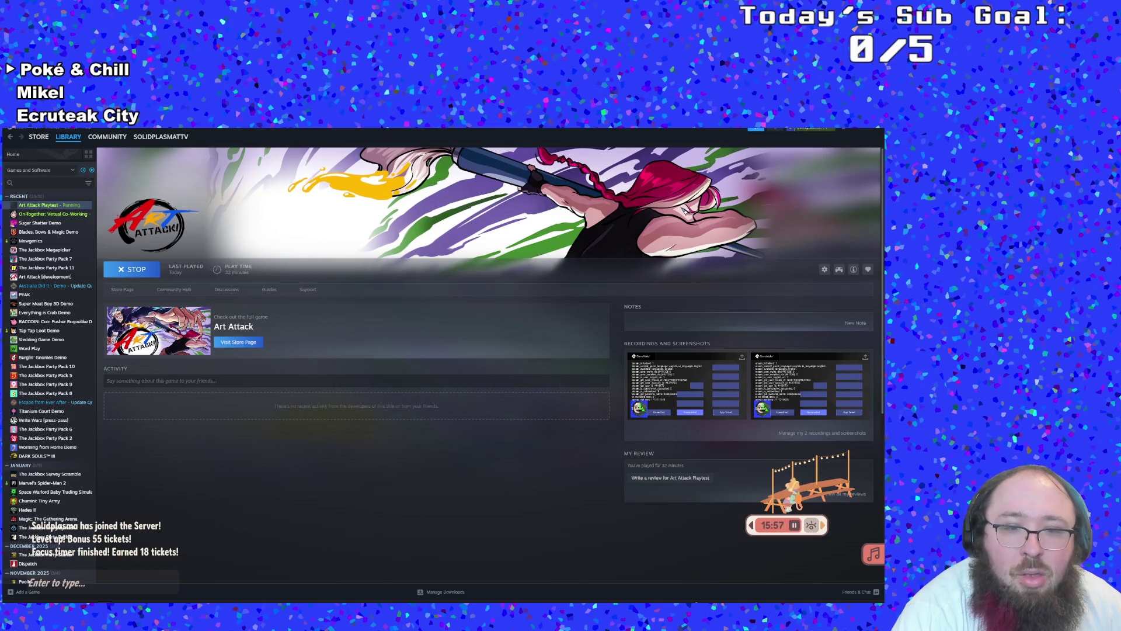
key(alt+Tab)
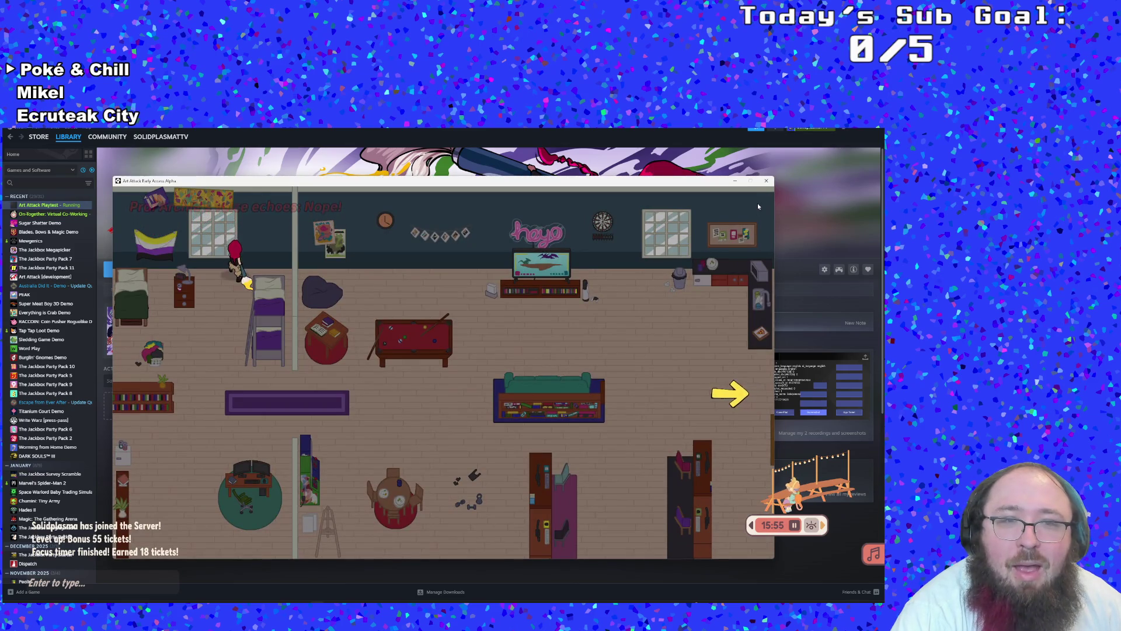
Walk the character to the purple rug, the shelf and back beside the bed, interacting at each
key(space)
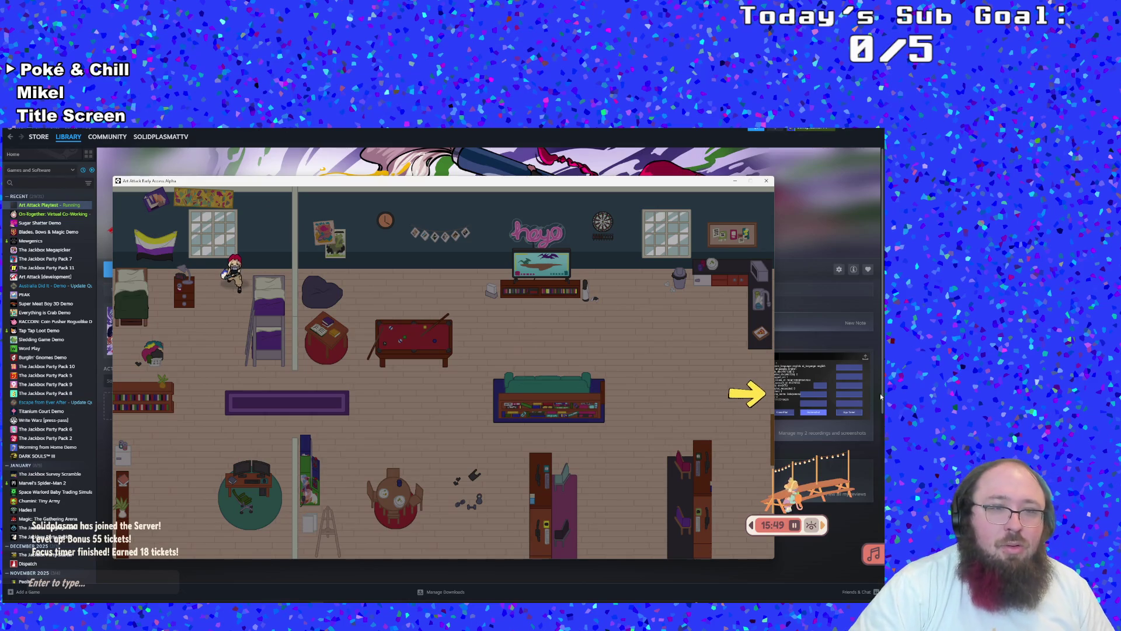
key(space)
key(s)
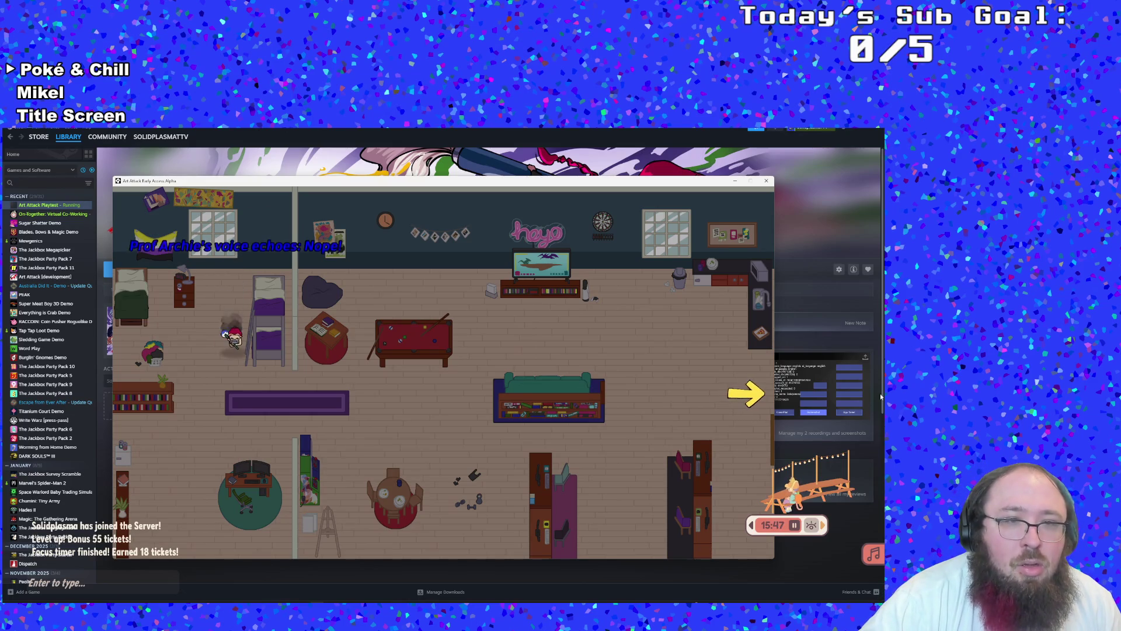
key(s)
key(space)
key(d)
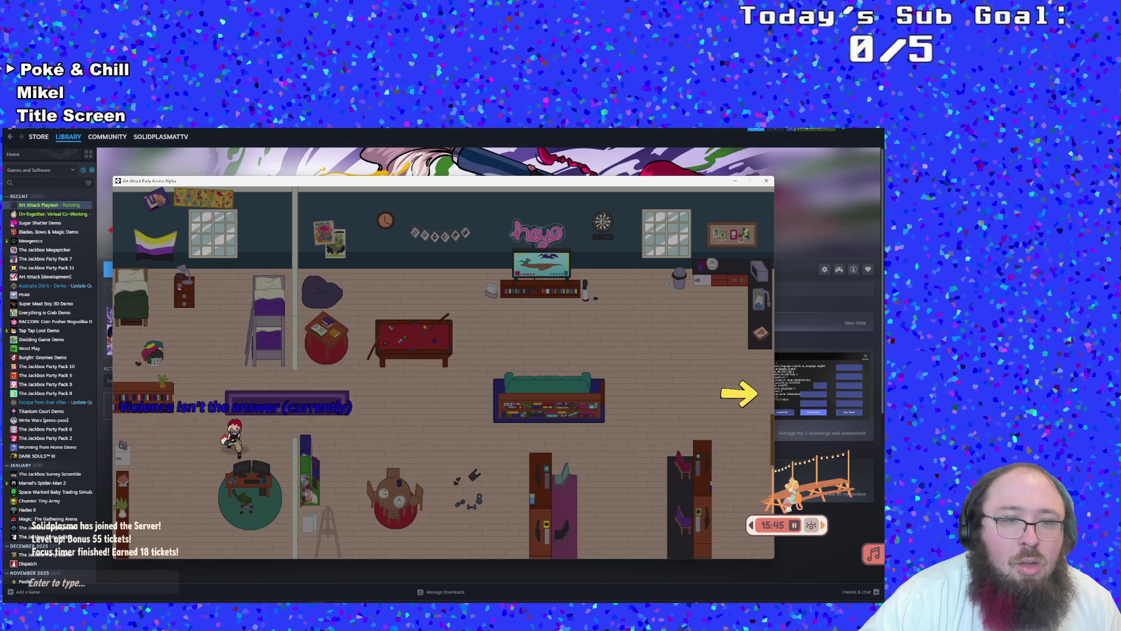
key(w)
key(space)
key(a)
Interact at the window, then quit the game and switch to GameMaker
key(w)
key(space)
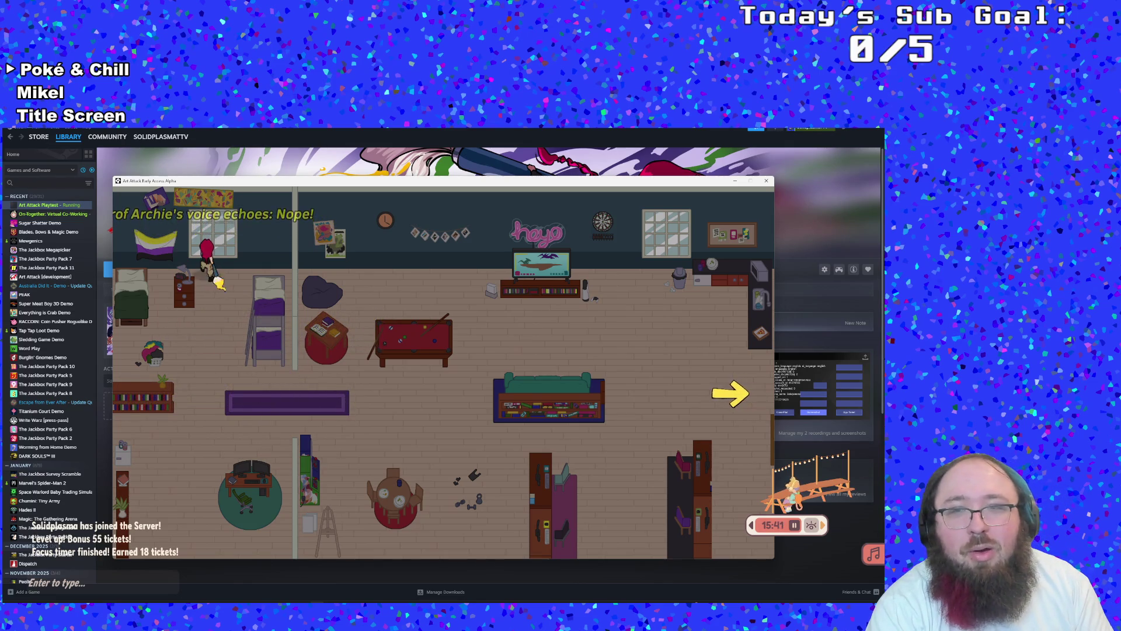
key(alt+F4)
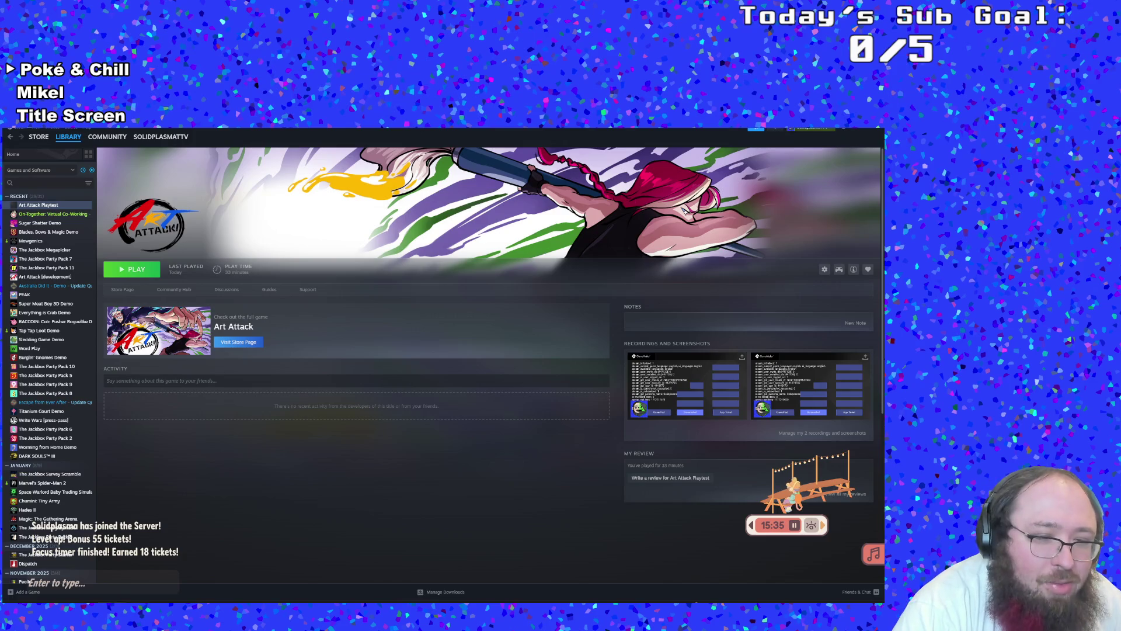
key(alt+Tab)
Review the Switch Pro controller detections in the Output log
click(302, 528)
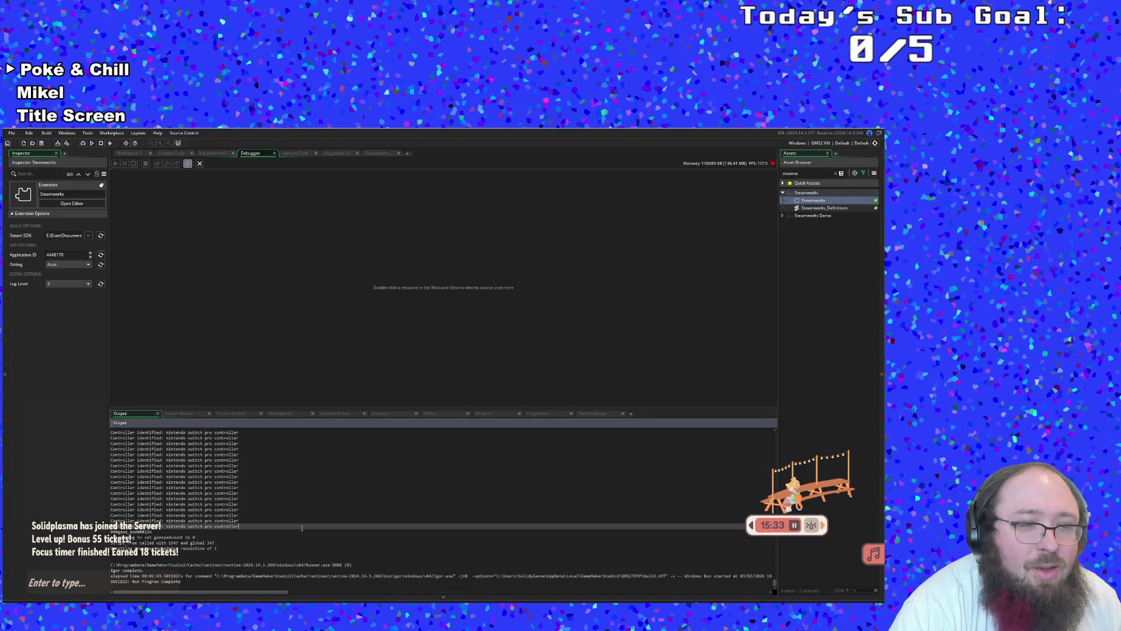
scroll(302, 528, down, 1)
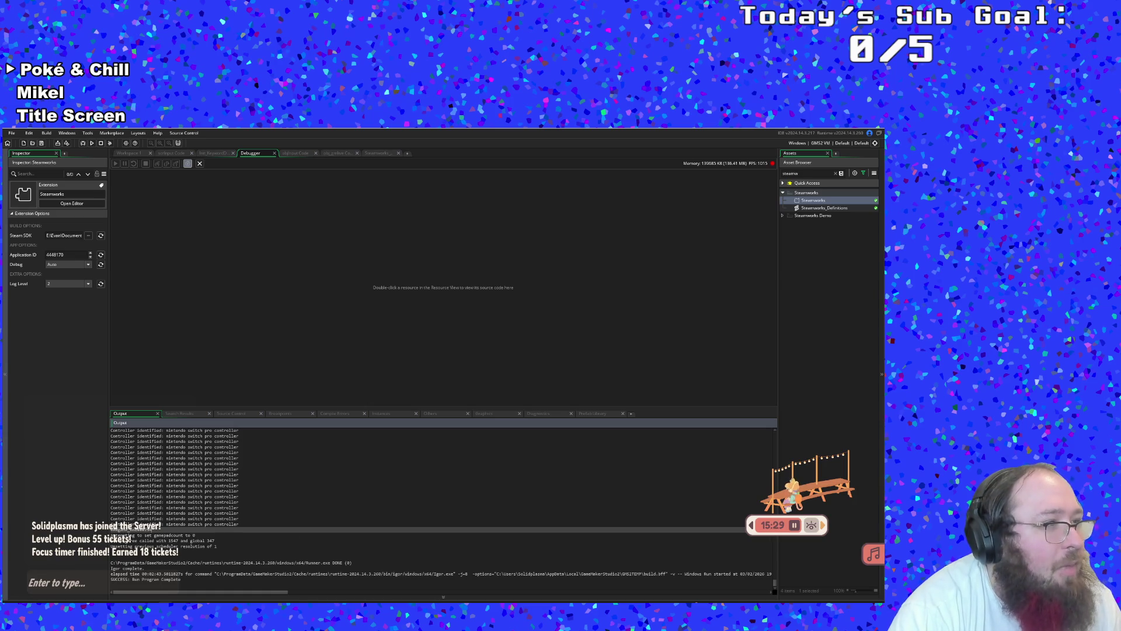
click(226, 269)
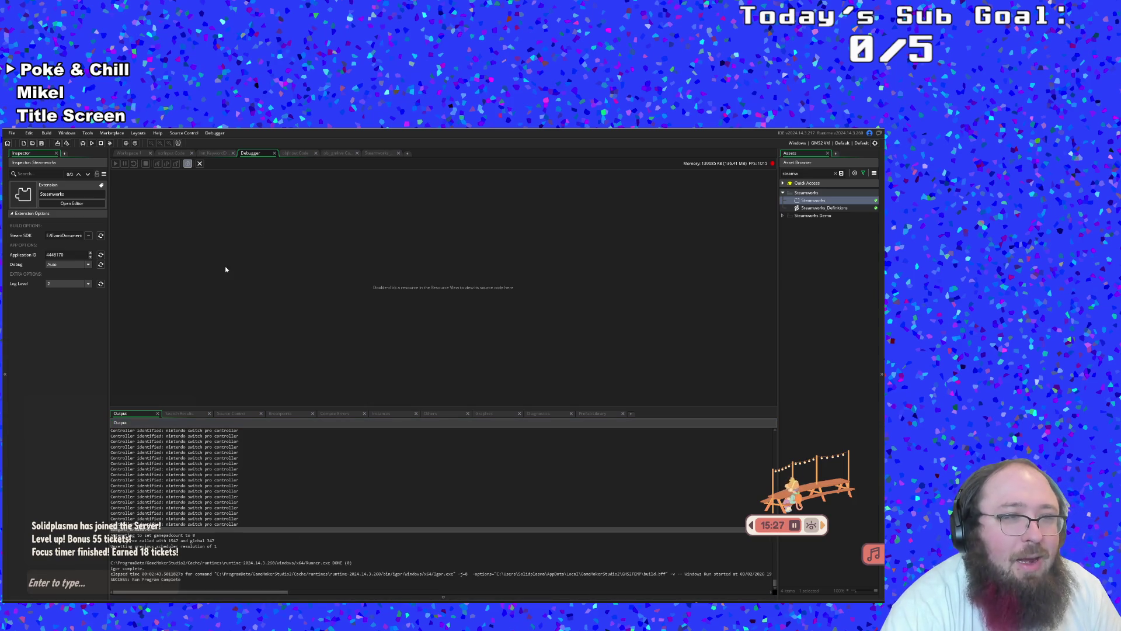
Create a Windows executable via Build > Create Executable, choosing the zip package
click(12, 133)
click(12, 134)
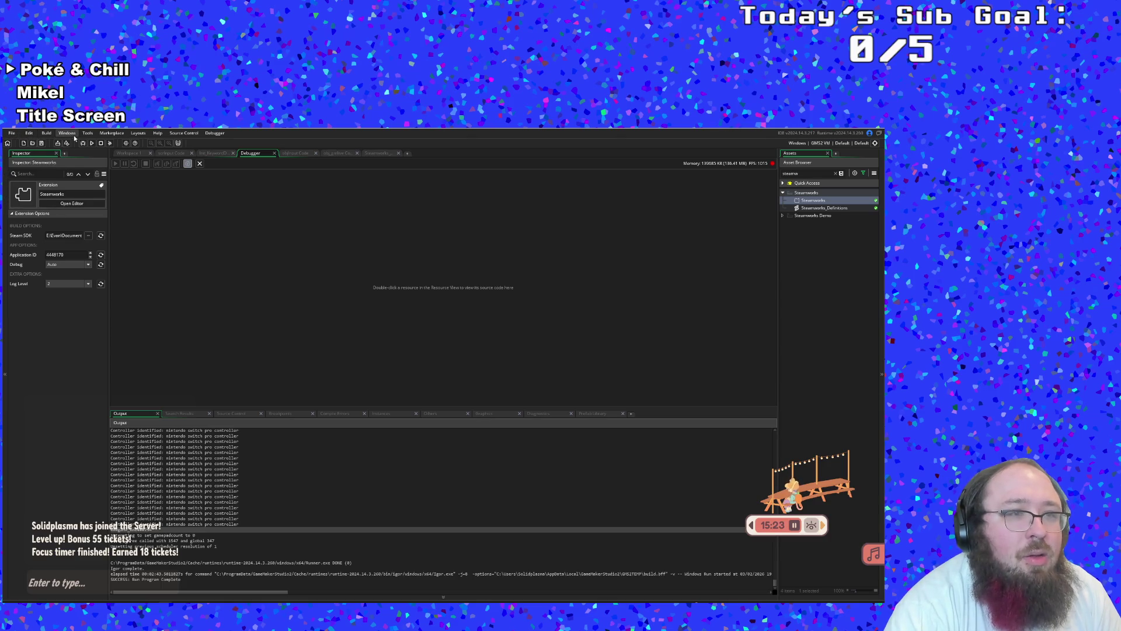
click(47, 133)
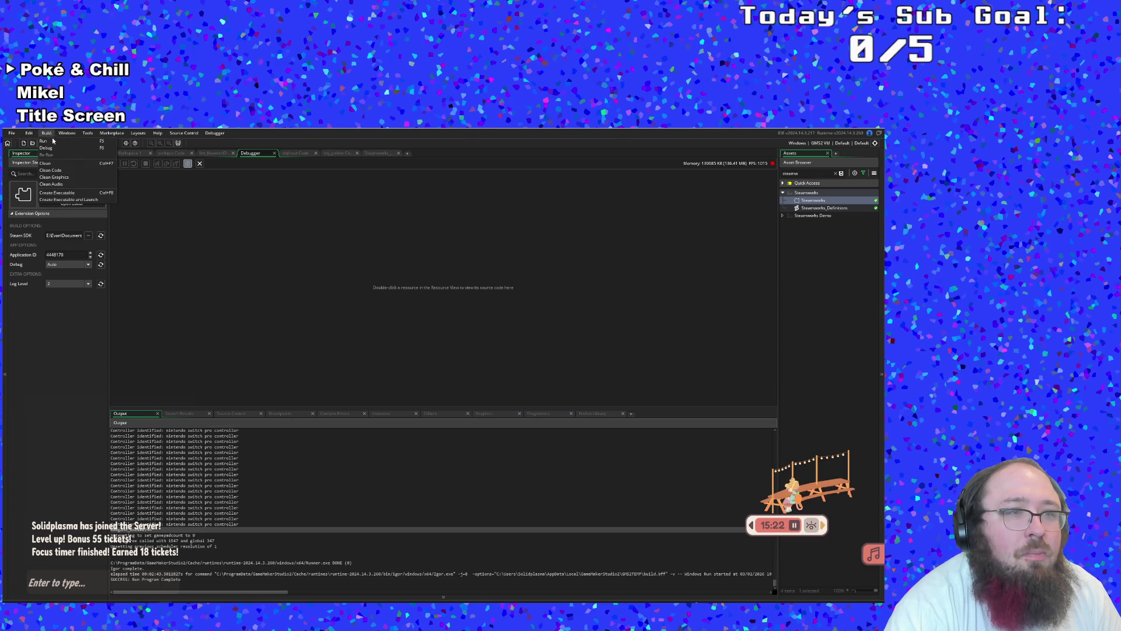
click(64, 188)
click(443, 355)
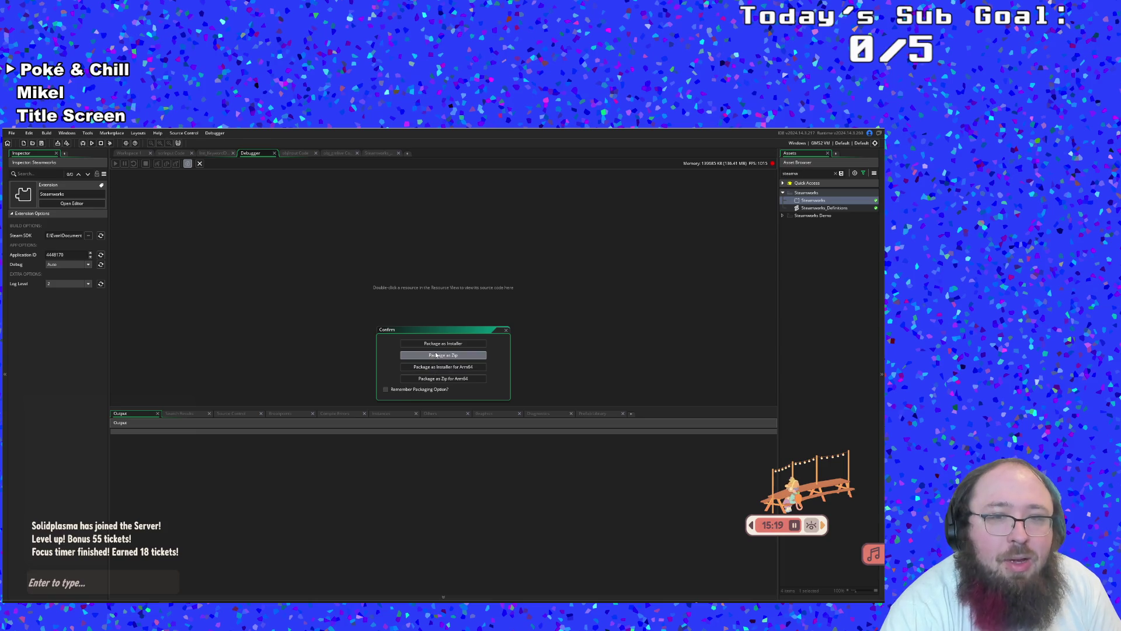